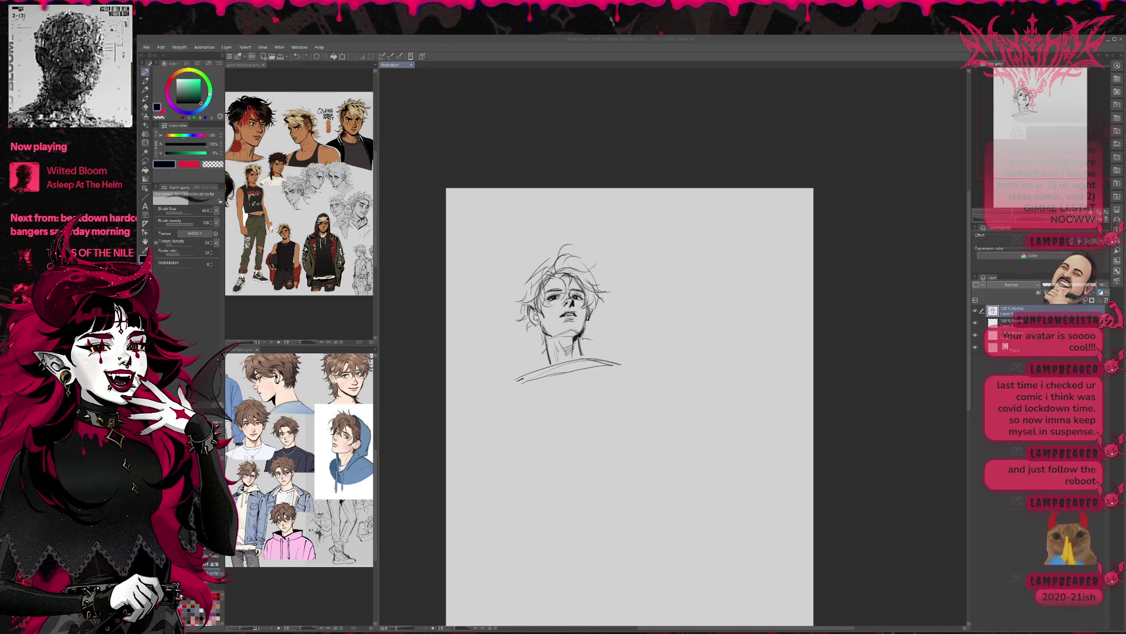
# Extend the shoulder line to the right; try a body guide and baseline, then undo them.
pyautogui.moveTo(633, 345); pyautogui.dragTo(603, 369)
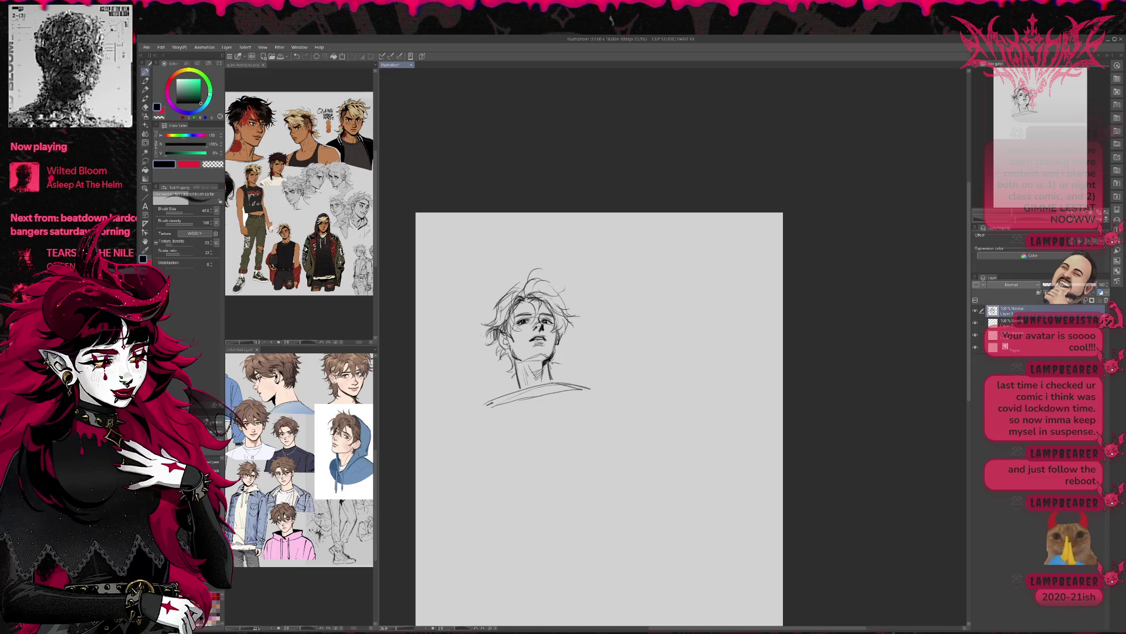
pyautogui.press('e')
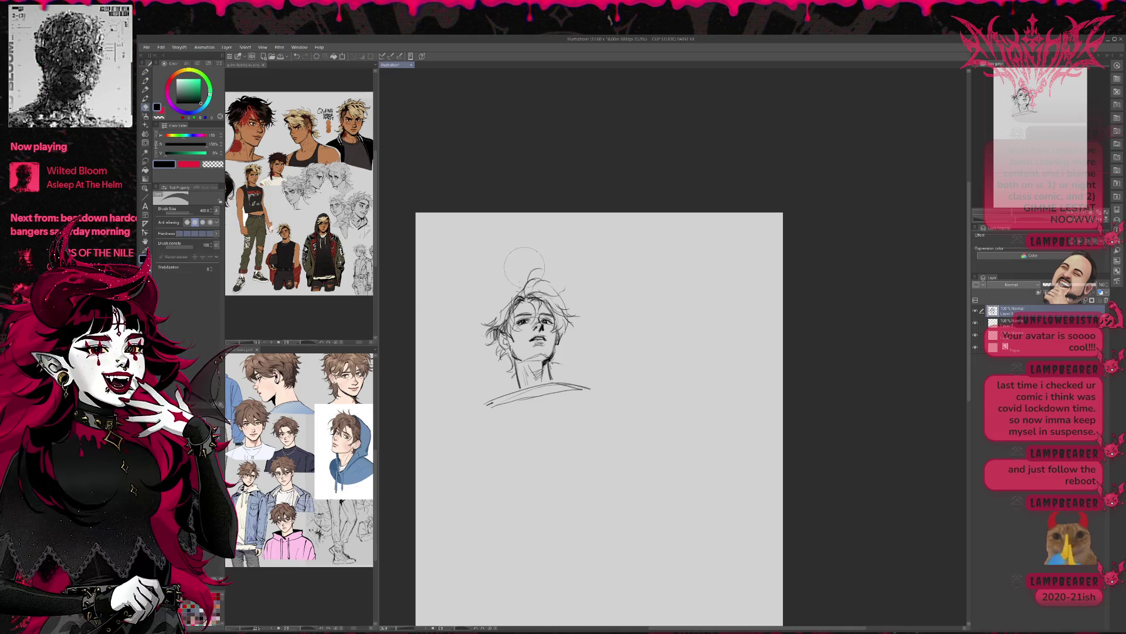
pyautogui.press('p')
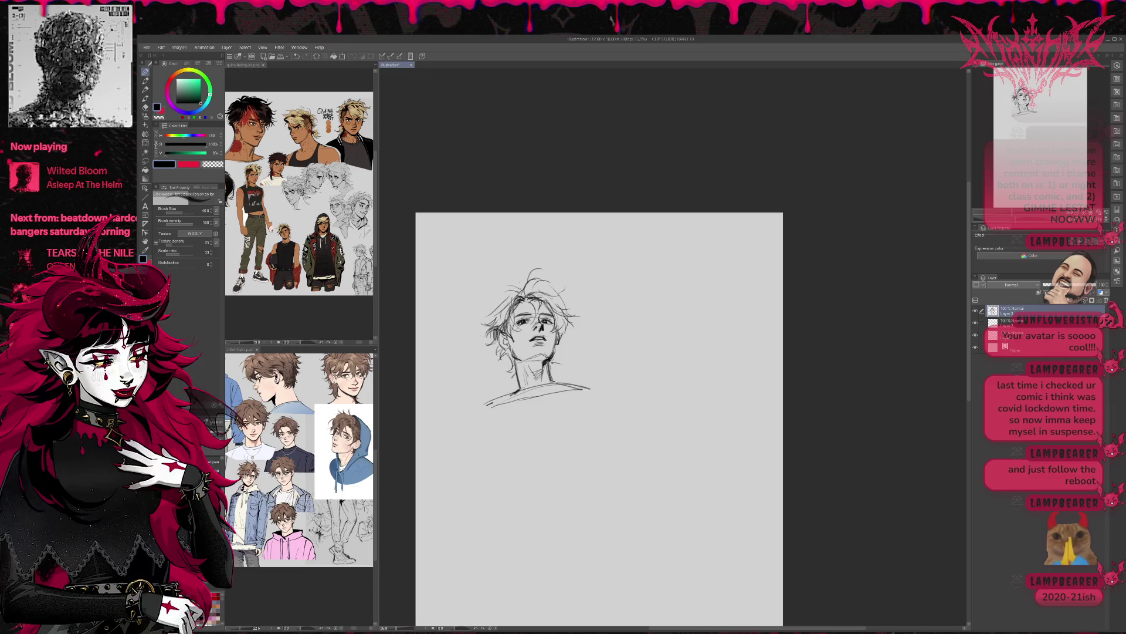
pyautogui.moveTo(560, 390)
pyautogui.mouseDown()
pyautogui.moveTo(603, 383)
pyautogui.moveTo(557, 515)
pyautogui.moveTo(561, 552)
pyautogui.moveTo(608, 543)
pyautogui.mouseUp()
pyautogui.moveTo(495, 548); pyautogui.dragTo(585, 544)
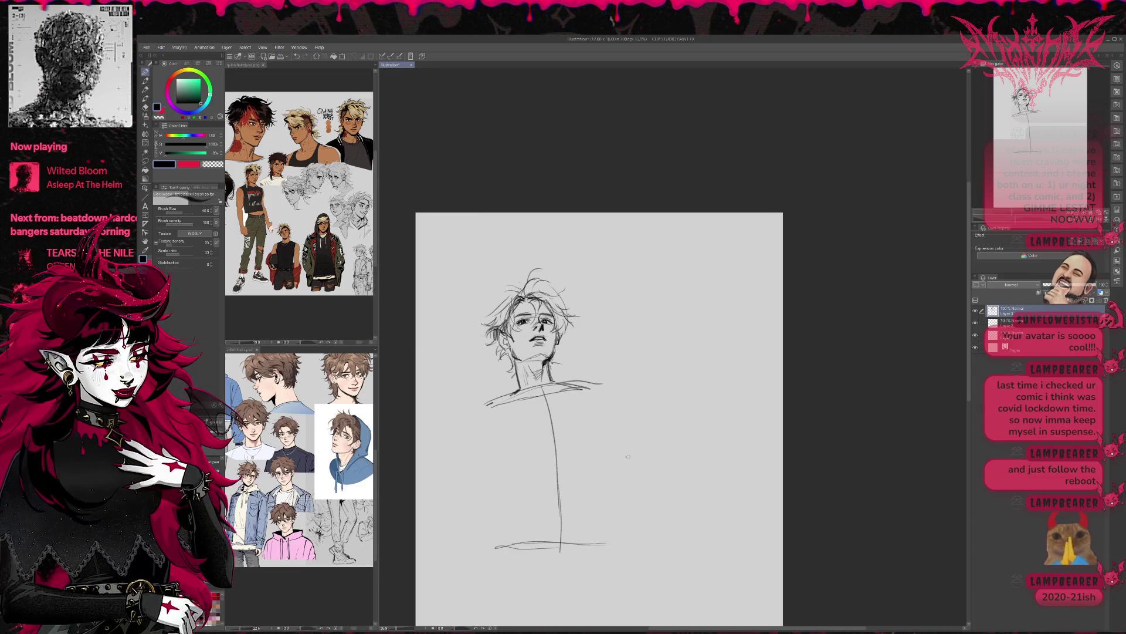
pyautogui.hotkey('ctrl', 'z')
pyautogui.hotkey('ctrl', 'z')
pyautogui.hotkey('ctrl', 'z')
# Erase the right shoulder extension and faint lower neck and shoulder strokes.
pyautogui.press('e')
pyautogui.moveTo(572, 402); pyautogui.dragTo(636, 383)
pyautogui.moveTo(496, 411); pyautogui.dragTo(572, 394)
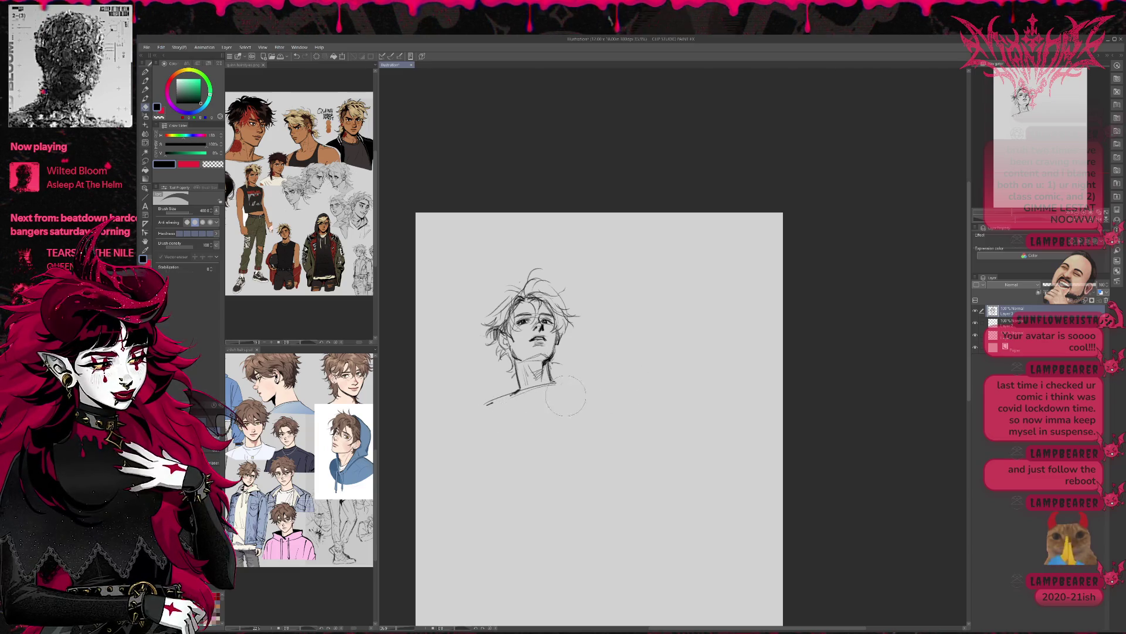
pyautogui.press('p')
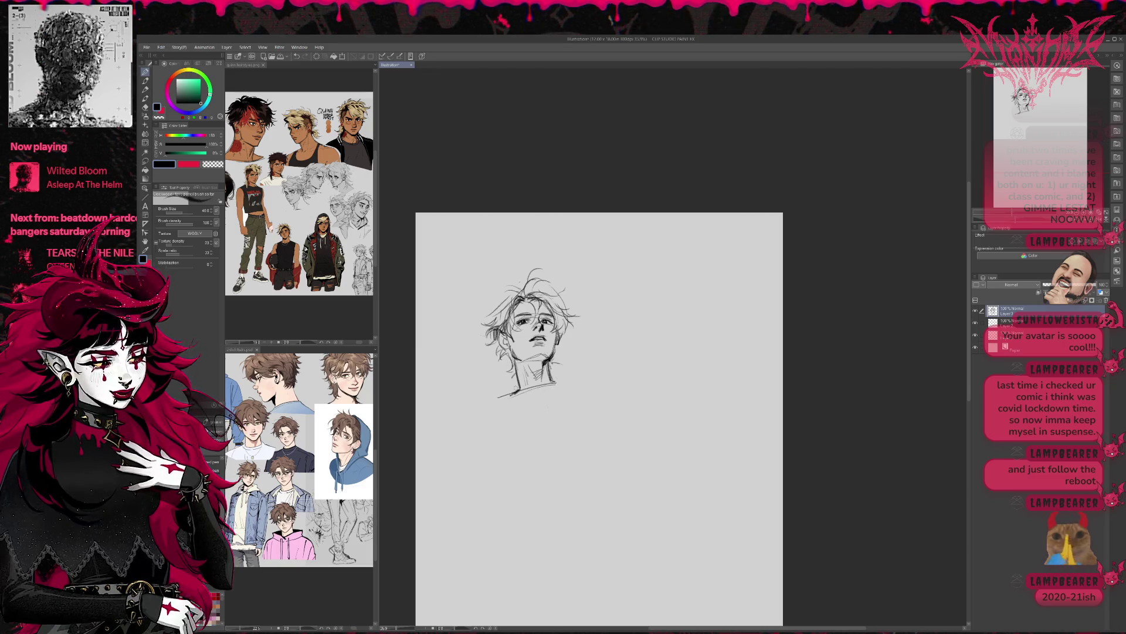
pyautogui.press('e')
pyautogui.moveTo(516, 369)
pyautogui.mouseDown()
pyautogui.moveTo(509, 394)
pyautogui.moveTo(542, 385)
pyautogui.moveTo(508, 397)
pyautogui.moveTo(562, 402)
pyautogui.mouseUp()
pyautogui.press('p')
# Redraw both sides of the neck and darken the collar and shoulder lines.
pyautogui.moveTo(516, 359); pyautogui.dragTo(514, 381)
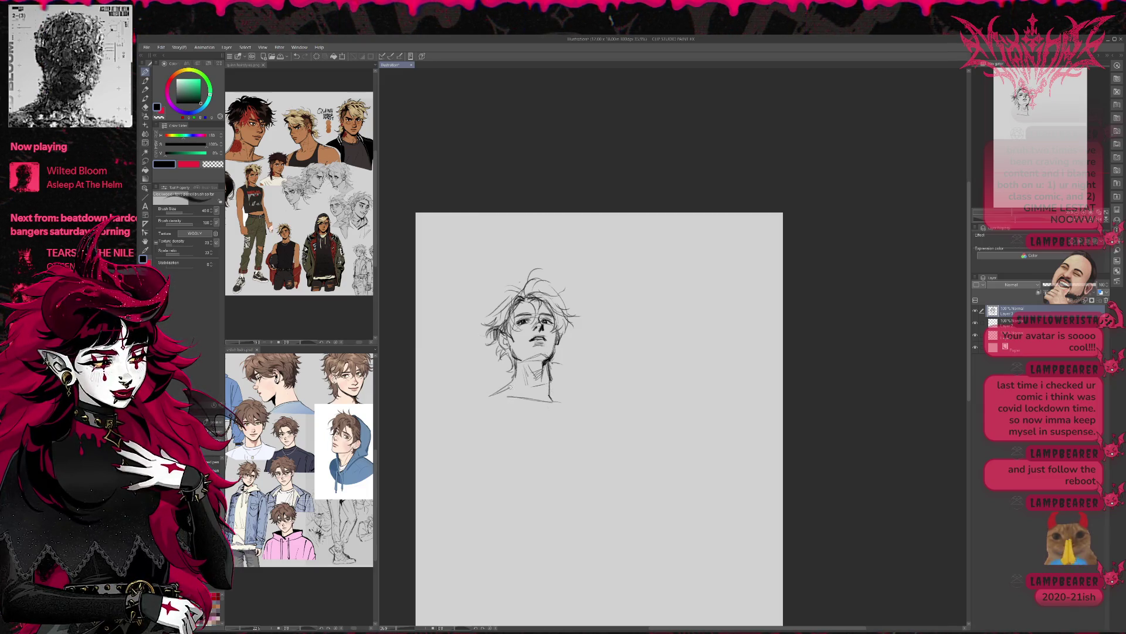
pyautogui.hotkey('ctrl', 'z')
pyautogui.hotkey('ctrl', 'z')
pyautogui.hotkey('ctrl', 'z')
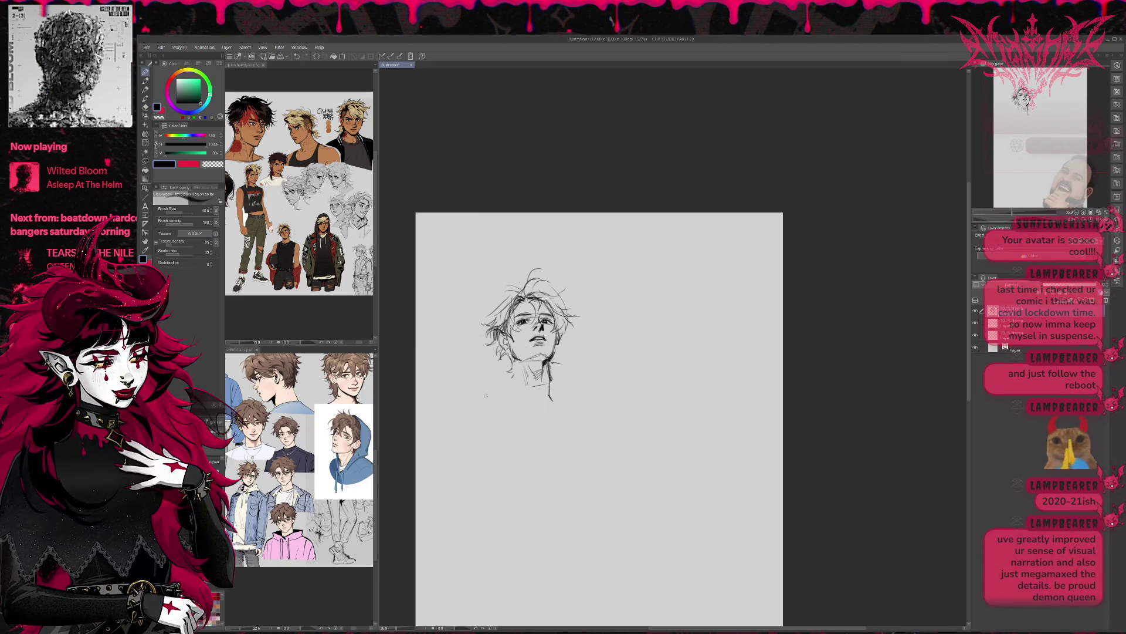
pyautogui.moveTo(517, 362)
pyautogui.mouseDown()
pyautogui.moveTo(515, 389)
pyautogui.moveTo(491, 397)
pyautogui.moveTo(560, 405)
pyautogui.mouseUp()
pyautogui.moveTo(551, 361)
pyautogui.mouseDown()
pyautogui.moveTo(562, 404)
pyautogui.moveTo(546, 390)
pyautogui.mouseUp()
pyautogui.moveTo(514, 394); pyautogui.dragTo(556, 403)
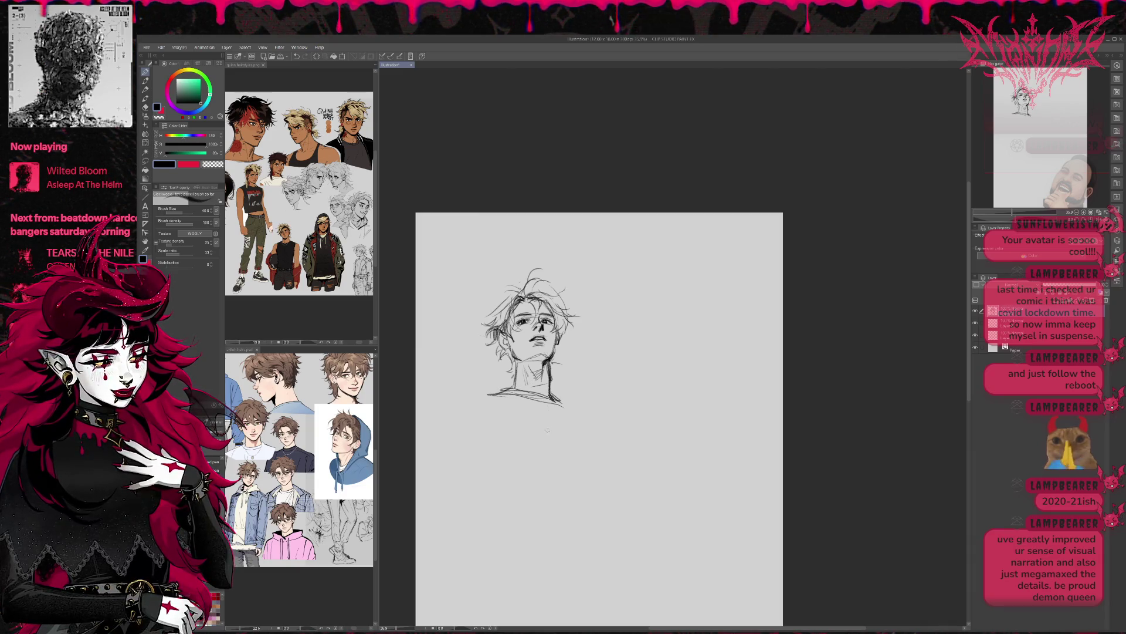
# Sketch a shoulder arc, a torso centre line and two lines across the lower torso.
pyautogui.moveTo(541, 477); pyautogui.dragTo(542, 410)
pyautogui.moveTo(541, 530); pyautogui.dragTo(543, 426)
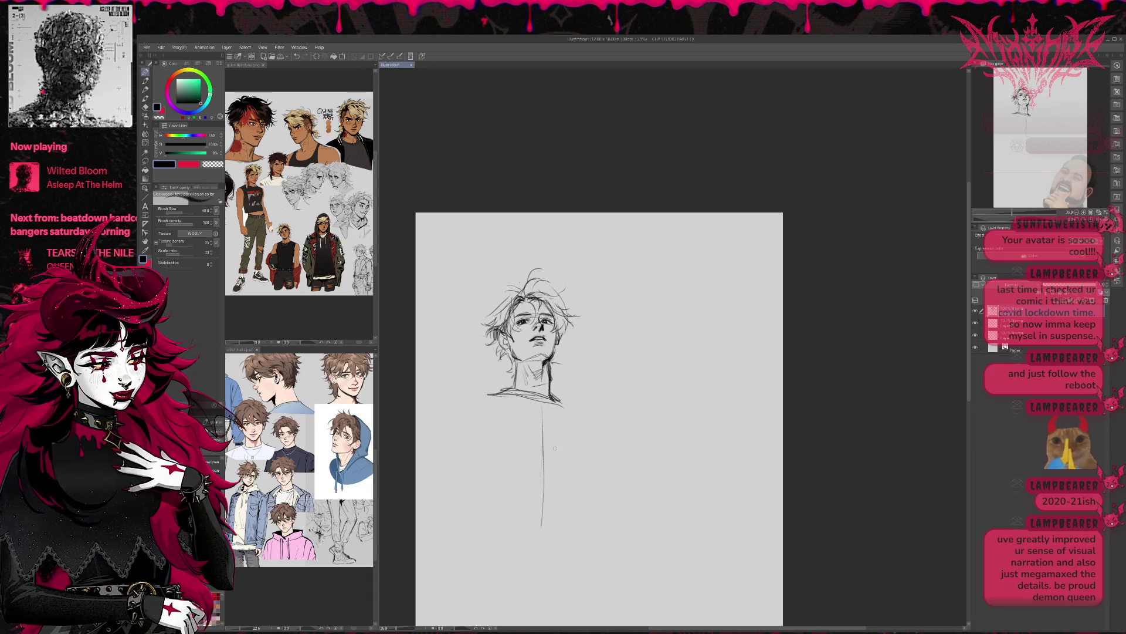
pyautogui.hotkey('ctrl', 'z')
pyautogui.hotkey('ctrl', 'z')
pyautogui.moveTo(476, 449)
pyautogui.mouseDown()
pyautogui.moveTo(545, 446)
pyautogui.moveTo(586, 489)
pyautogui.moveTo(566, 546)
pyautogui.mouseUp()
pyautogui.moveTo(503, 524); pyautogui.dragTo(581, 555)
pyautogui.moveTo(496, 557); pyautogui.dragTo(579, 574)
# Draw the left shoulder-arm line and right shoulder slope, then widen the reference images.
pyautogui.moveTo(581, 444)
pyautogui.mouseDown()
pyautogui.moveTo(583, 432)
pyautogui.moveTo(603, 437)
pyautogui.mouseUp()
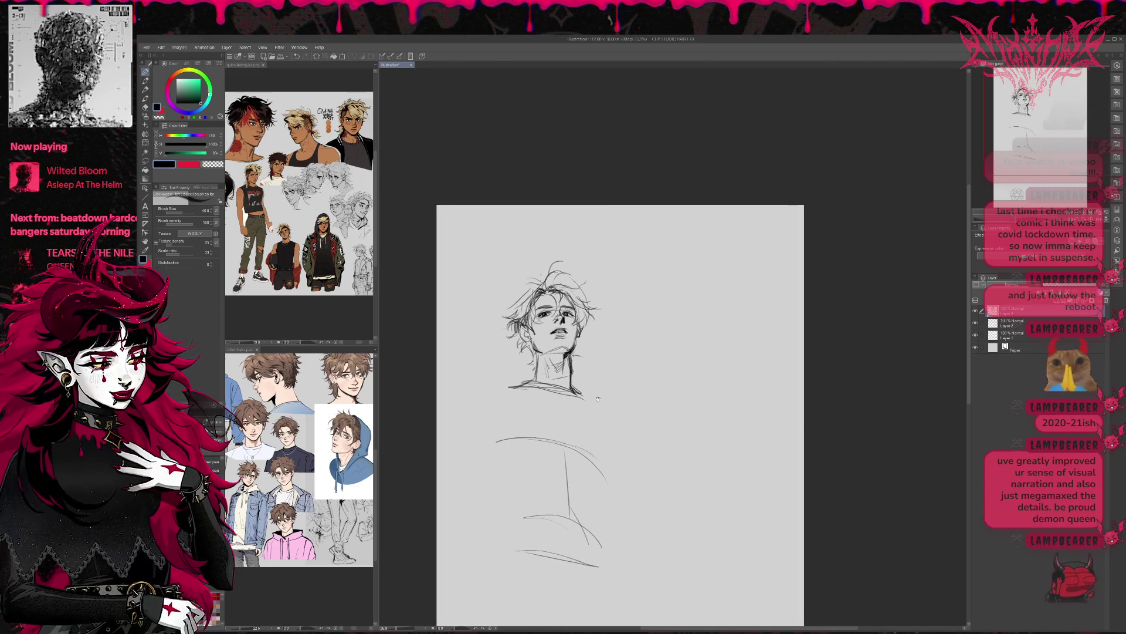
pyautogui.moveTo(533, 389); pyautogui.dragTo(497, 441)
pyautogui.moveTo(575, 389); pyautogui.dragTo(604, 432)
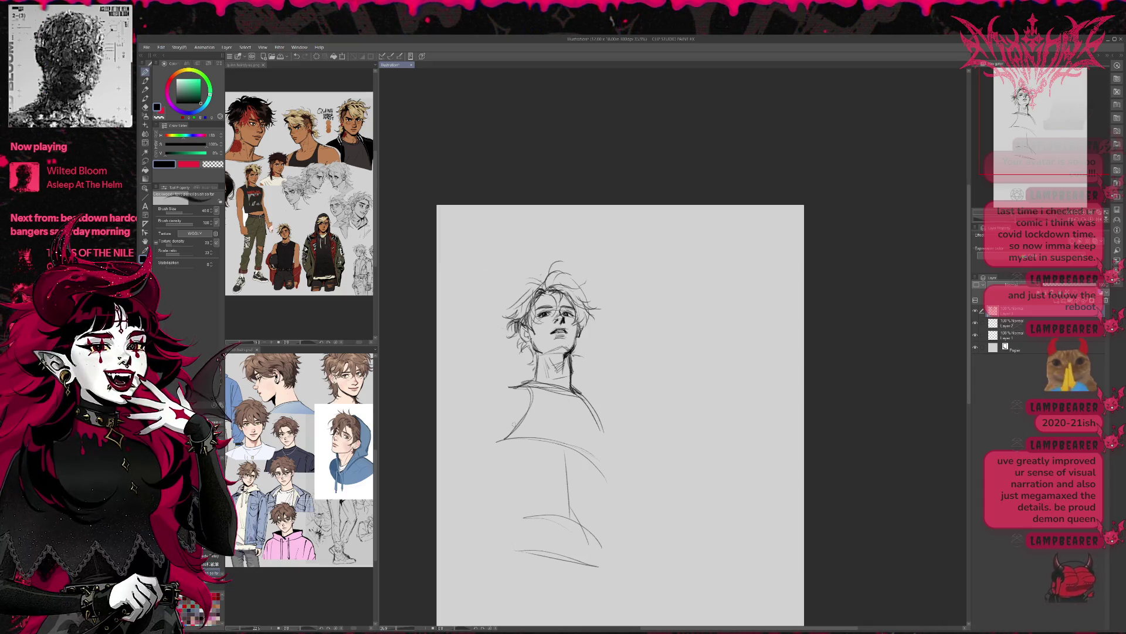
pyautogui.moveTo(378, 342)
pyautogui.mouseDown()
pyautogui.moveTo(540, 329)
pyautogui.moveTo(553, 306)
pyautogui.mouseUp()
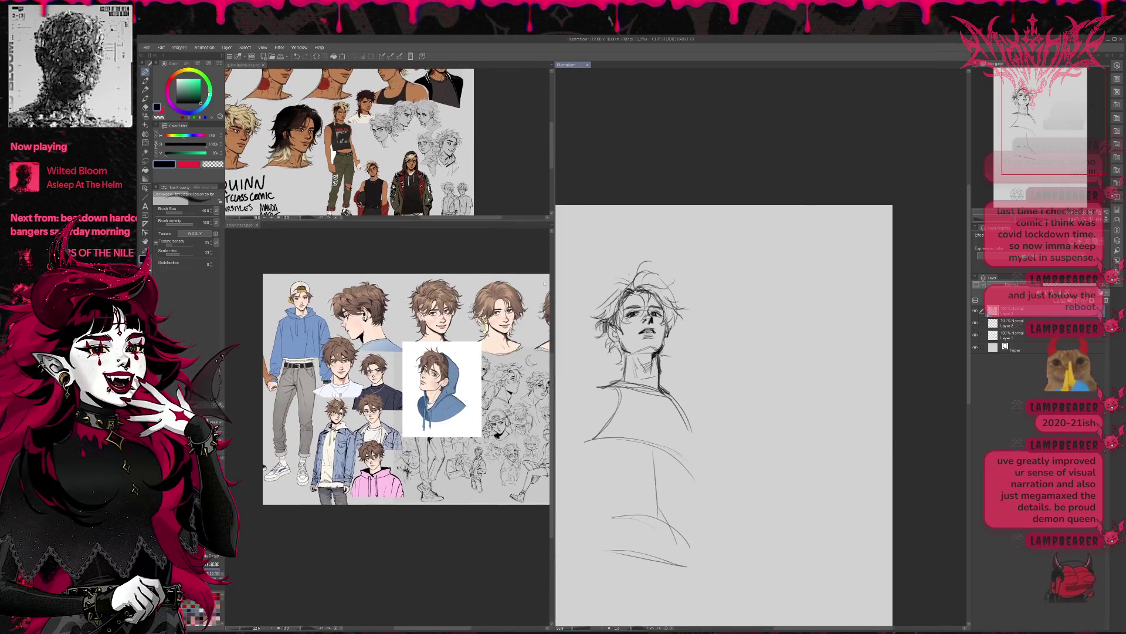
# Narrow the reference area and hide two extra heads on the hair reference sheet.
pyautogui.moveTo(552, 346); pyautogui.dragTo(472, 347)
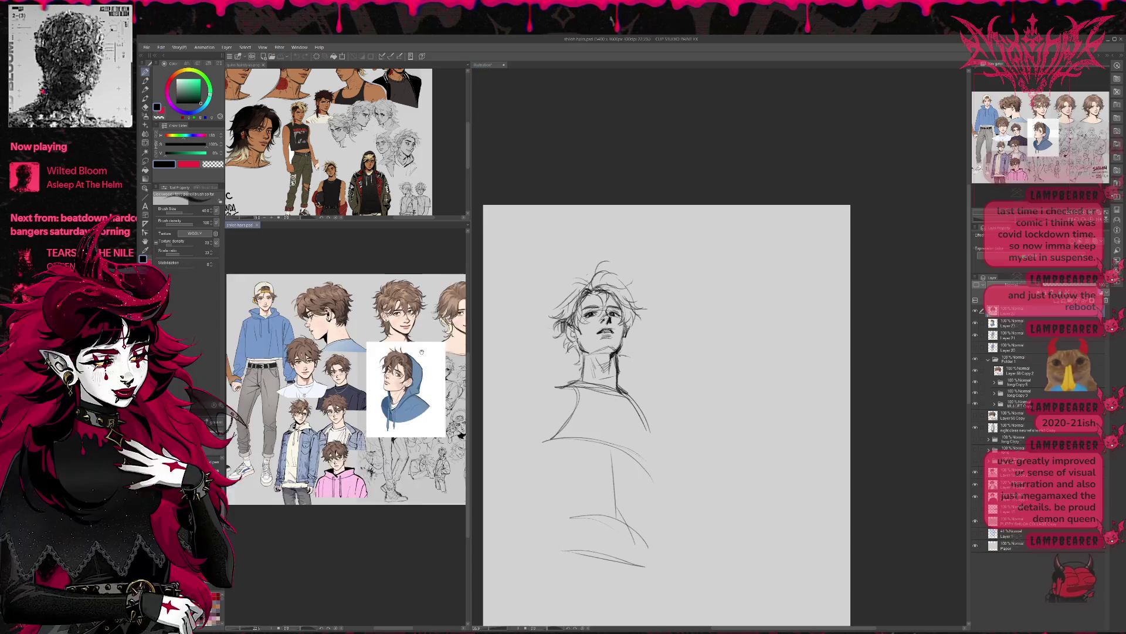
pyautogui.scroll(2, 347, 399)
pyautogui.scroll(3, 347, 405)
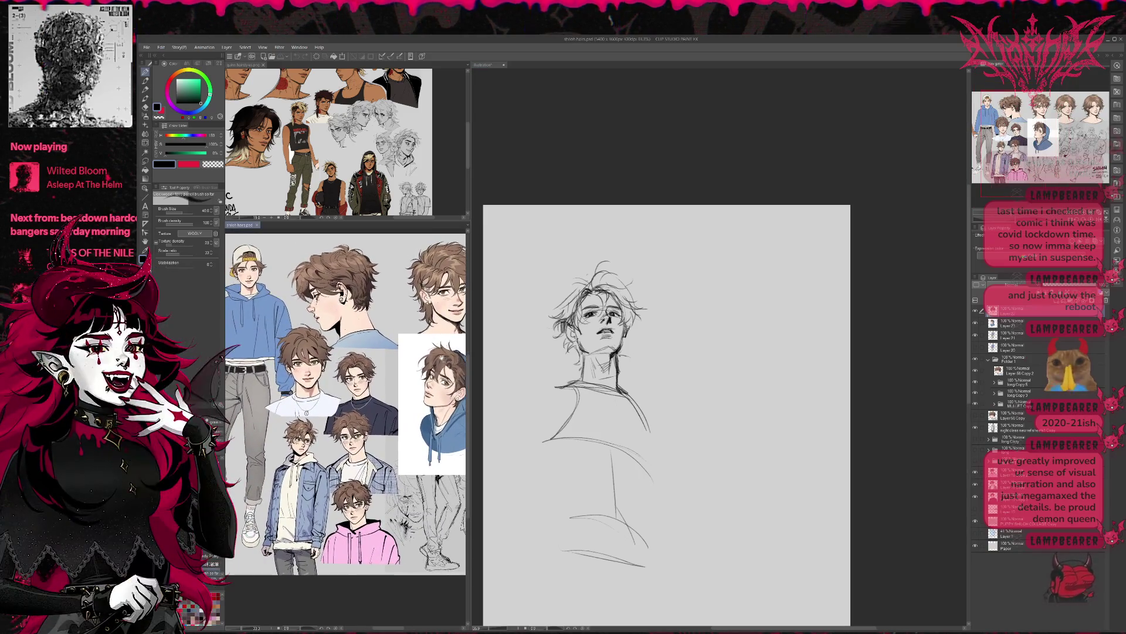
pyautogui.scroll(-3, 457, 340)
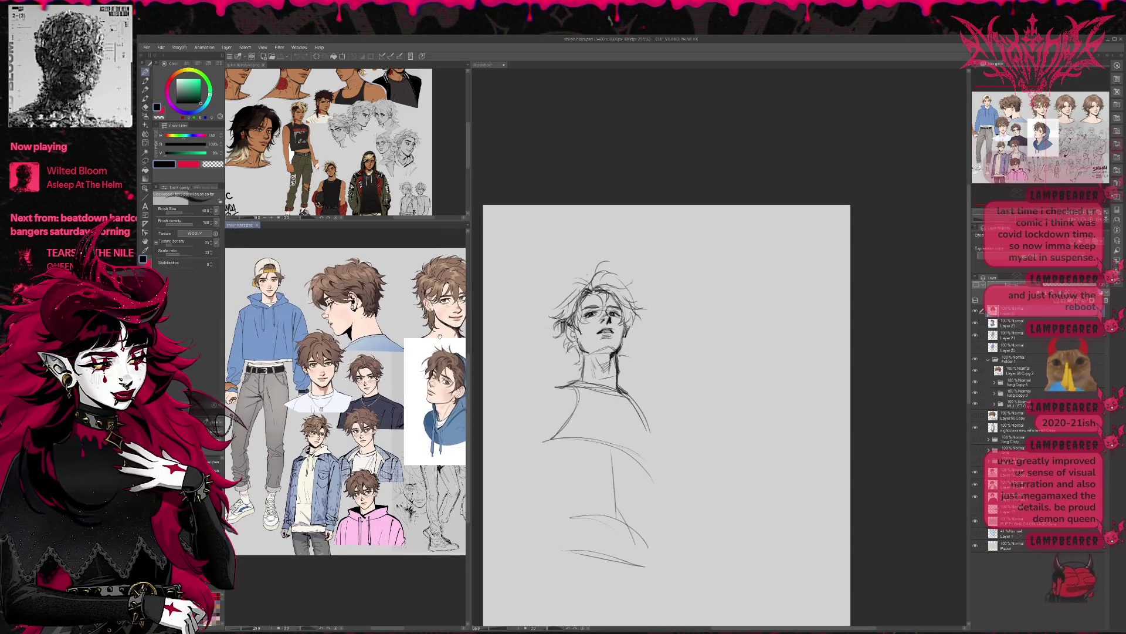
pyautogui.hscroll(2, 458, 340)
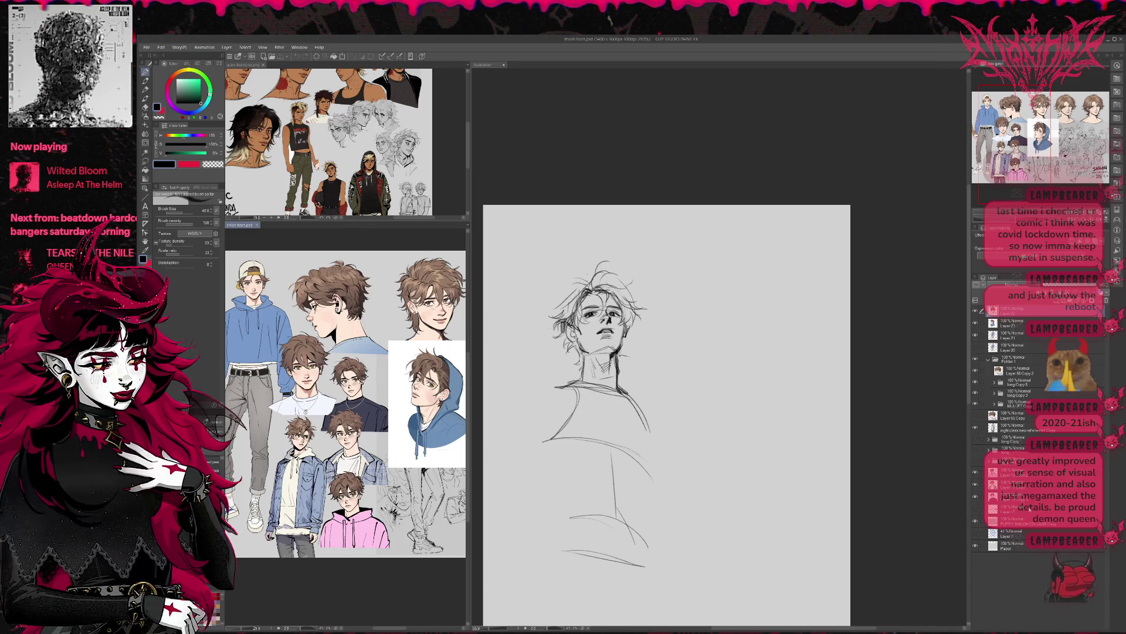
pyautogui.click(976, 405)
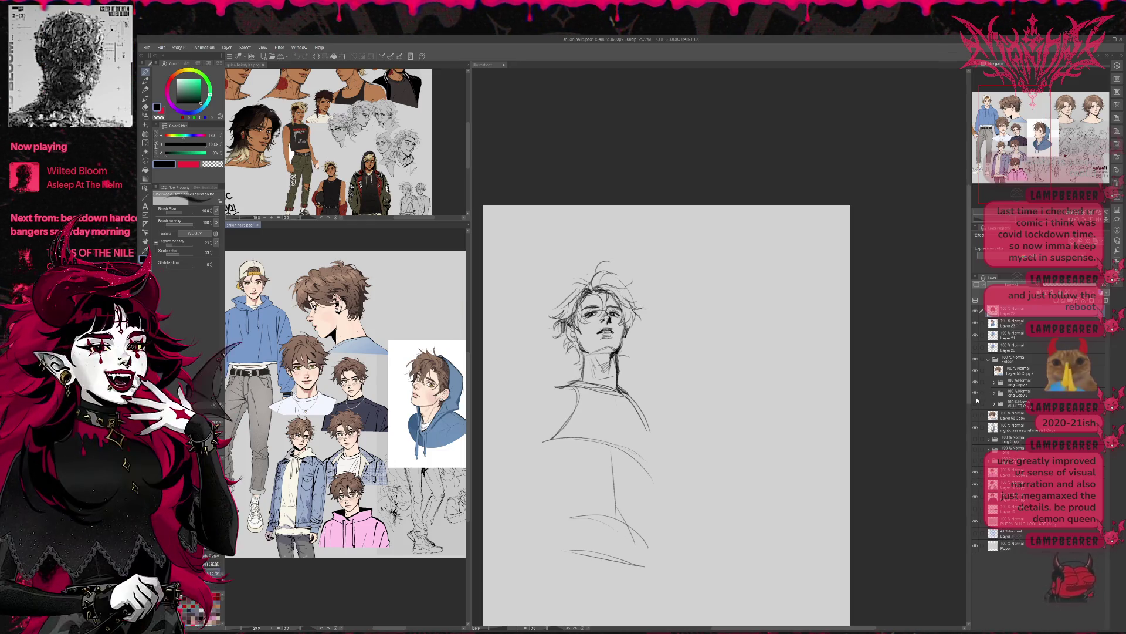
pyautogui.click(976, 393)
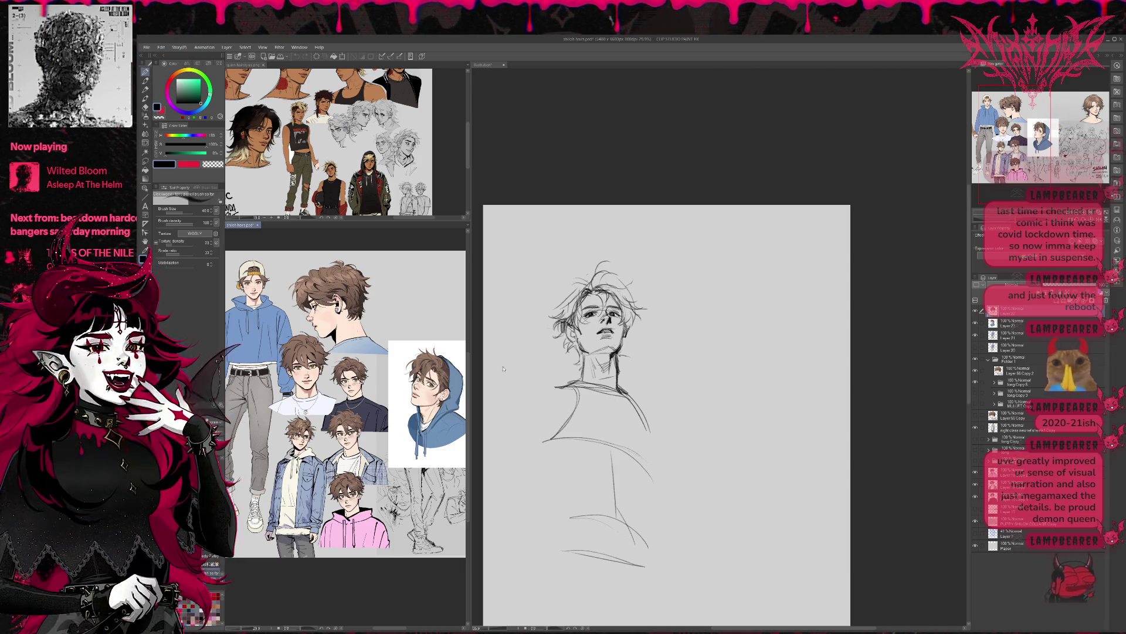
# Move the hooded portrait (Layer 21) to the sheet's top-right and widen the reference pane.
pyautogui.click(1008, 326)
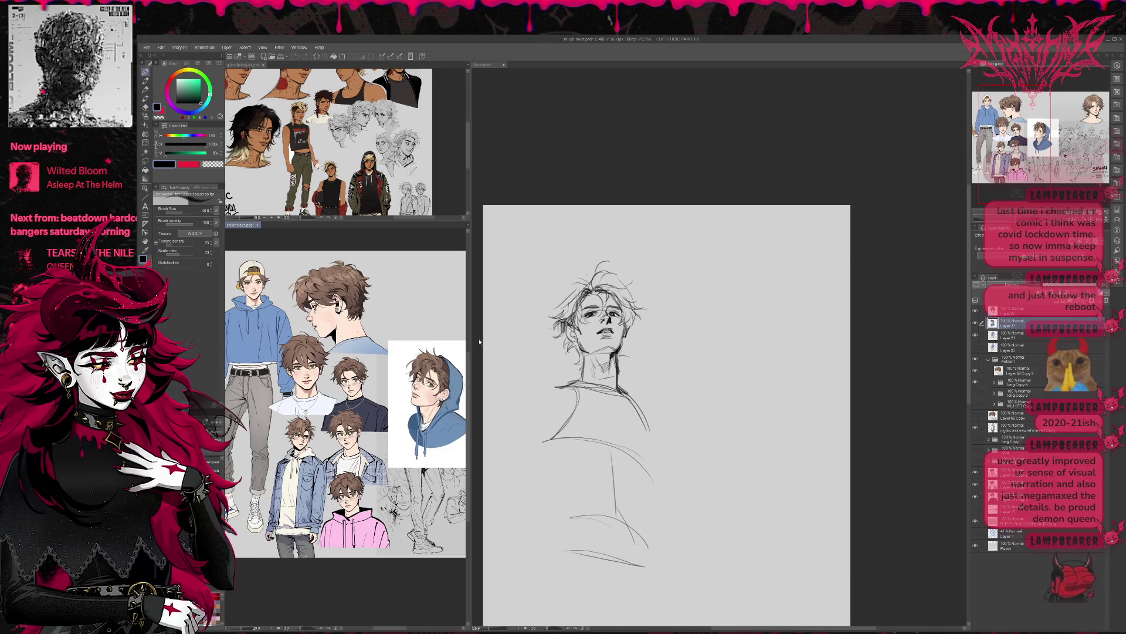
pyautogui.hotkey('ctrl', 't')
pyautogui.moveTo(387, 469); pyautogui.dragTo(385, 382)
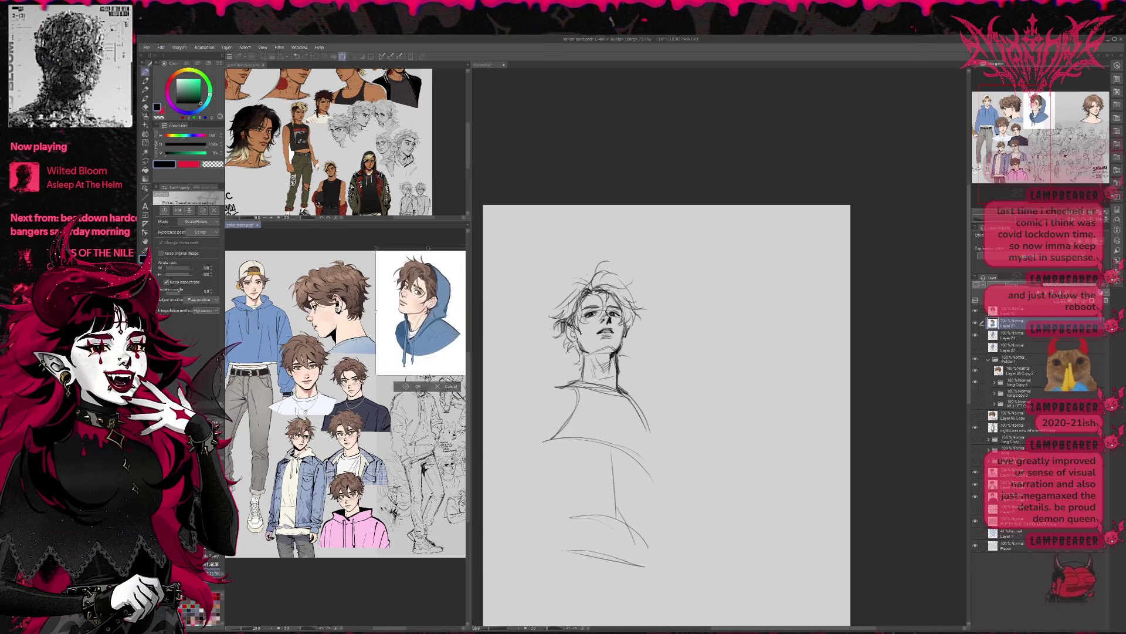
pyautogui.scroll(4, 386, 382)
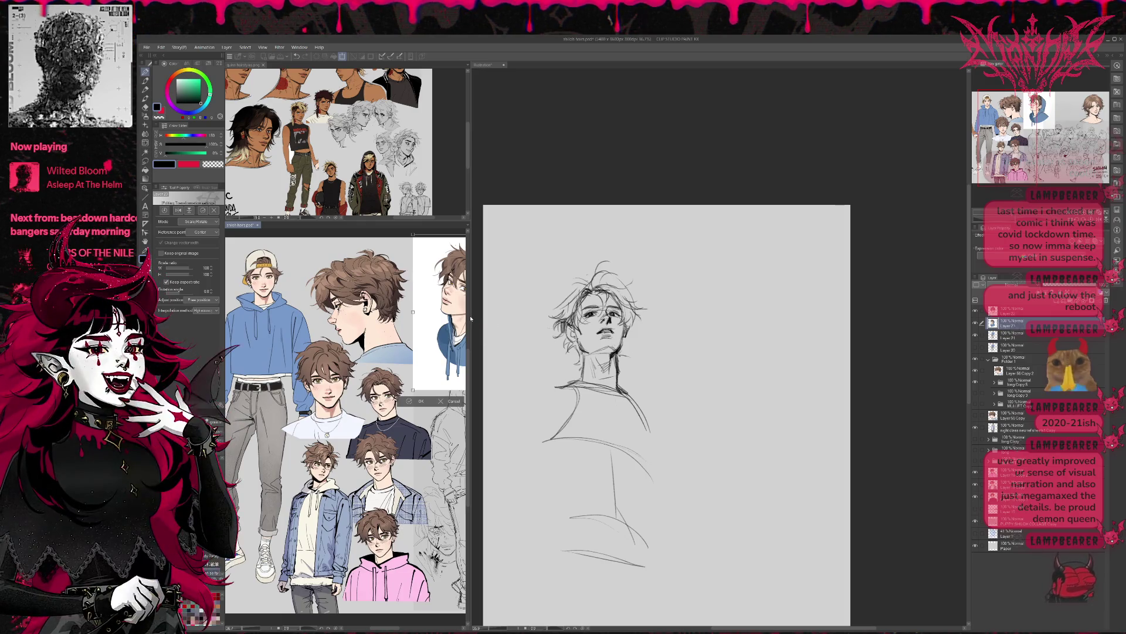
pyautogui.moveTo(470, 315); pyautogui.dragTo(531, 315)
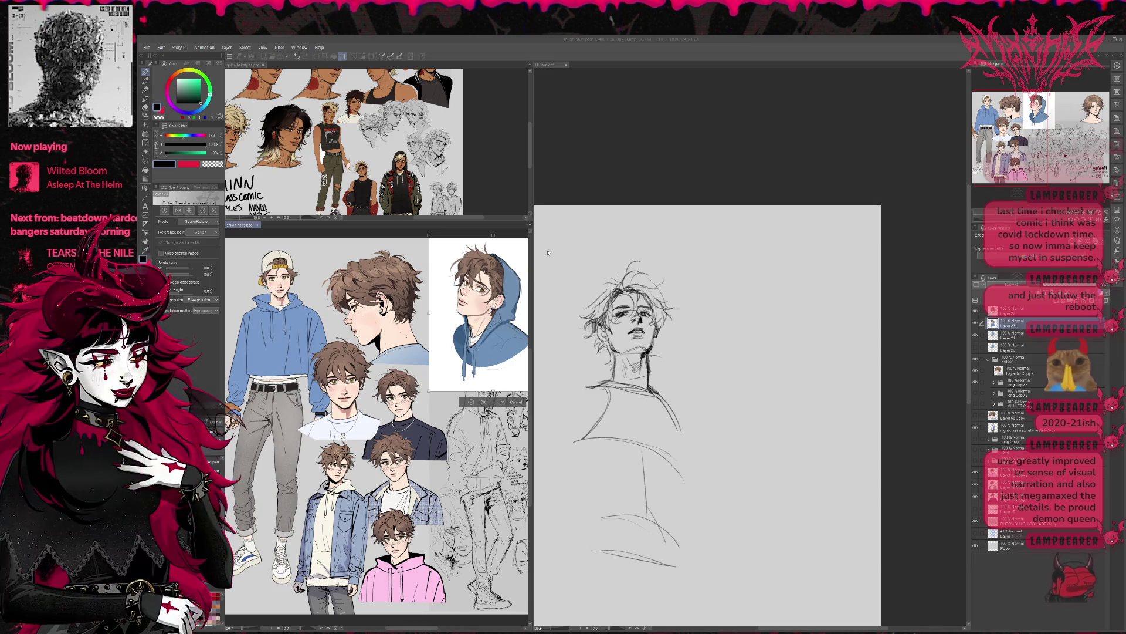
pyautogui.press('Return')
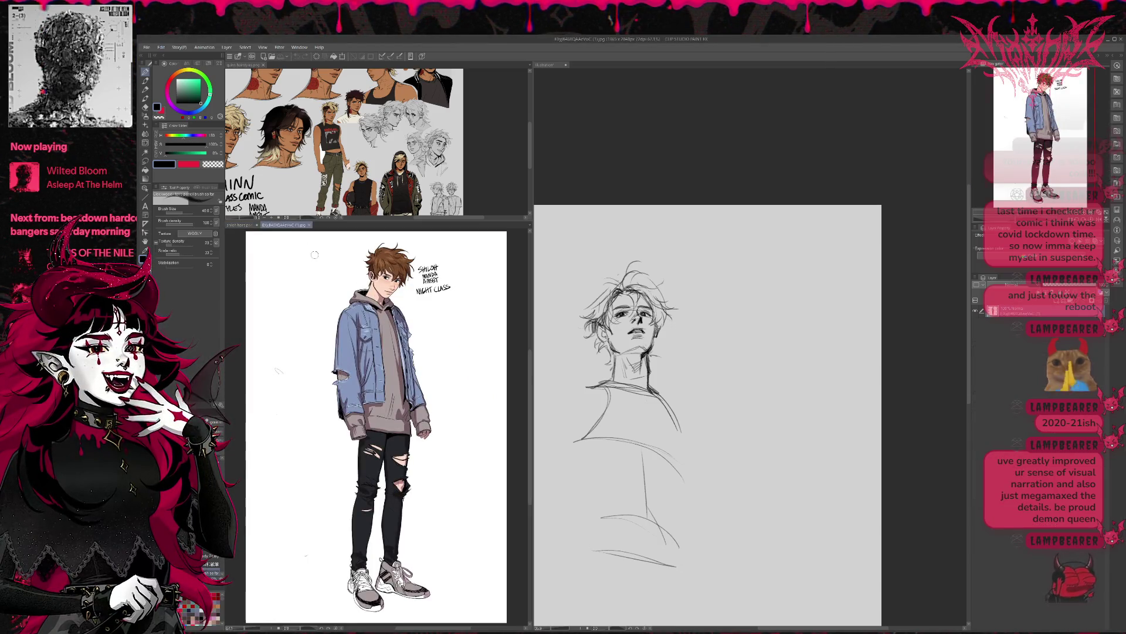
# Put the denim-jacket full-body reference in the large pane, zoom to study it, then close it.
pyautogui.moveTo(561, 68); pyautogui.dragTo(587, 67)
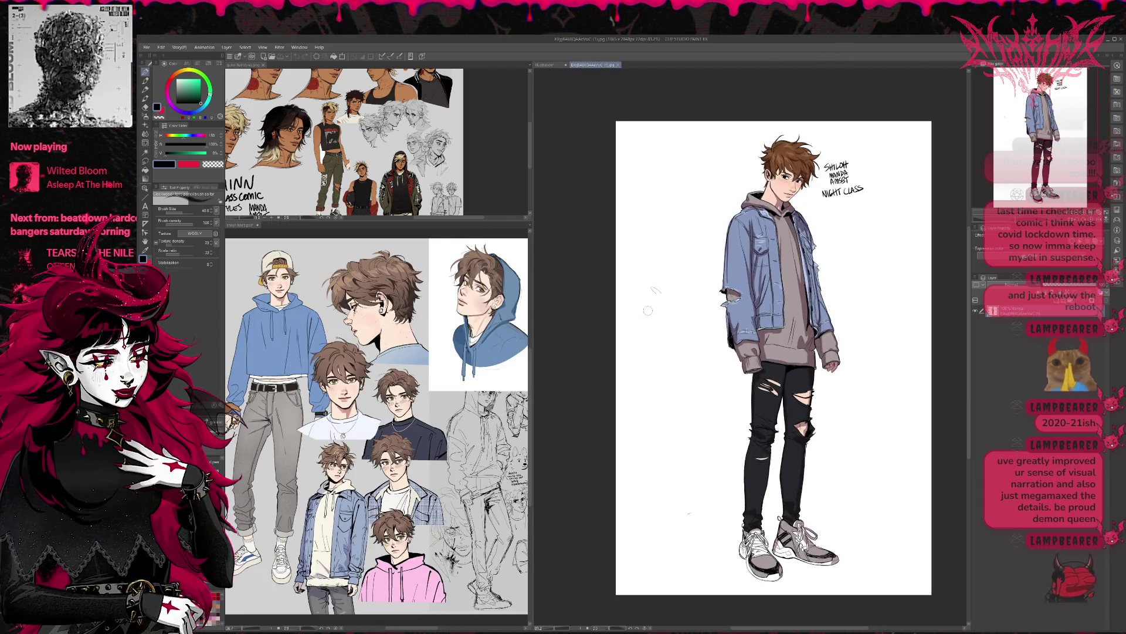
pyautogui.scroll(3, 643, 308)
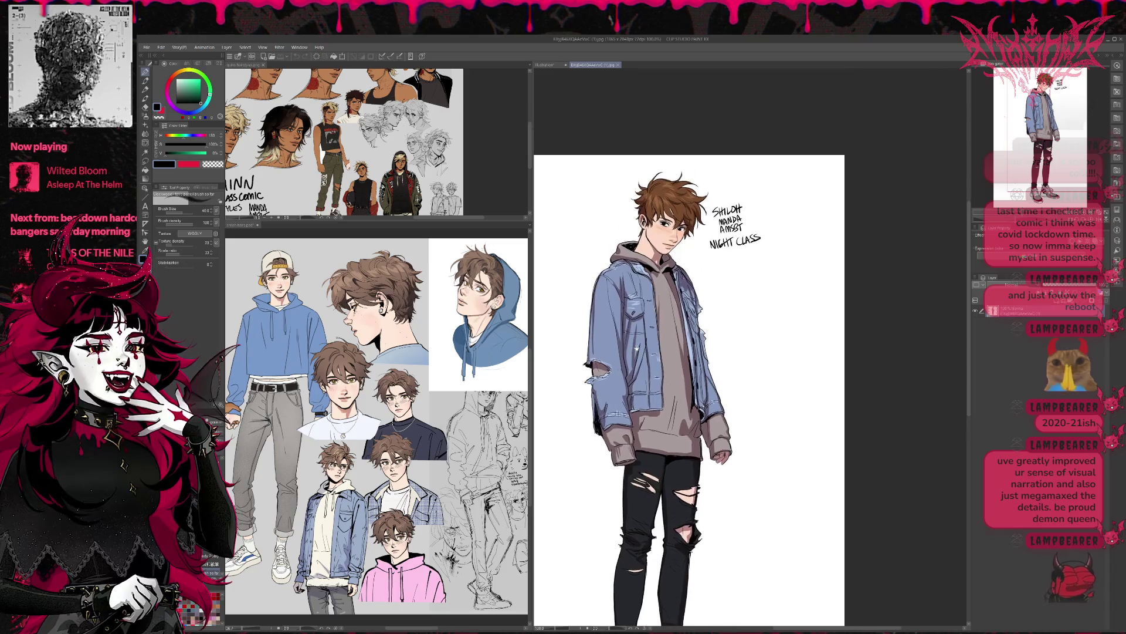
pyautogui.scroll(1, 637, 347)
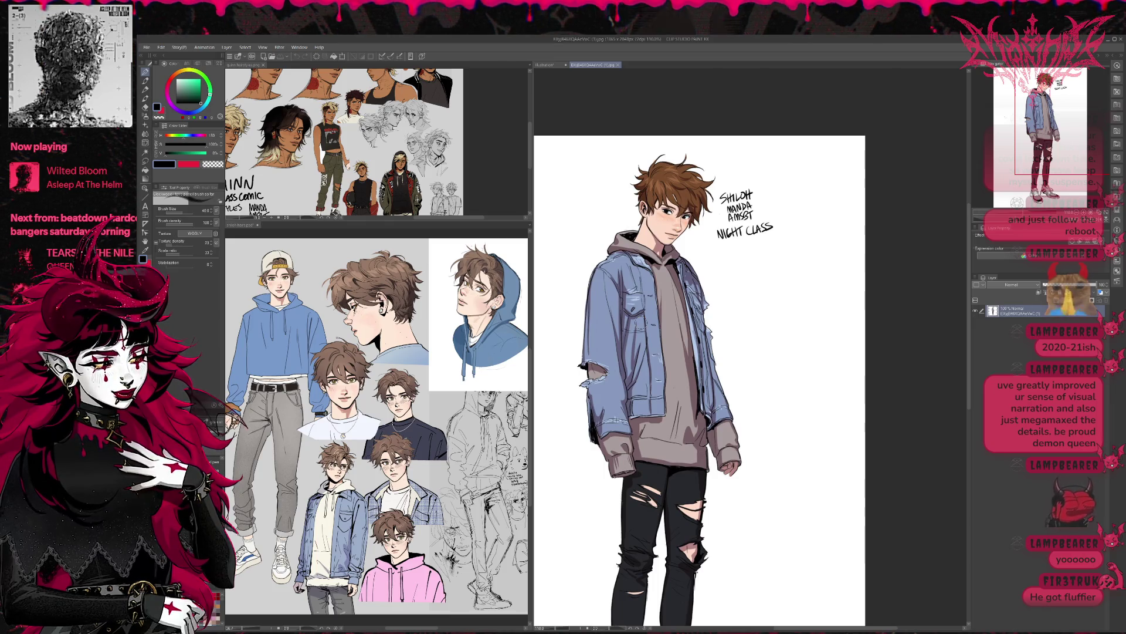
pyautogui.scroll(-4, 569, 361)
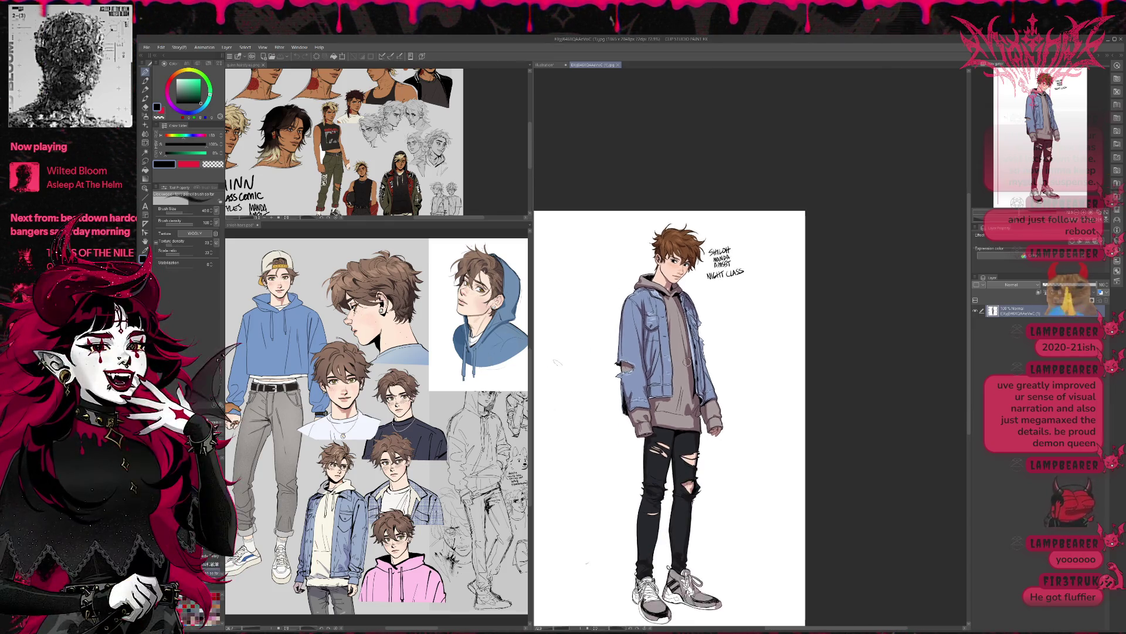
pyautogui.scroll(-1, 589, 168)
pyautogui.scroll(1, 590, 175)
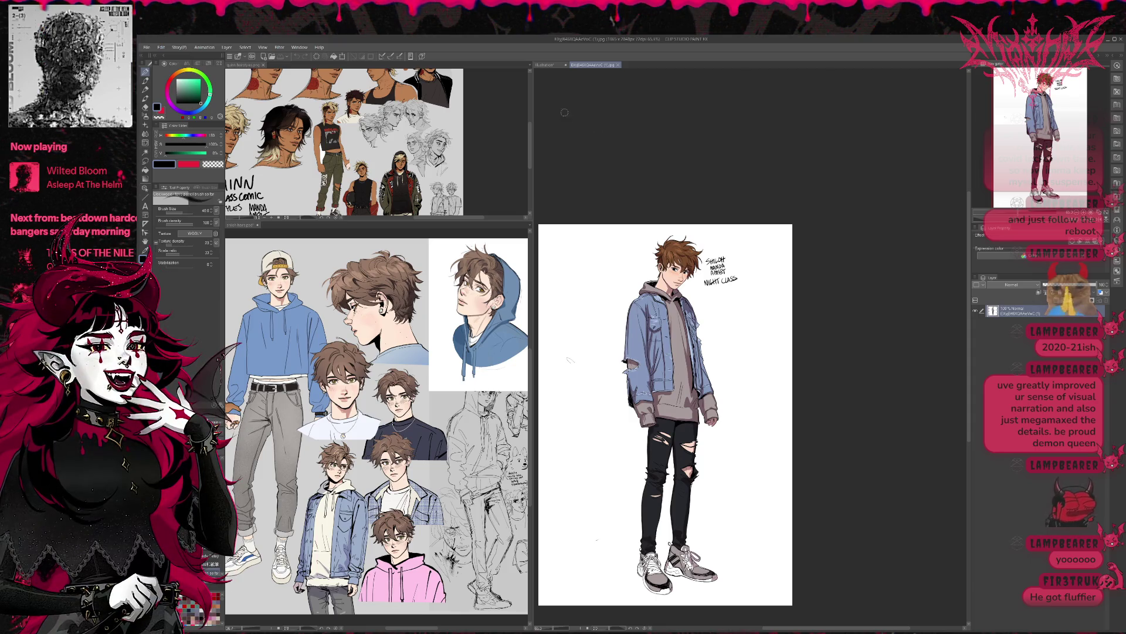
pyautogui.click(620, 65)
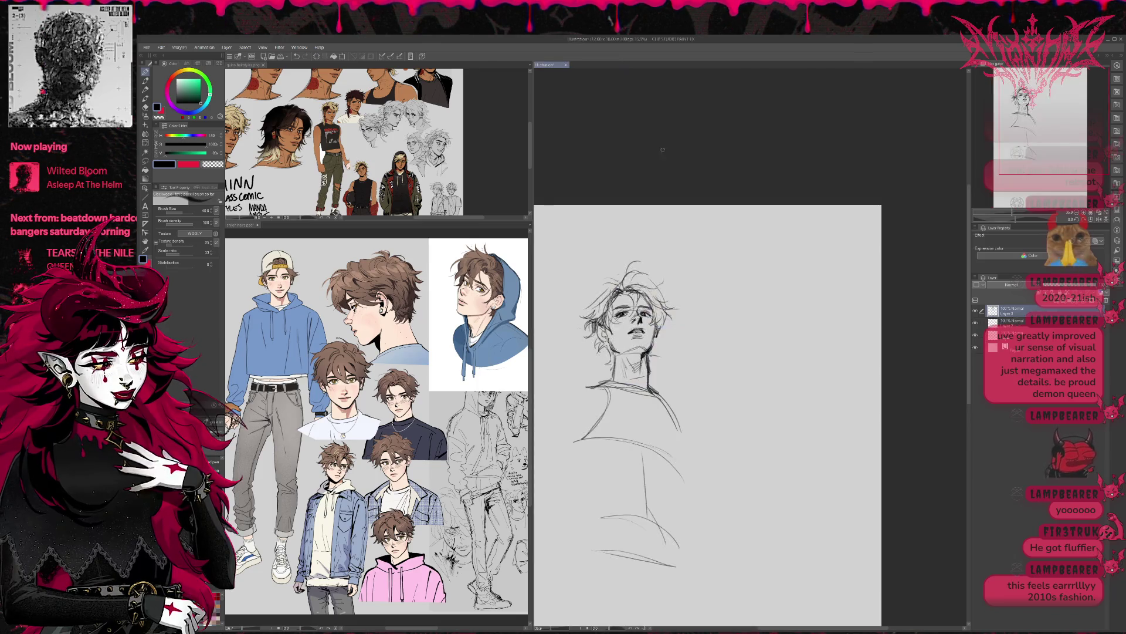
# Widen the drawing area, glance at the lower reference, and return to the sketch.
pyautogui.moveTo(531, 184); pyautogui.dragTo(407, 184)
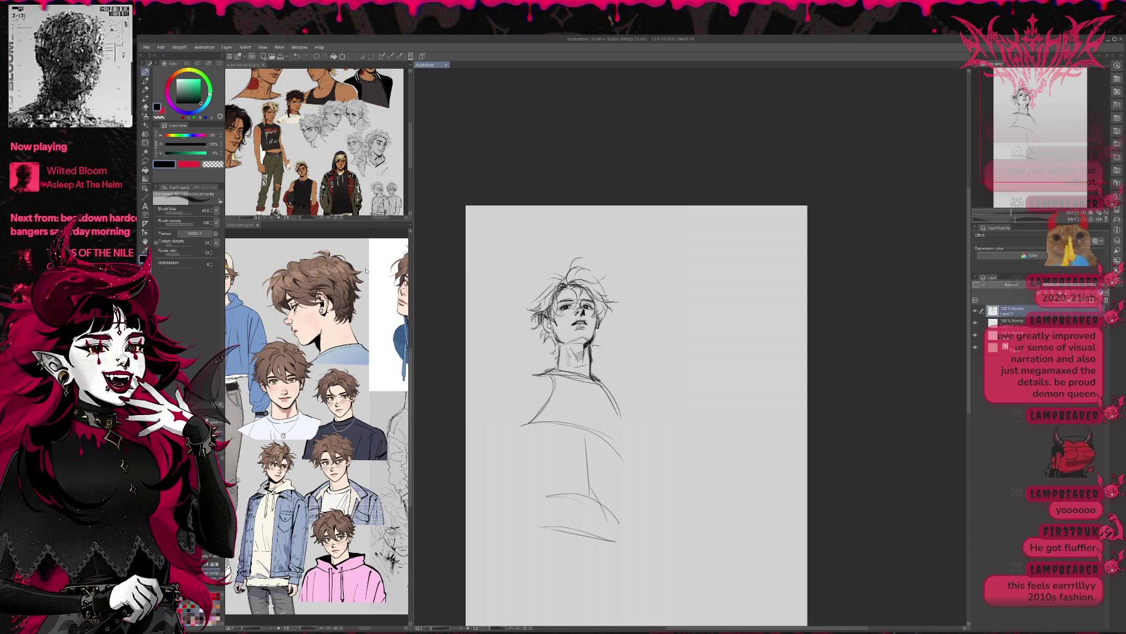
pyautogui.click(370, 274)
pyautogui.scroll(-3, 370, 274)
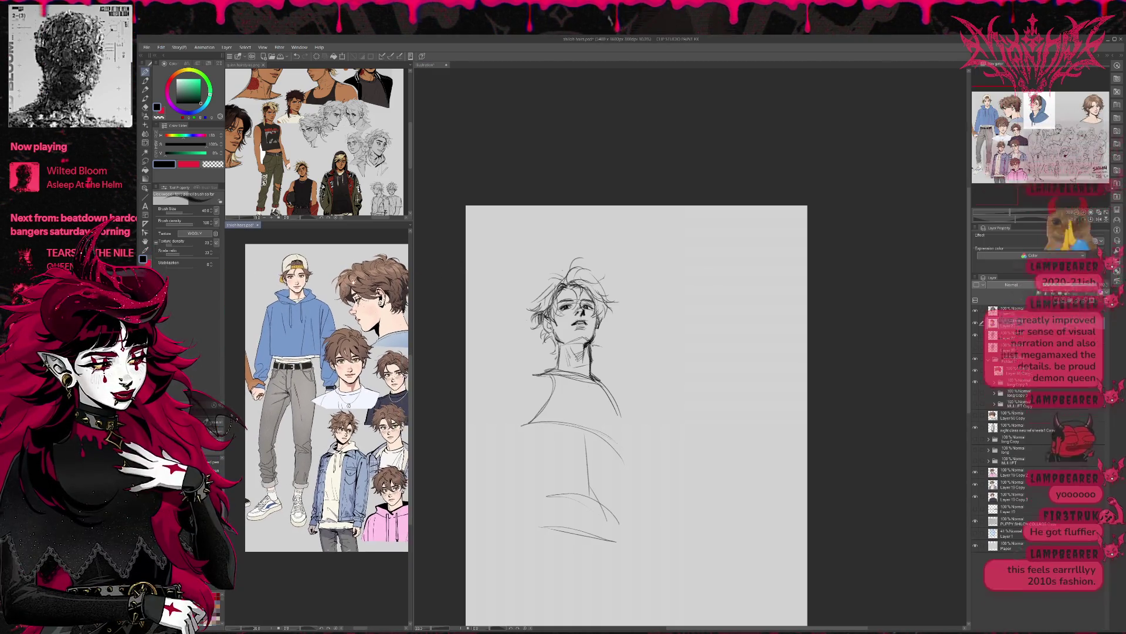
pyautogui.scroll(-1, 369, 283)
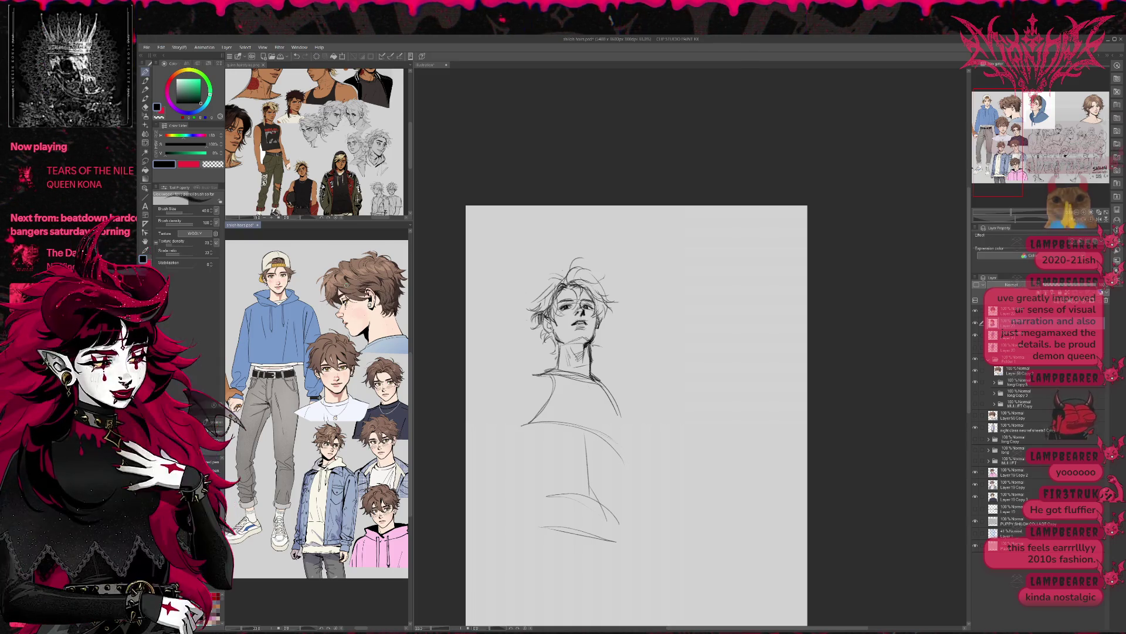
pyautogui.click(426, 64)
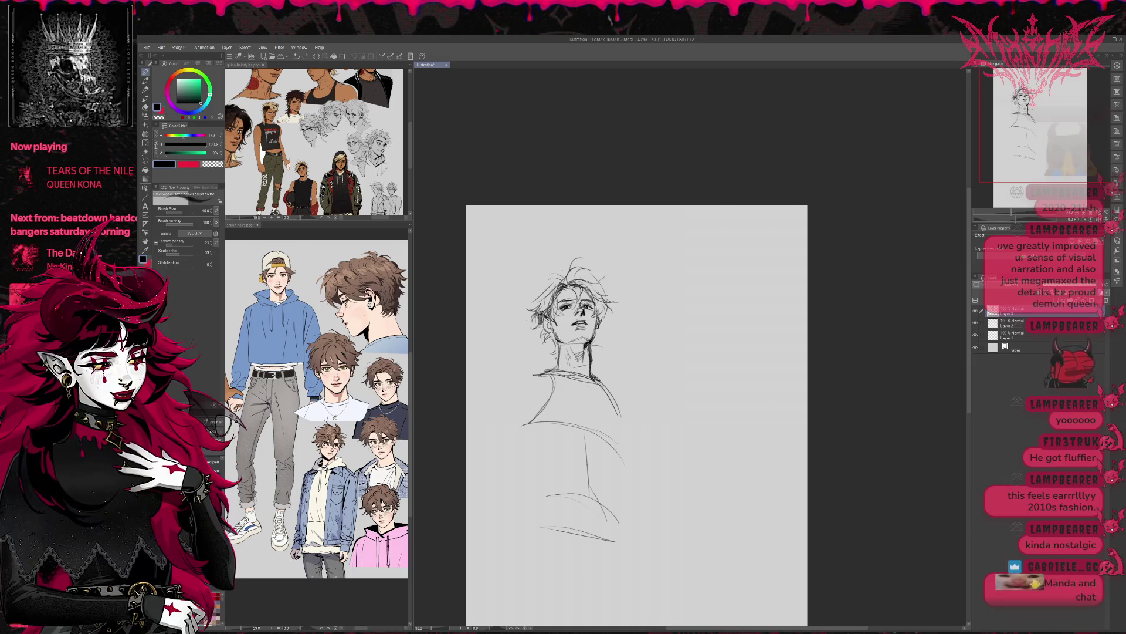
# Darken the shoulder lines and rework the collar line below the neck.
pyautogui.moveTo(572, 371); pyautogui.dragTo(550, 370)
pyautogui.moveTo(553, 371); pyautogui.dragTo(532, 372)
pyautogui.moveTo(600, 379); pyautogui.dragTo(616, 391)
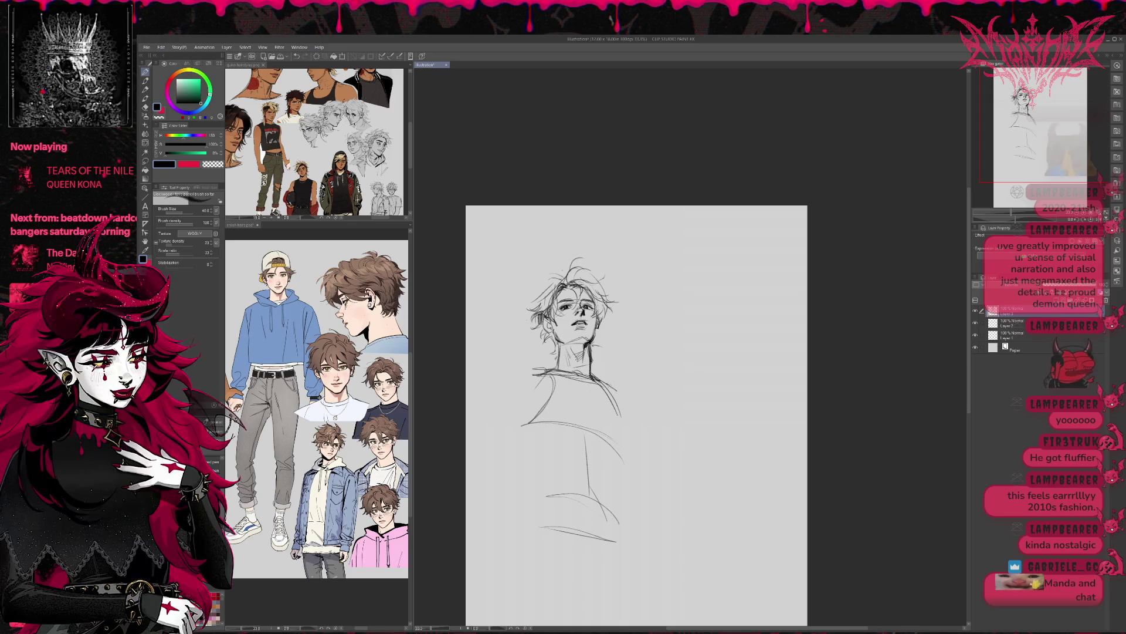
pyautogui.moveTo(524, 370); pyautogui.dragTo(509, 401)
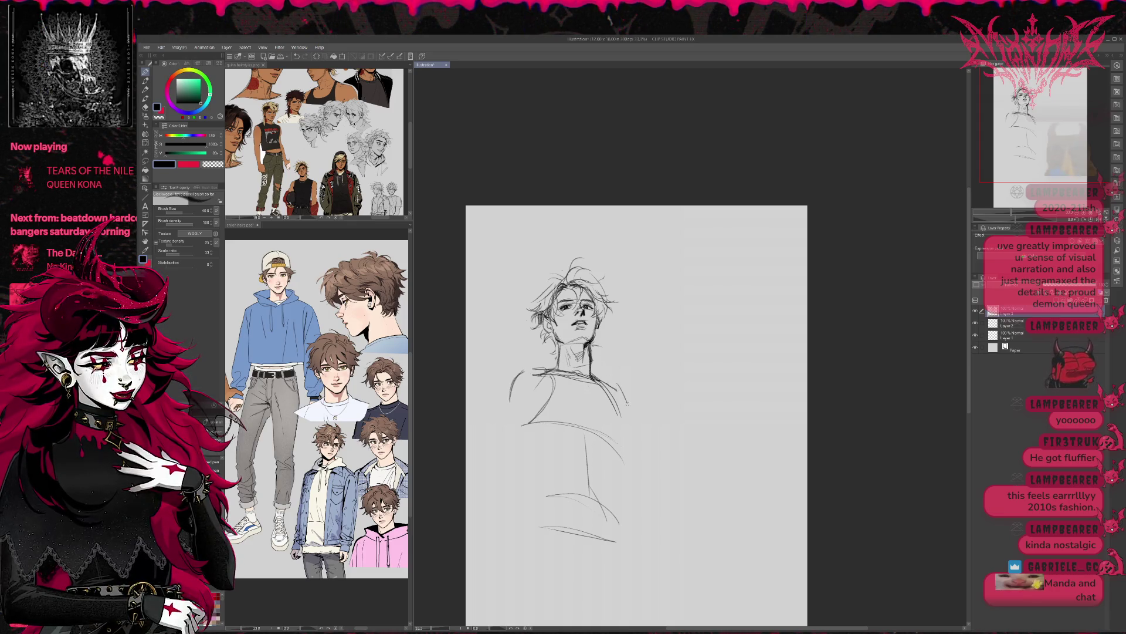
pyautogui.moveTo(560, 362); pyautogui.dragTo(524, 368)
pyautogui.hotkey('ctrl', 'z')
pyautogui.hotkey('ctrl', 'z')
pyautogui.hotkey('ctrl', 'z')
pyautogui.moveTo(558, 364); pyautogui.dragTo(525, 373)
pyautogui.moveTo(556, 363); pyautogui.dragTo(500, 382)
pyautogui.hotkey('ctrl', 'z')
pyautogui.hotkey('ctrl', 'z')
pyautogui.hotkey('ctrl', 'z')
pyautogui.moveTo(592, 376)
pyautogui.mouseDown()
pyautogui.moveTo(610, 388)
pyautogui.moveTo(587, 365)
pyautogui.mouseUp()
# Sketch the left shoulder and arm, both torso edges down to the waist, and the inner left arm.
pyautogui.moveTo(467, 361); pyautogui.dragTo(457, 467)
pyautogui.moveTo(462, 426)
pyautogui.mouseDown()
pyautogui.moveTo(457, 463)
pyautogui.moveTo(486, 533)
pyautogui.moveTo(482, 556)
pyautogui.moveTo(500, 548)
pyautogui.mouseUp()
pyautogui.moveTo(605, 513); pyautogui.dragTo(613, 535)
pyautogui.moveTo(577, 367); pyautogui.dragTo(617, 540)
pyautogui.moveTo(476, 353); pyautogui.dragTo(460, 393)
pyautogui.moveTo(474, 353)
pyautogui.mouseDown()
pyautogui.moveTo(457, 399)
pyautogui.moveTo(498, 383)
pyautogui.mouseUp()
pyautogui.moveTo(581, 389)
pyautogui.mouseDown()
pyautogui.moveTo(575, 475)
pyautogui.moveTo(589, 513)
pyautogui.mouseUp()
pyautogui.moveTo(581, 434); pyautogui.dragTo(576, 486)
pyautogui.moveTo(490, 413); pyautogui.dragTo(512, 505)
pyautogui.moveTo(486, 435); pyautogui.dragTo(480, 456)
pyautogui.moveTo(488, 404)
pyautogui.mouseDown()
pyautogui.moveTo(482, 453)
pyautogui.moveTo(484, 437)
pyautogui.moveTo(504, 549)
pyautogui.mouseUp()
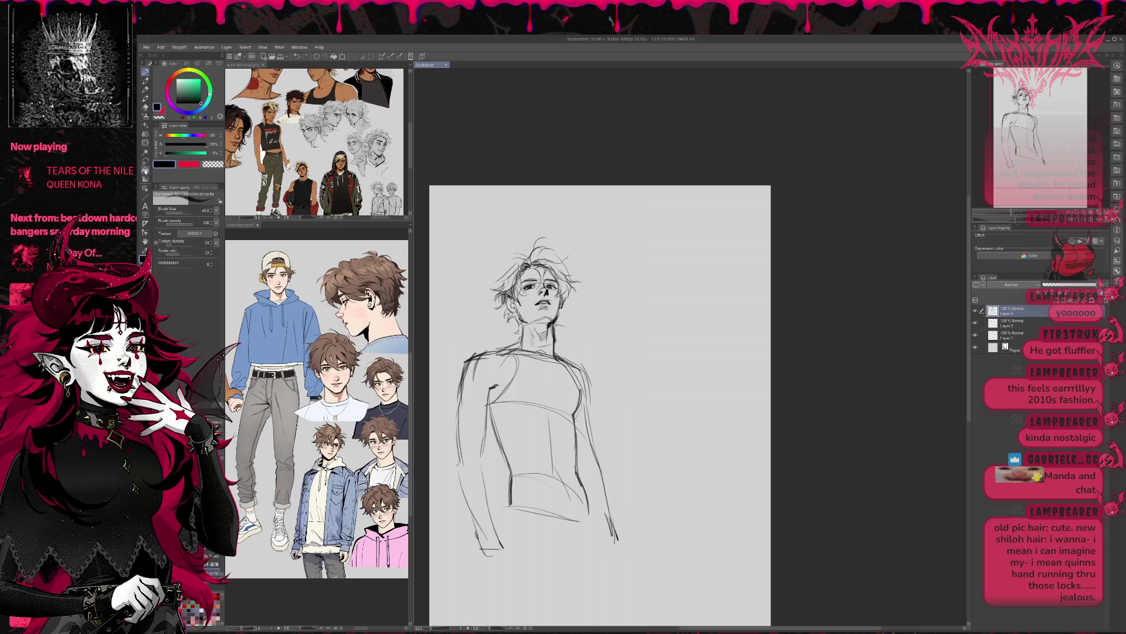
# Try a lasso Scale/Rotate on the left arm, then cancel it and clear the selection.
pyautogui.press('m')
pyautogui.moveTo(450, 374)
pyautogui.mouseDown()
pyautogui.moveTo(463, 546)
pyautogui.moveTo(498, 490)
pyautogui.moveTo(519, 371)
pyautogui.mouseUp()
pyautogui.hotkey('ctrl', 't')
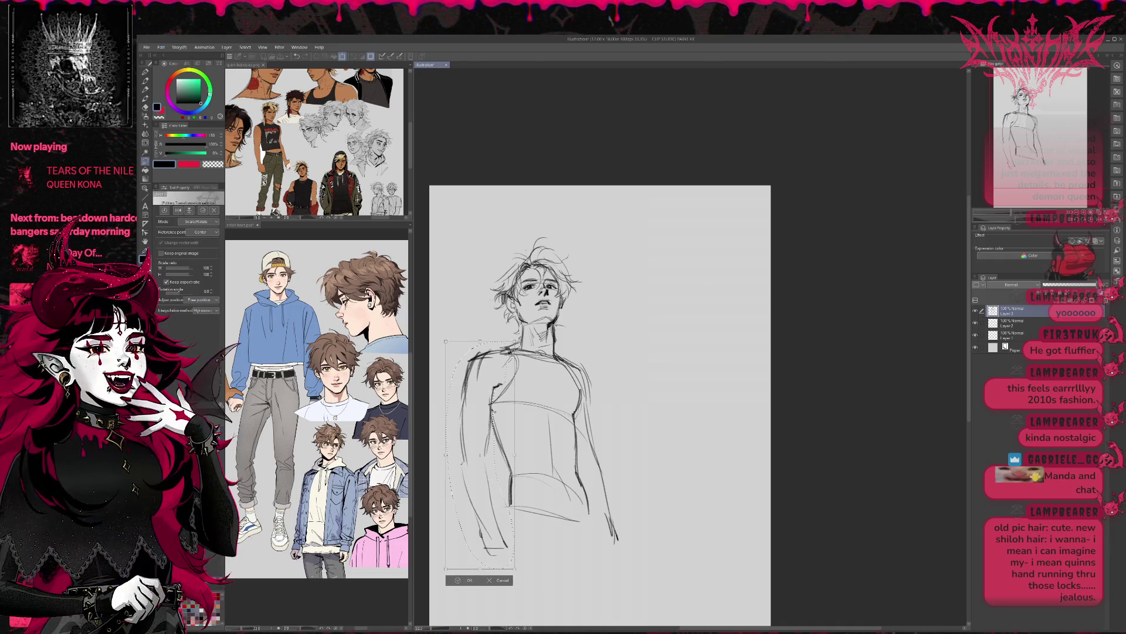
pyautogui.press('Return')
pyautogui.hotkey('ctrl', 'd')
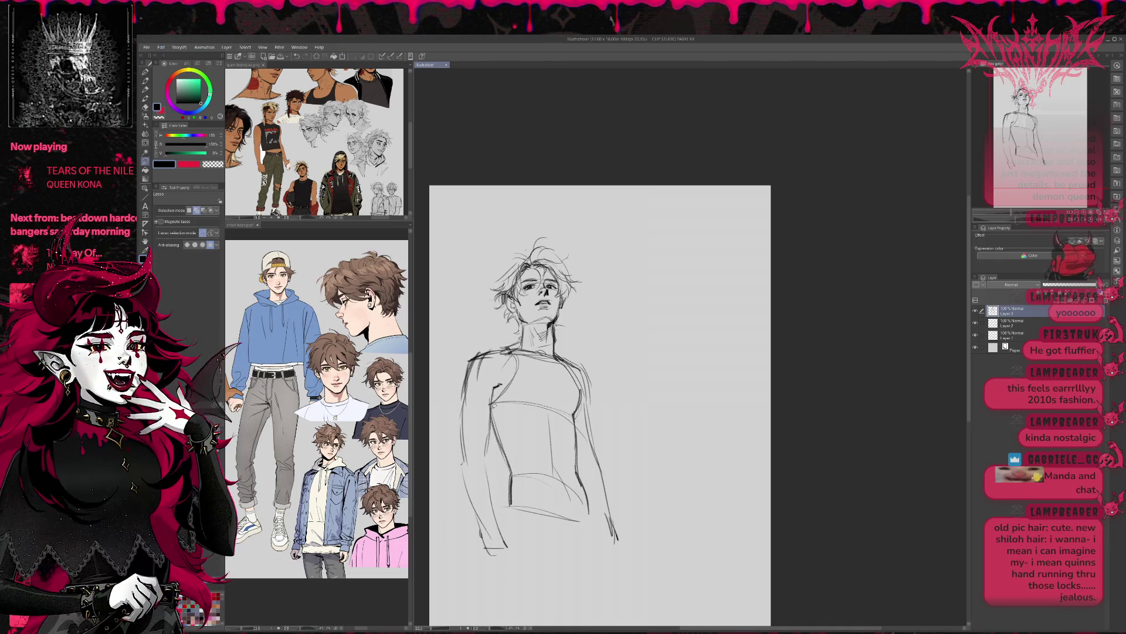
pyautogui.moveTo(494, 406); pyautogui.dragTo(640, 383)
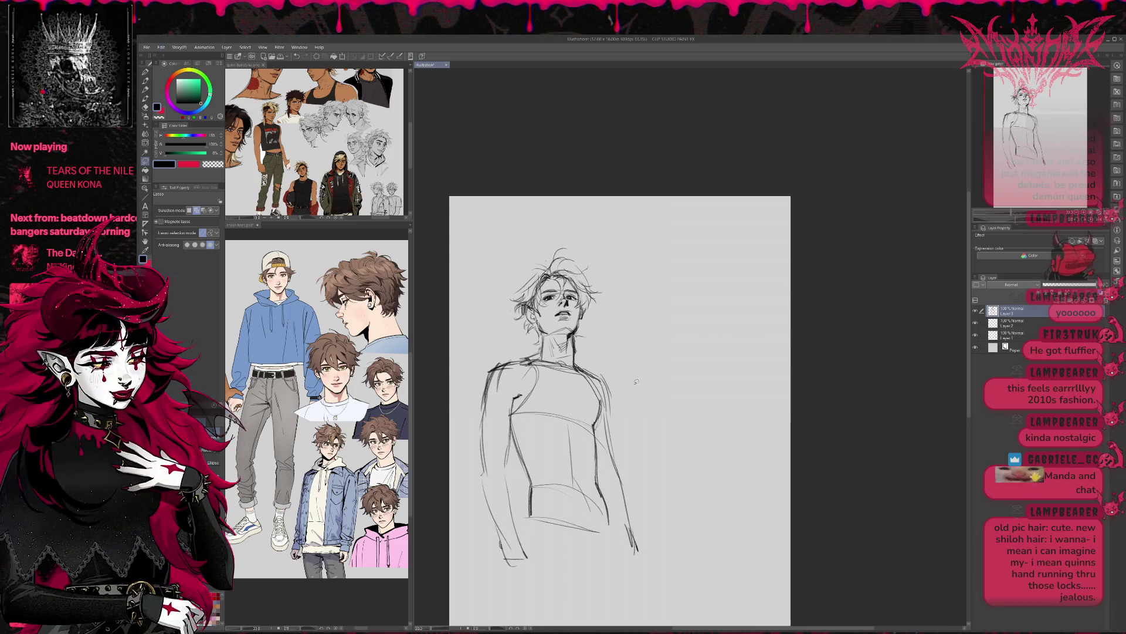
pyautogui.press('p')
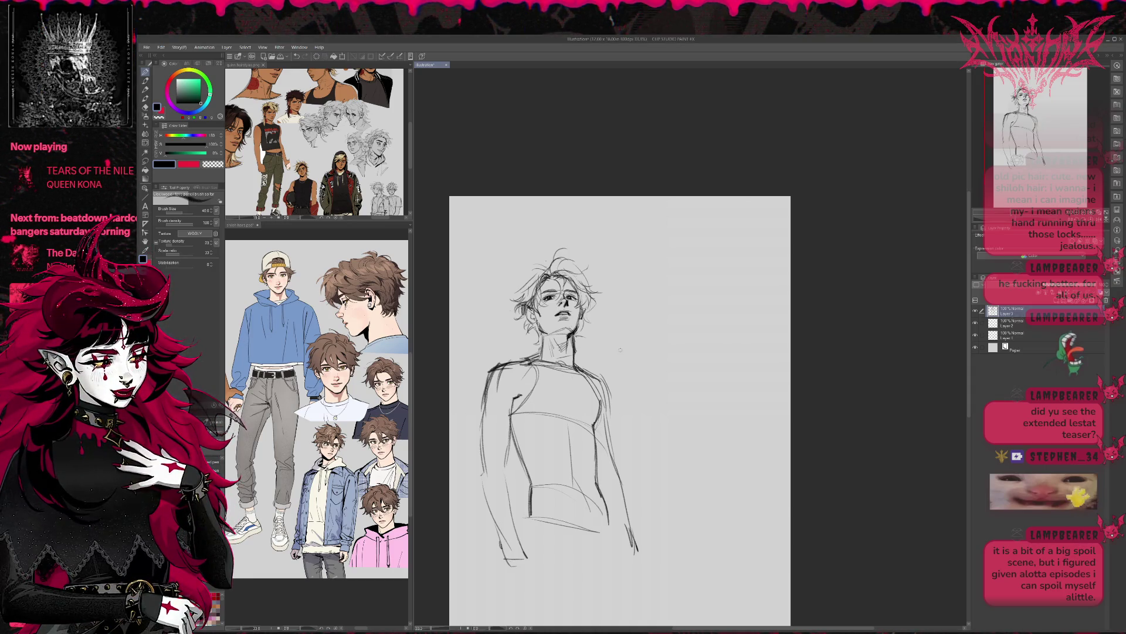
pyautogui.hotkey('ctrl', '-')
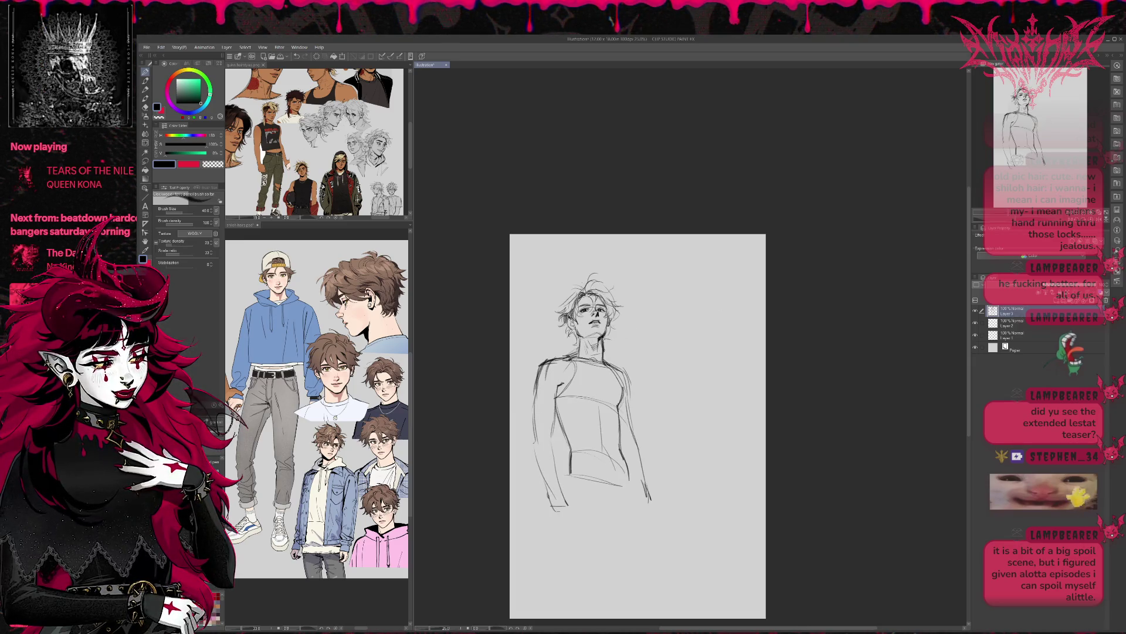
pyautogui.press('e')
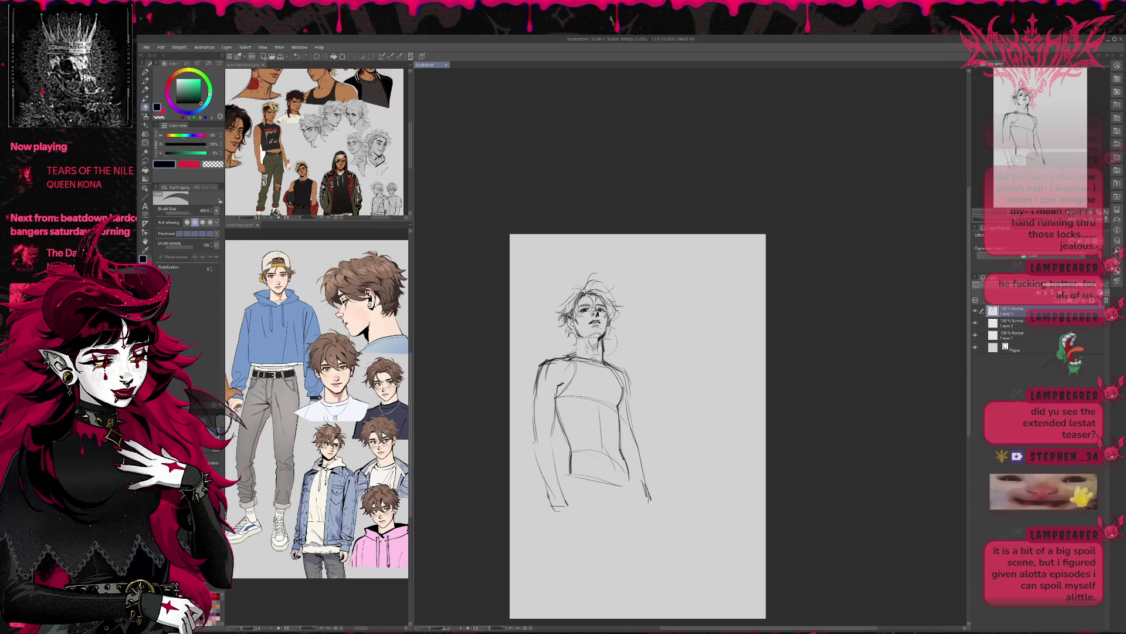
pyautogui.press('p')
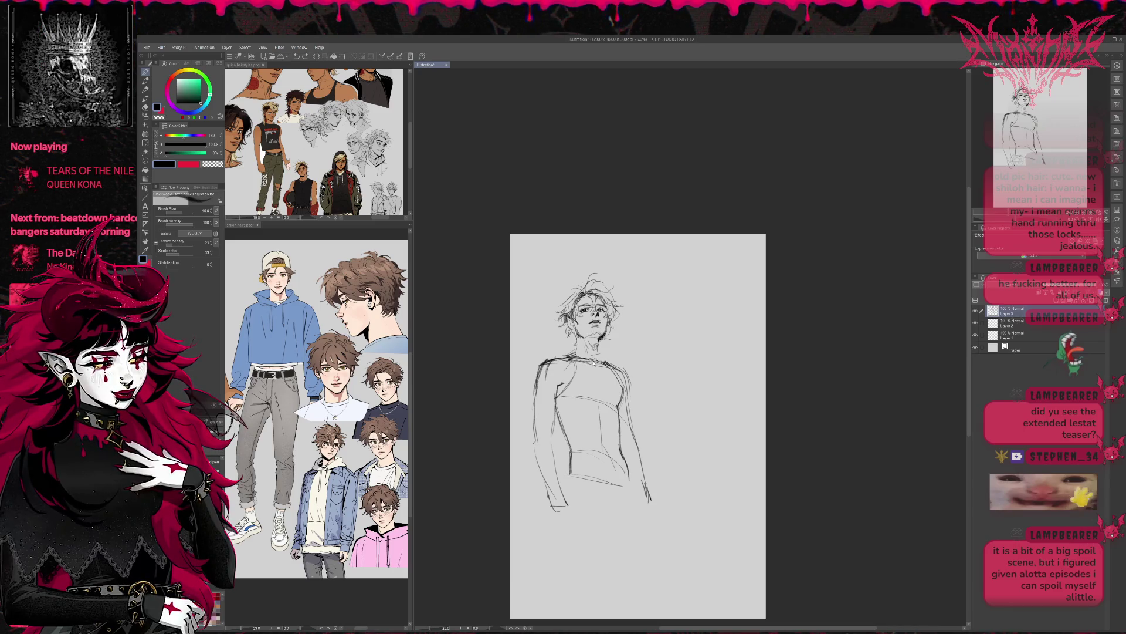
pyautogui.press('e')
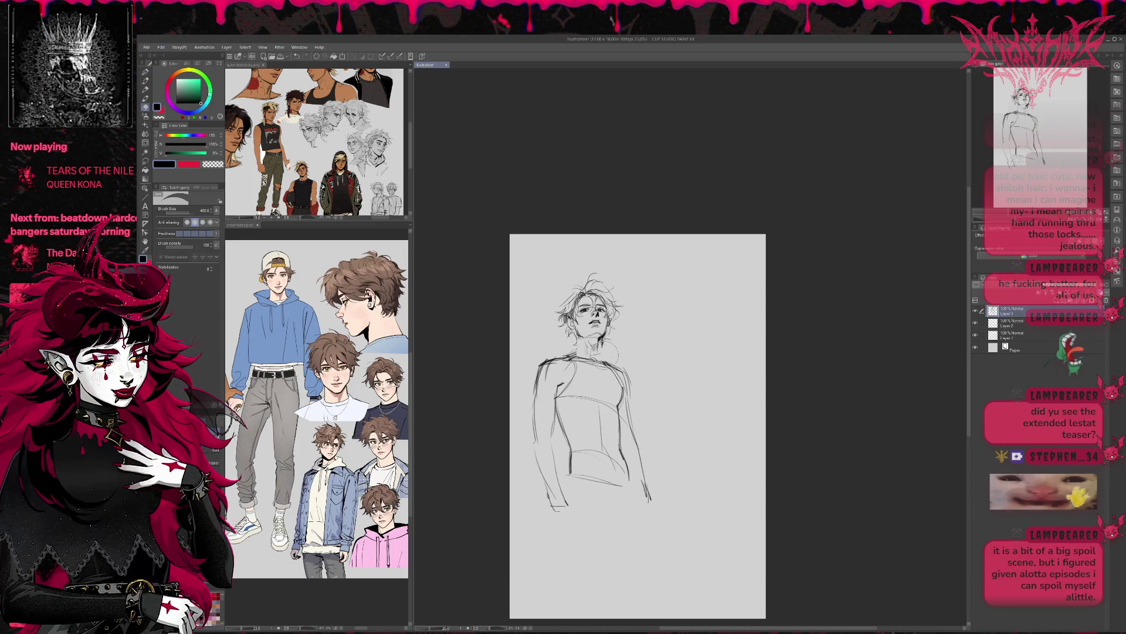
pyautogui.press('p')
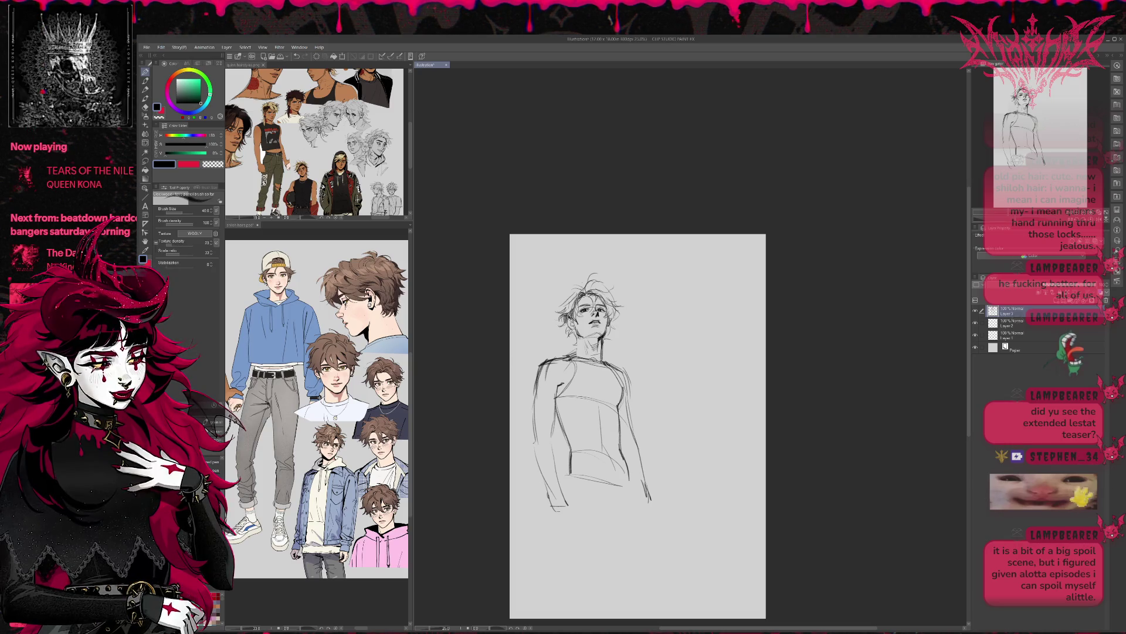
pyautogui.press('e')
pyautogui.press('p')
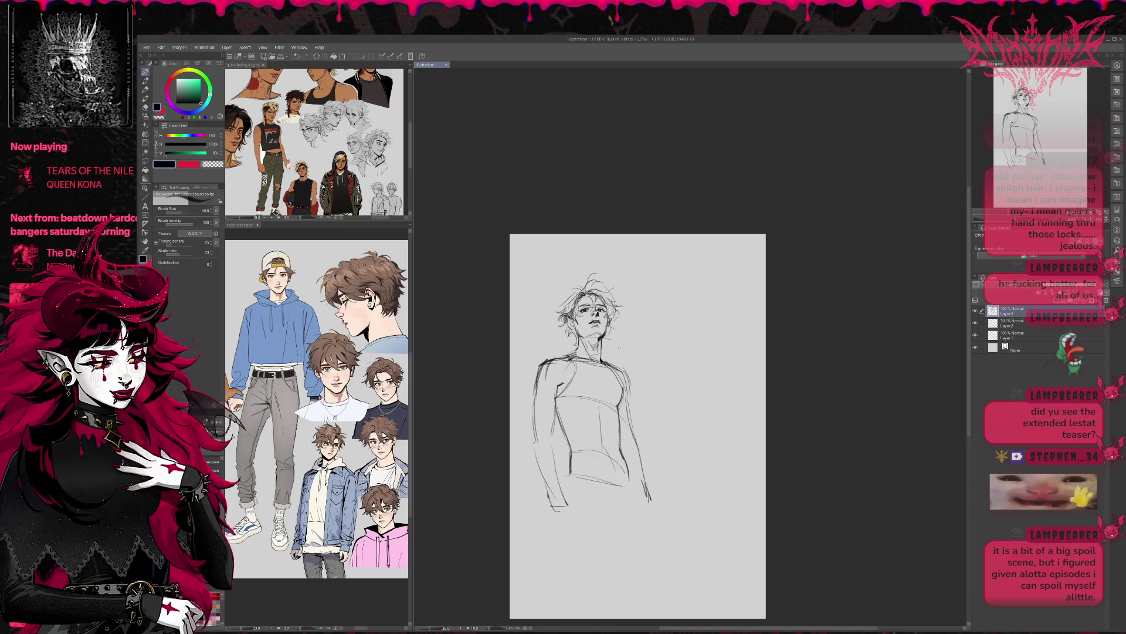
pyautogui.press('e')
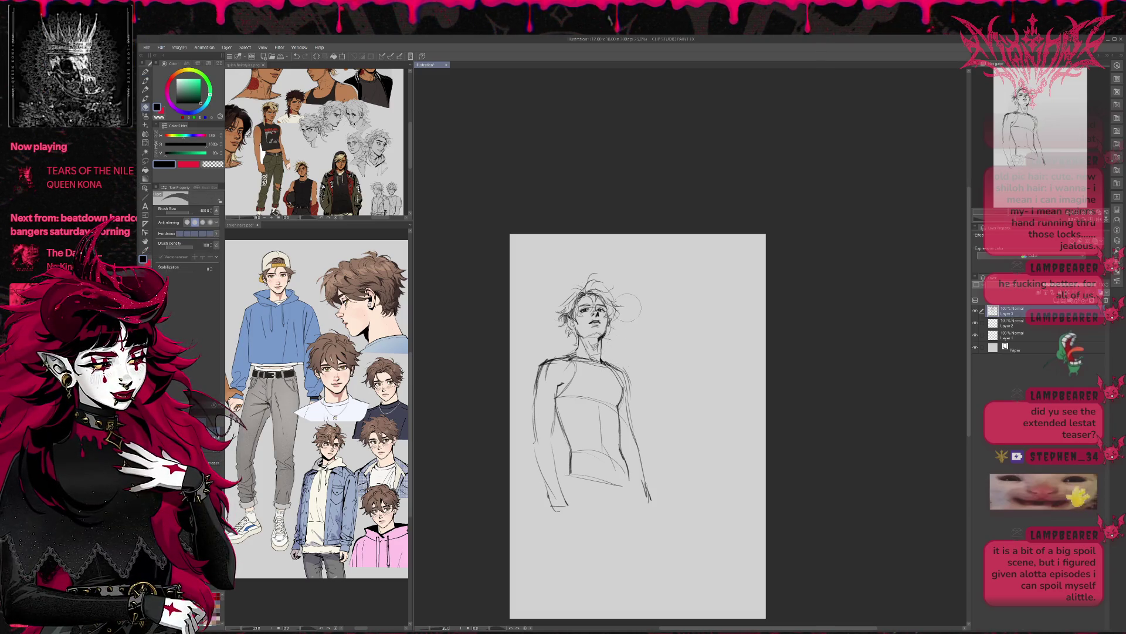
pyautogui.press('m')
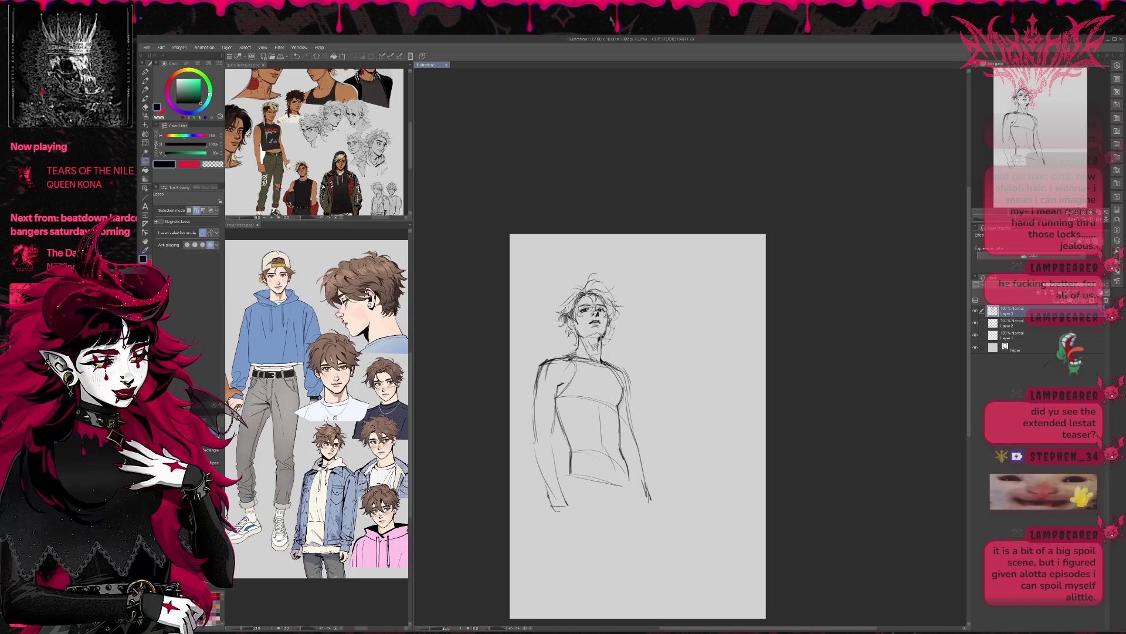
# Lasso and slightly scale and rotate the head, then reinforce the left torso line with the pencil.
pyautogui.hotkey('ctrl', 't')
pyautogui.moveTo(644, 293); pyautogui.dragTo(642, 266)
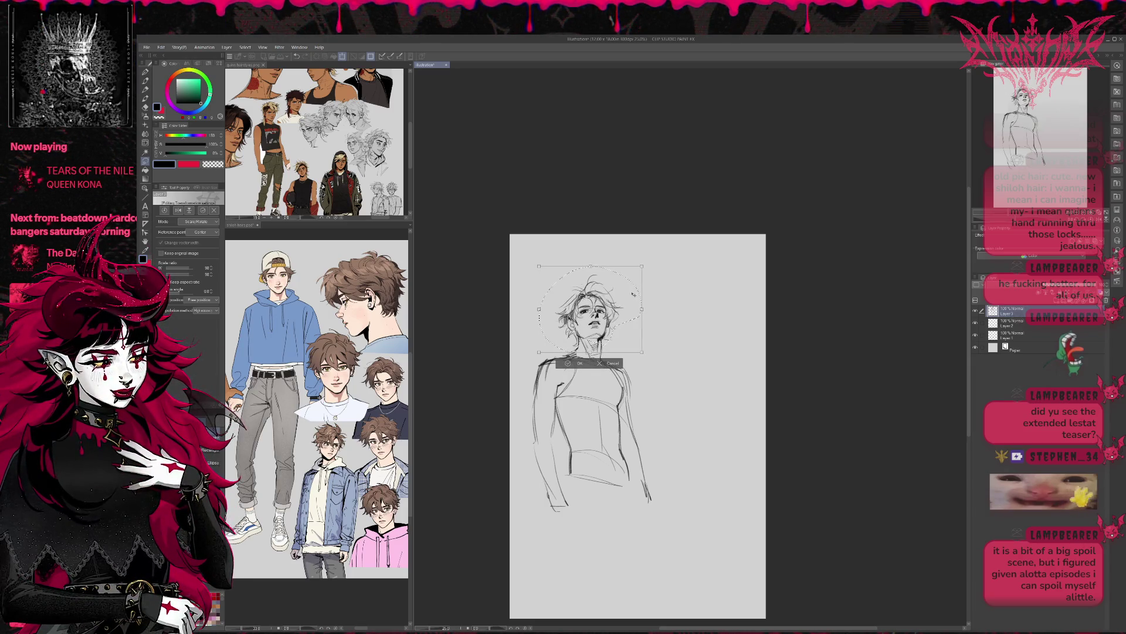
pyautogui.click(564, 365)
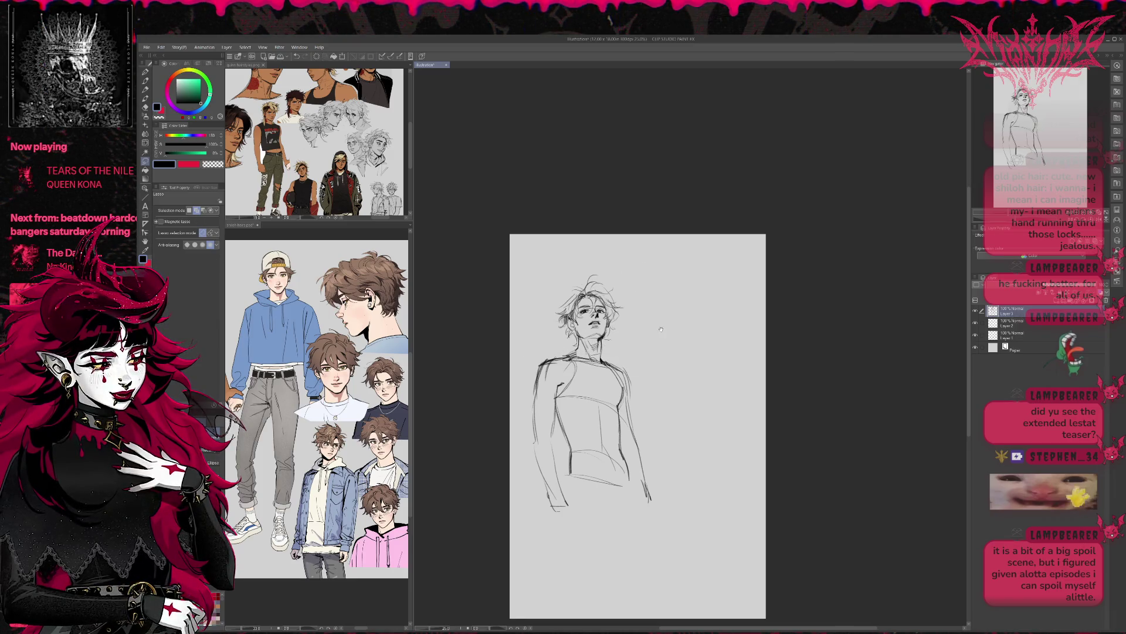
pyautogui.click(144, 73)
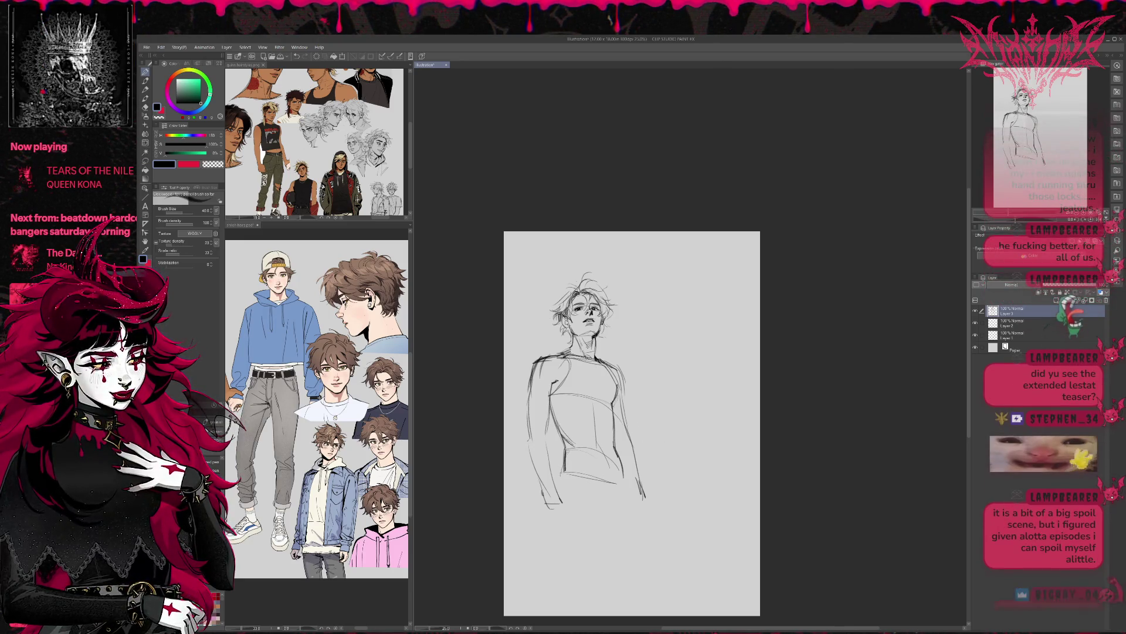
pyautogui.moveTo(563, 461); pyautogui.dragTo(562, 487)
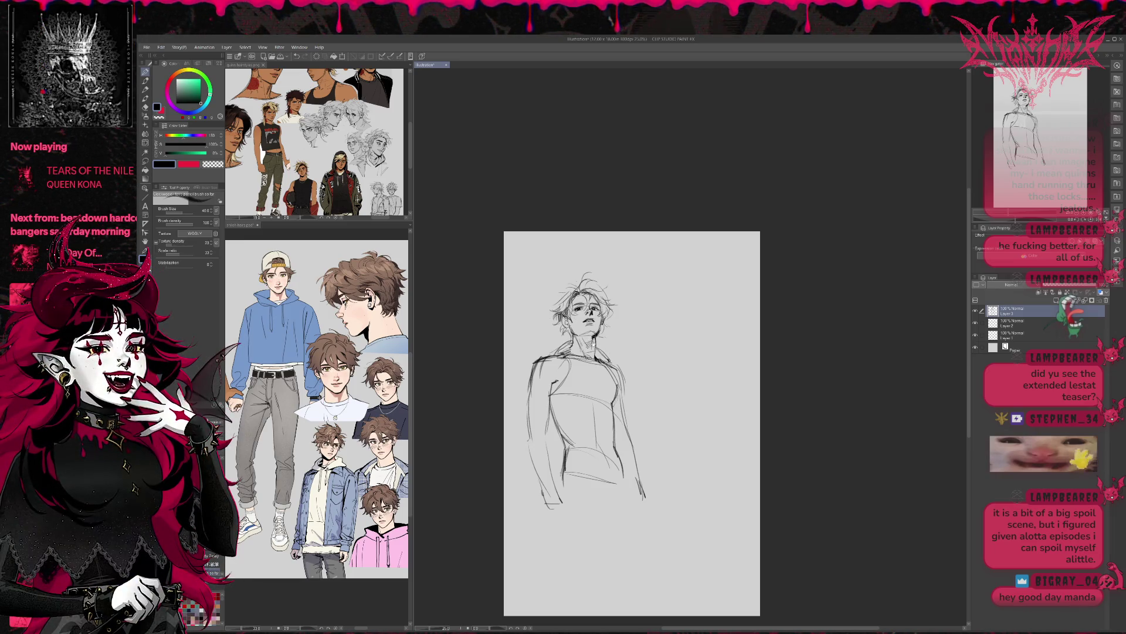
# Sketch neck strokes, torso centre lines, the jacket's left shoulder and both chest lines.
pyautogui.moveTo(587, 352); pyautogui.dragTo(568, 329)
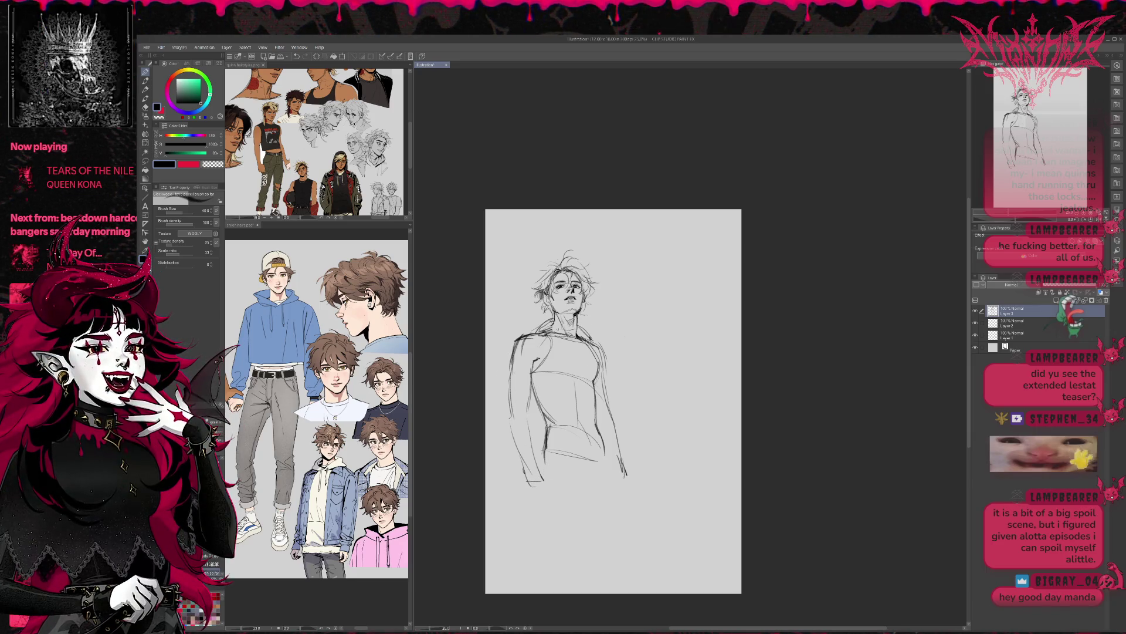
pyautogui.moveTo(556, 347)
pyautogui.mouseDown()
pyautogui.moveTo(557, 322)
pyautogui.moveTo(598, 372)
pyautogui.moveTo(599, 402)
pyautogui.mouseUp()
pyautogui.moveTo(597, 361); pyautogui.dragTo(607, 442)
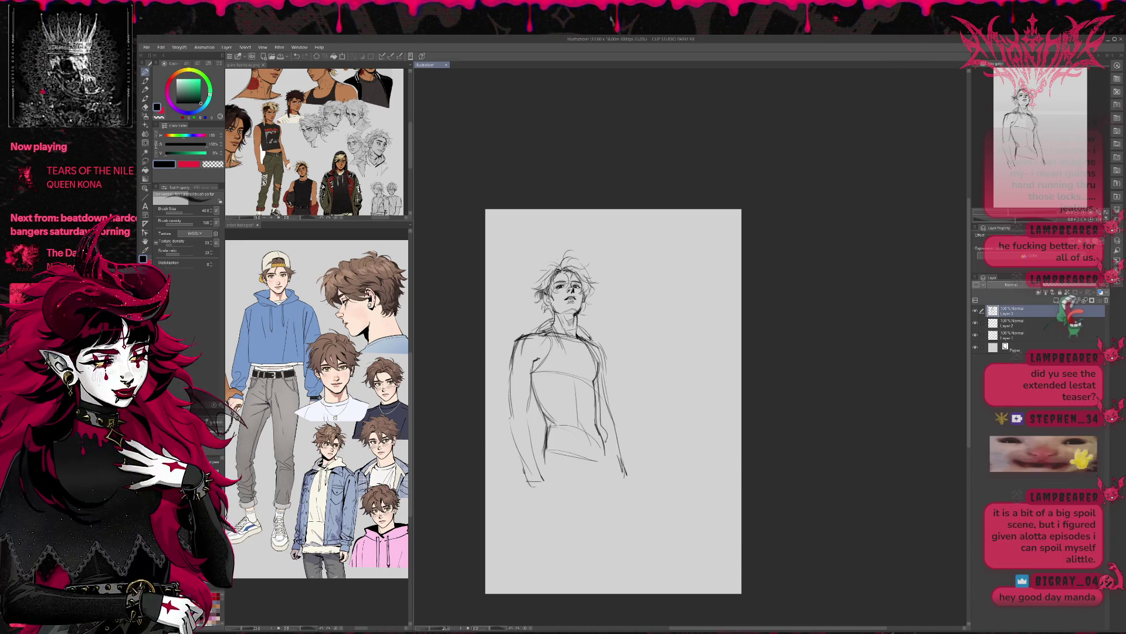
pyautogui.moveTo(563, 348)
pyautogui.mouseDown()
pyautogui.moveTo(573, 453)
pyautogui.moveTo(609, 457)
pyautogui.mouseUp()
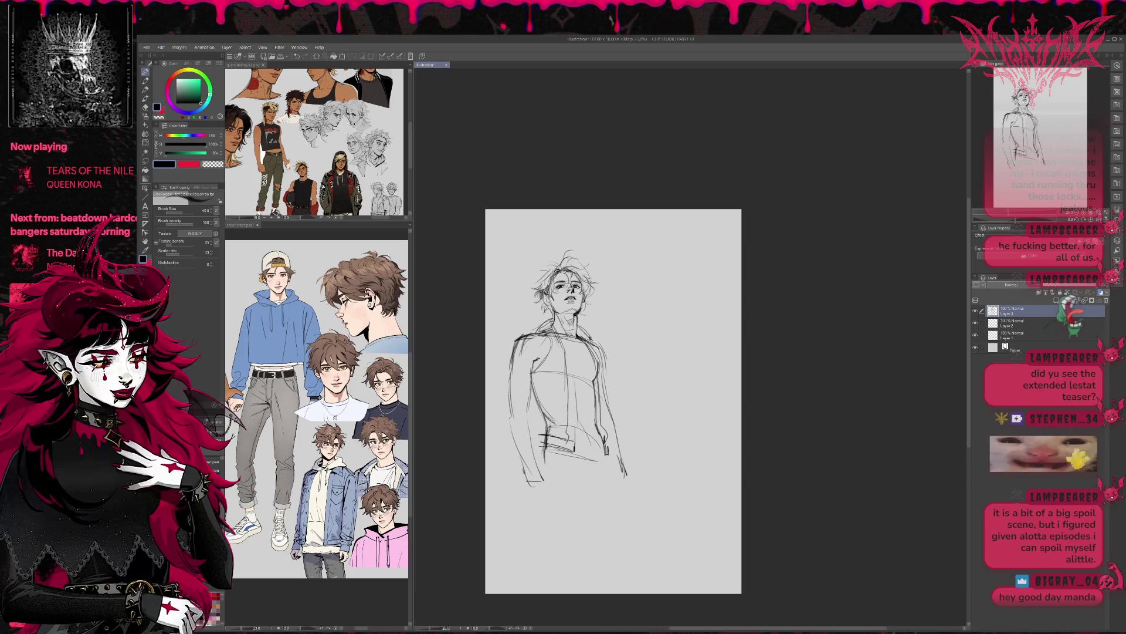
pyautogui.moveTo(522, 364); pyautogui.dragTo(517, 391)
pyautogui.moveTo(529, 339); pyautogui.dragTo(520, 363)
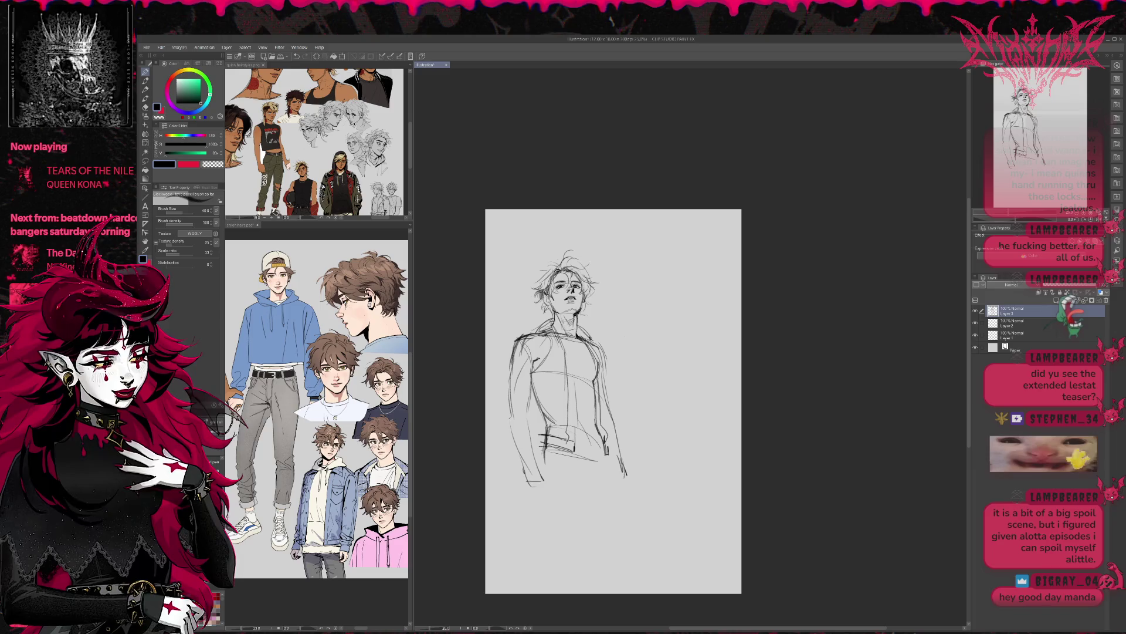
pyautogui.moveTo(531, 337); pyautogui.dragTo(538, 367)
pyautogui.moveTo(600, 346); pyautogui.dragTo(603, 366)
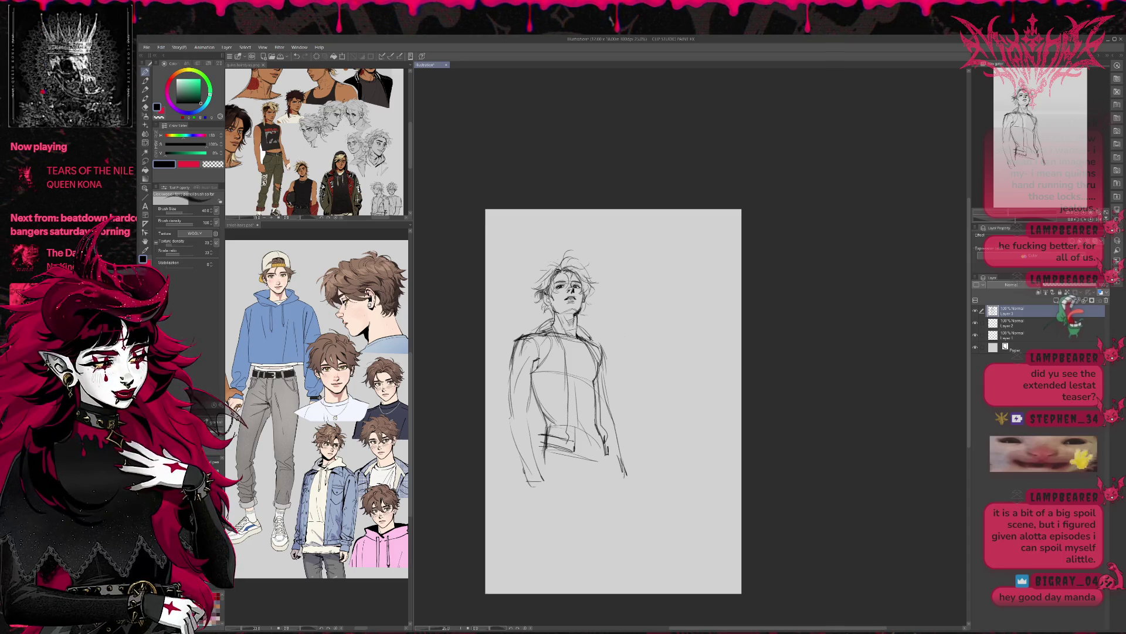
# Darken the left waist and side and the right torso edge, undoing a stray cuff stroke.
pyautogui.moveTo(613, 401); pyautogui.dragTo(604, 396)
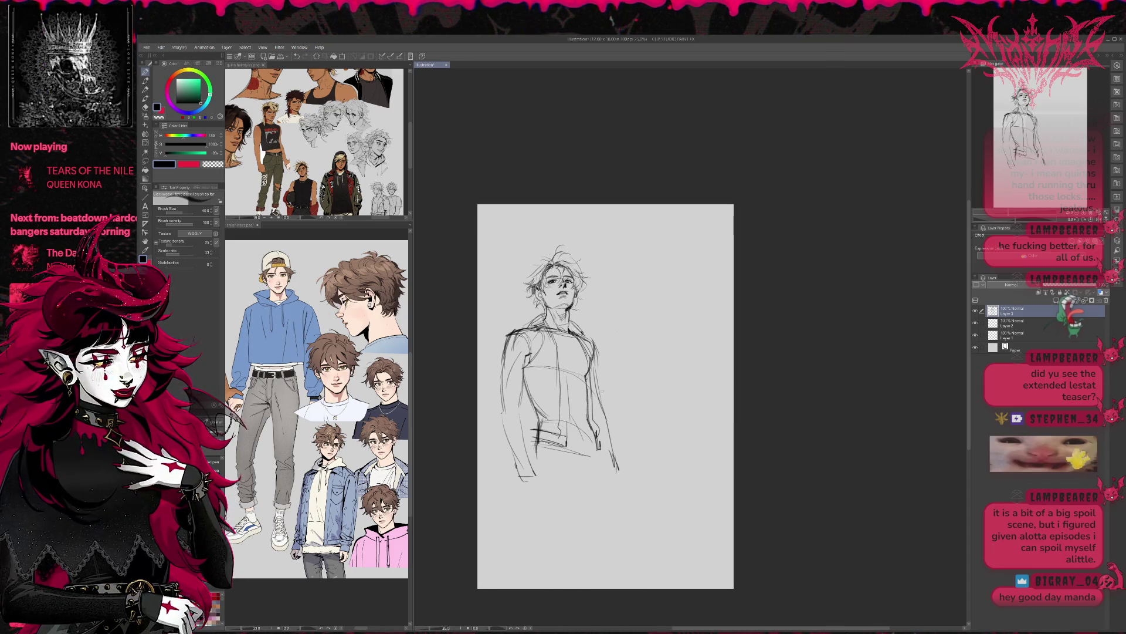
pyautogui.moveTo(531, 430); pyautogui.dragTo(527, 444)
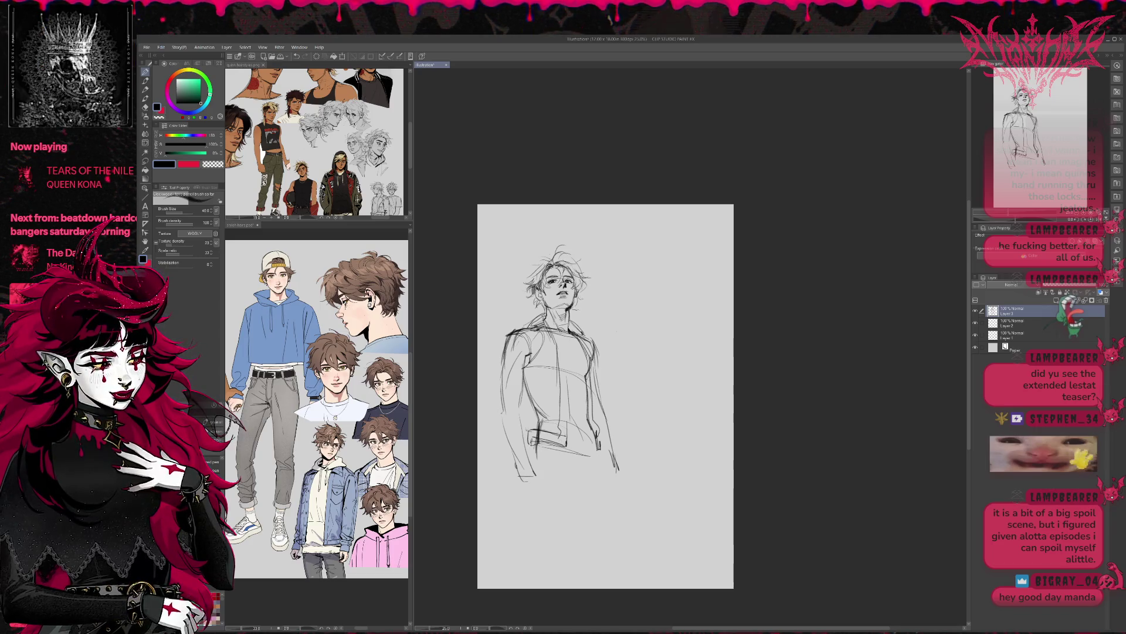
pyautogui.moveTo(540, 370); pyautogui.dragTo(531, 427)
pyautogui.moveTo(522, 380); pyautogui.dragTo(519, 428)
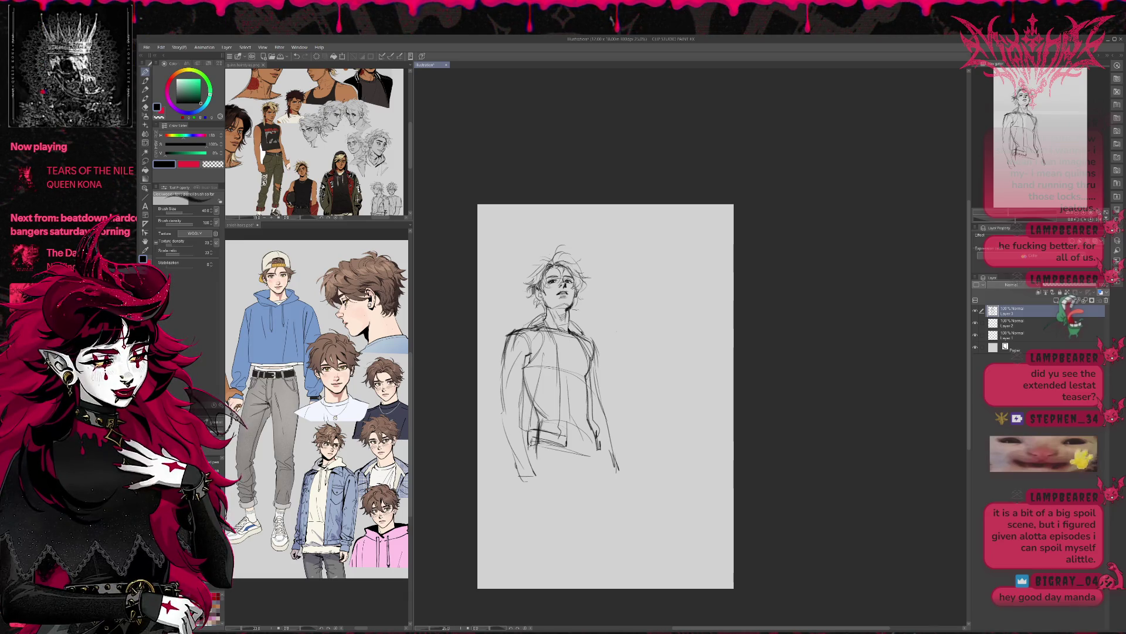
pyautogui.moveTo(596, 366); pyautogui.dragTo(599, 428)
pyautogui.moveTo(514, 464)
pyautogui.mouseDown()
pyautogui.moveTo(537, 459)
pyautogui.moveTo(535, 472)
pyautogui.mouseUp()
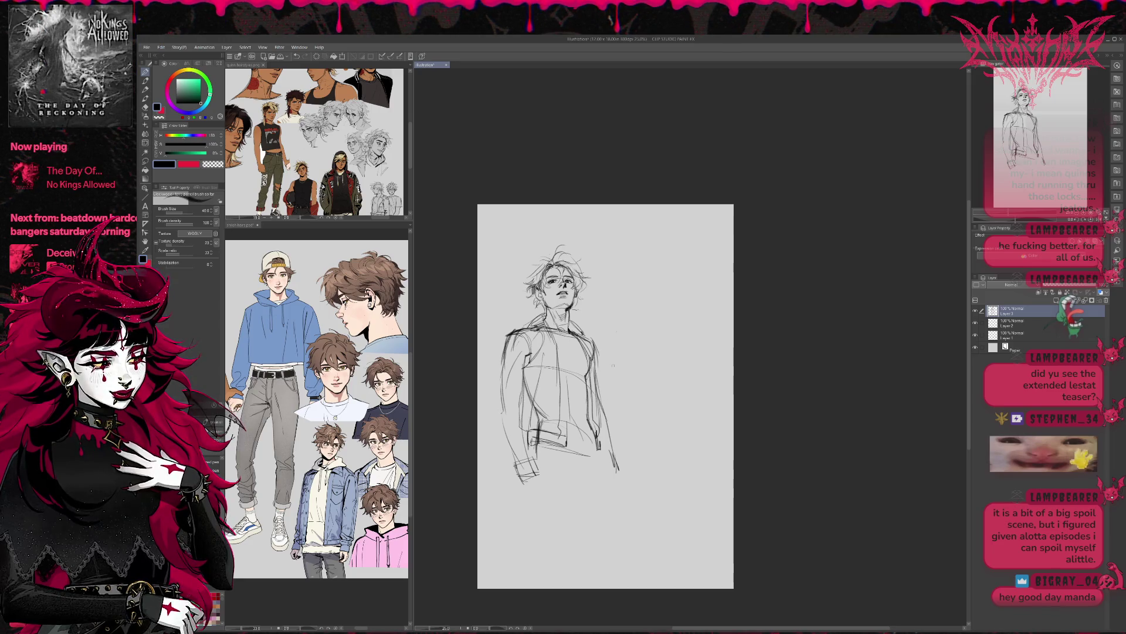
pyautogui.hotkey('ctrl', 'z')
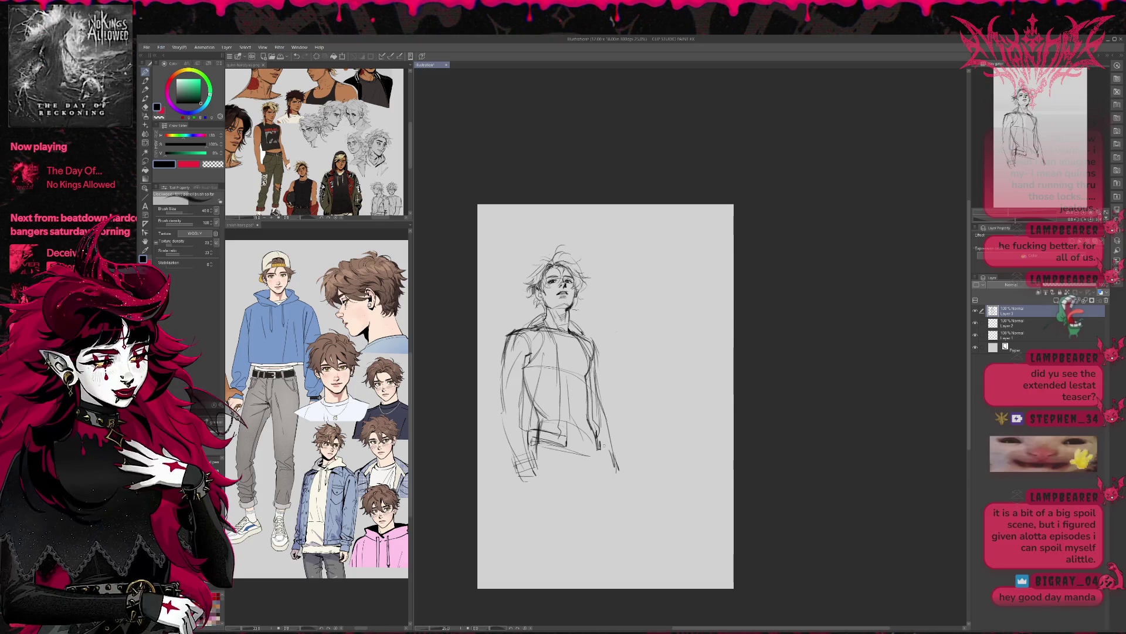
# Rough in leg guide lines and a short stroke below the jacket's left hem.
pyautogui.moveTo(608, 401); pyautogui.dragTo(588, 379)
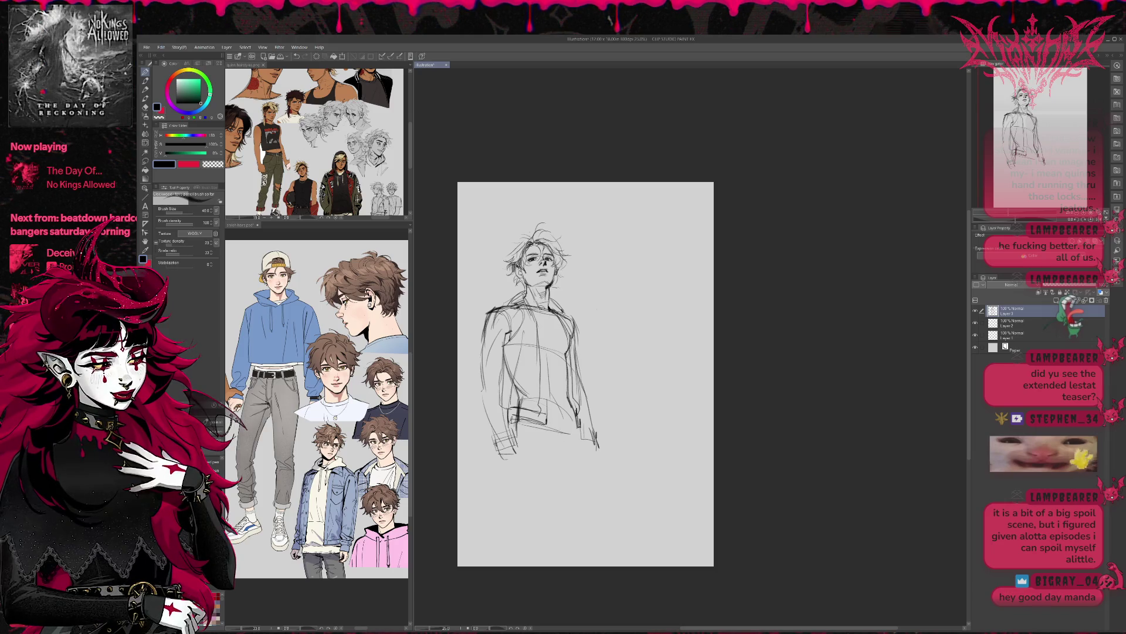
pyautogui.moveTo(558, 424)
pyautogui.mouseDown()
pyautogui.moveTo(548, 502)
pyautogui.moveTo(556, 492)
pyautogui.mouseUp()
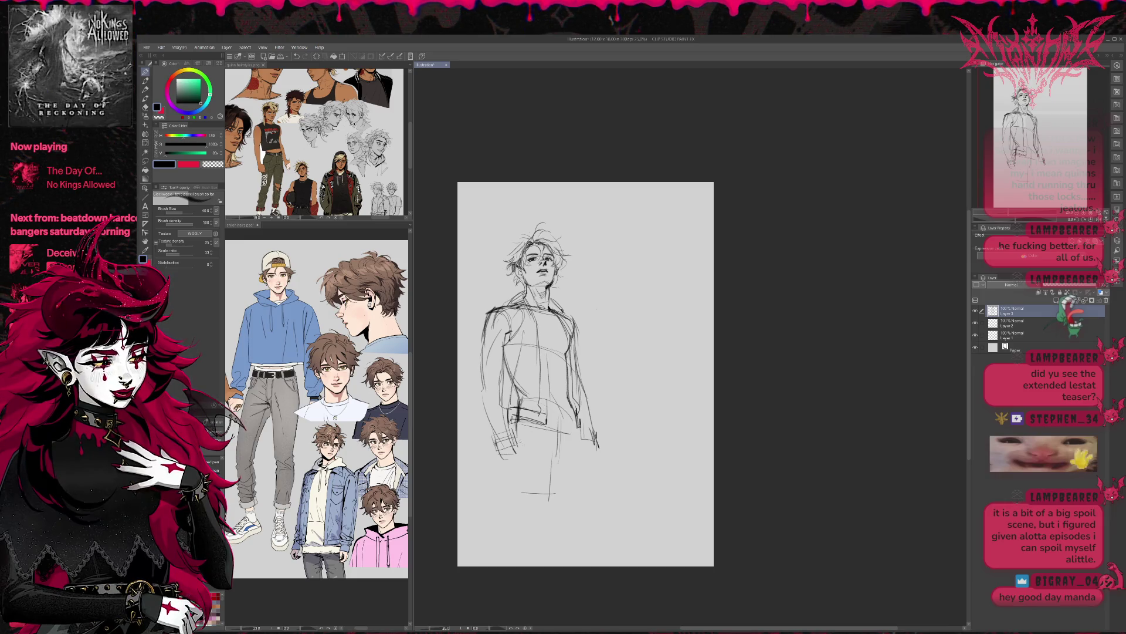
pyautogui.moveTo(523, 460); pyautogui.dragTo(527, 472)
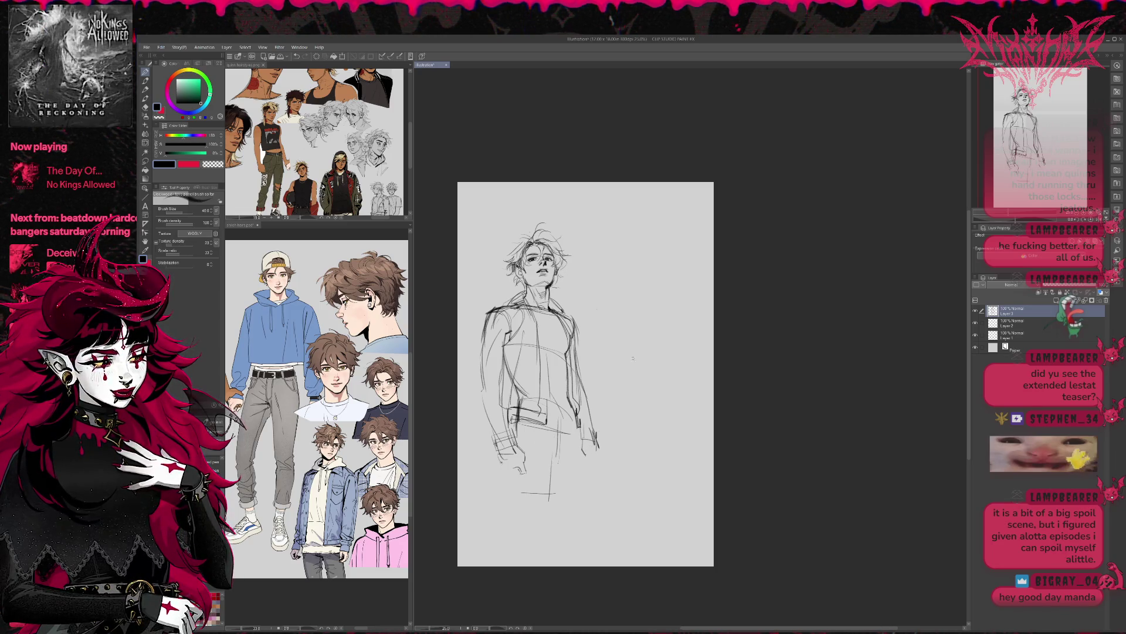
pyautogui.moveTo(634, 355); pyautogui.dragTo(632, 374)
# Sketch faint hem, waist, collar and torso strokes, erasing stray hem lines.
pyautogui.moveTo(542, 436); pyautogui.dragTo(570, 429)
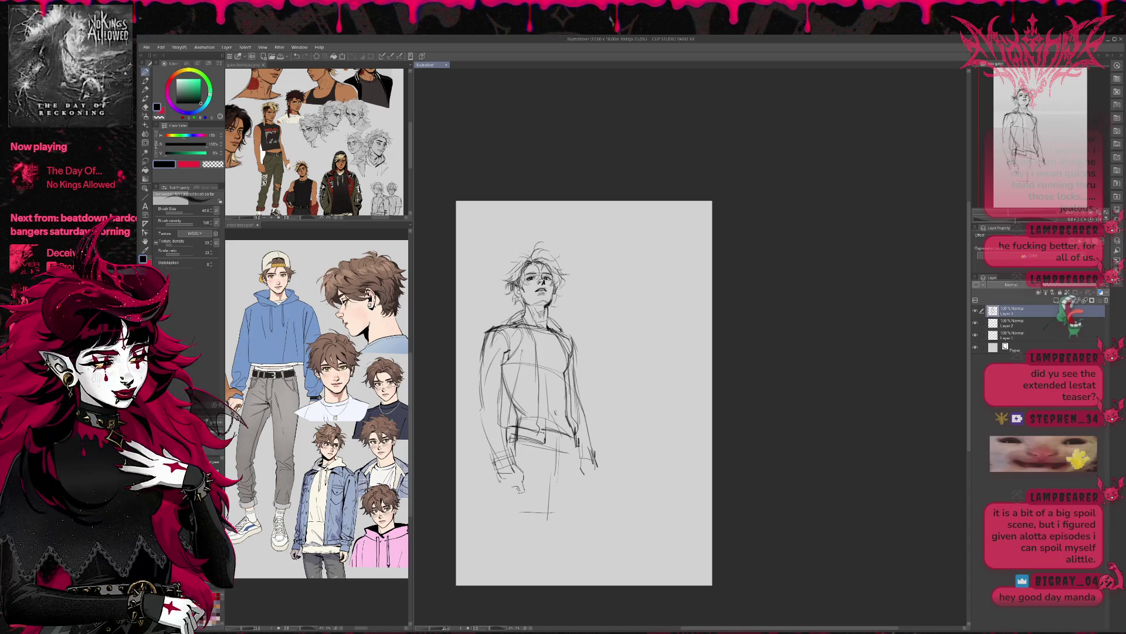
pyautogui.moveTo(544, 435); pyautogui.dragTo(574, 423)
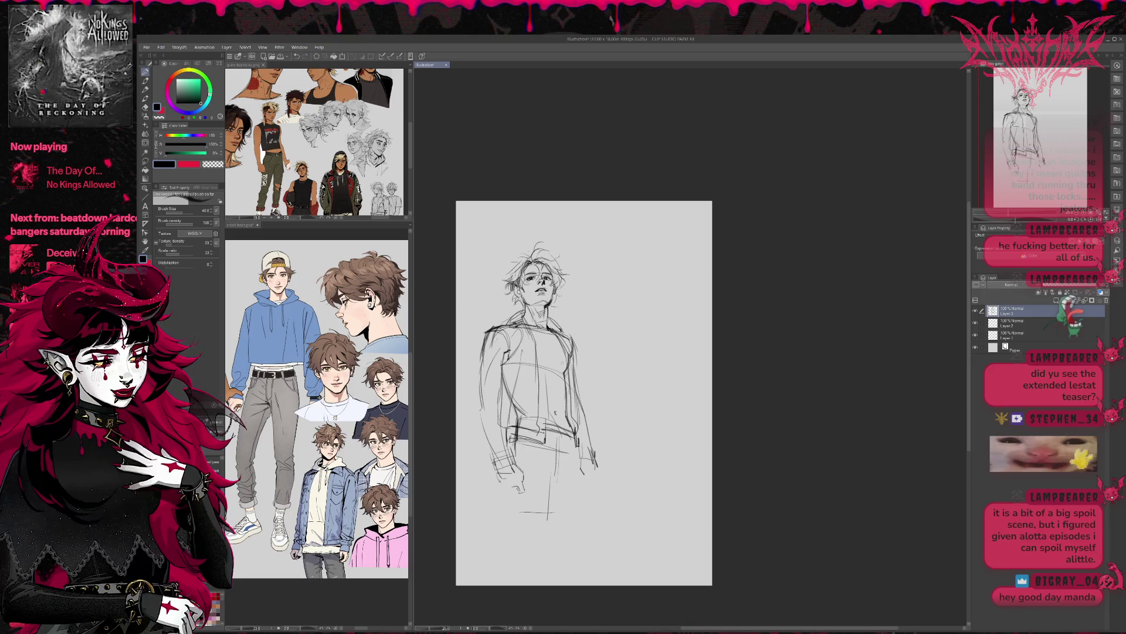
pyautogui.moveTo(547, 321)
pyautogui.mouseDown()
pyautogui.moveTo(524, 330)
pyautogui.moveTo(553, 376)
pyautogui.moveTo(552, 403)
pyautogui.mouseUp()
pyautogui.moveTo(562, 387); pyautogui.dragTo(541, 417)
pyautogui.moveTo(570, 386)
pyautogui.mouseDown()
pyautogui.moveTo(576, 435)
pyautogui.moveTo(512, 449)
pyautogui.moveTo(569, 457)
pyautogui.mouseUp()
pyautogui.moveTo(562, 453)
pyautogui.mouseDown()
pyautogui.moveTo(582, 461)
pyautogui.moveTo(566, 450)
pyautogui.mouseUp()
pyautogui.moveTo(564, 448); pyautogui.dragTo(582, 453)
pyautogui.moveTo(509, 443)
pyautogui.mouseDown()
pyautogui.moveTo(531, 434)
pyautogui.moveTo(541, 453)
pyautogui.moveTo(544, 437)
pyautogui.moveTo(579, 449)
pyautogui.mouseUp()
pyautogui.press('e')
pyautogui.press('p')
# Add lines at the hem, down the left torso, and along the right shoulder, jacket edge and collar.
pyautogui.moveTo(538, 417); pyautogui.dragTo(536, 450)
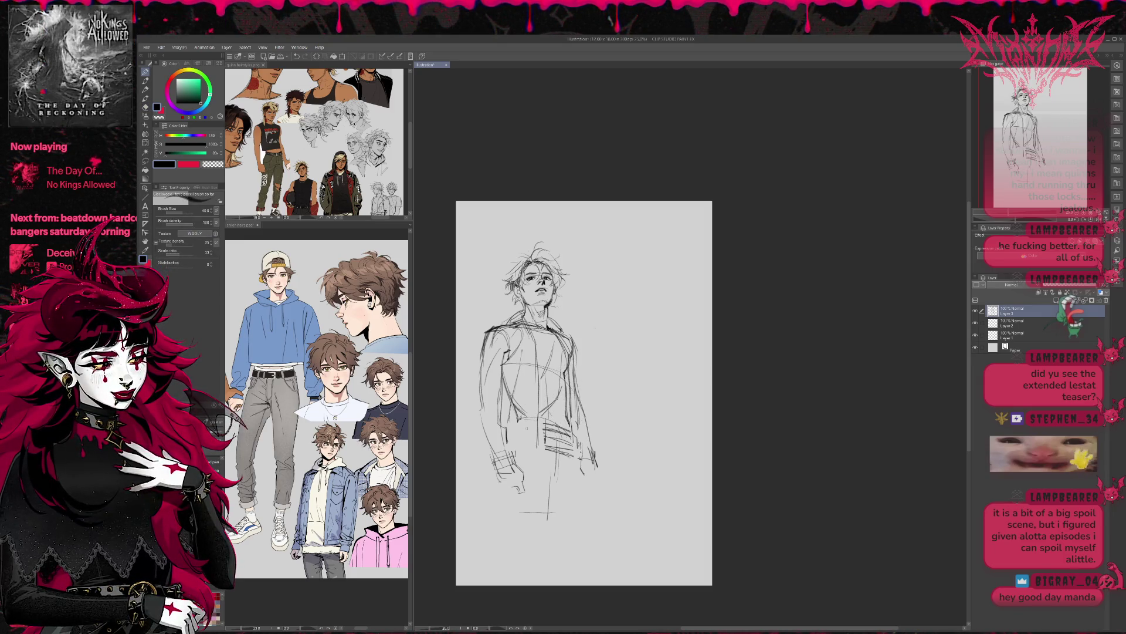
pyautogui.moveTo(508, 341)
pyautogui.mouseDown()
pyautogui.moveTo(531, 375)
pyautogui.moveTo(539, 428)
pyautogui.moveTo(577, 442)
pyautogui.mouseUp()
pyautogui.moveTo(558, 336)
pyautogui.mouseDown()
pyautogui.moveTo(581, 356)
pyautogui.moveTo(576, 406)
pyautogui.mouseUp()
pyautogui.moveTo(576, 369); pyautogui.dragTo(578, 417)
pyautogui.moveTo(568, 338); pyautogui.dragTo(577, 369)
pyautogui.moveTo(553, 314)
pyautogui.mouseDown()
pyautogui.moveTo(566, 331)
pyautogui.moveTo(516, 332)
pyautogui.moveTo(563, 335)
pyautogui.mouseUp()
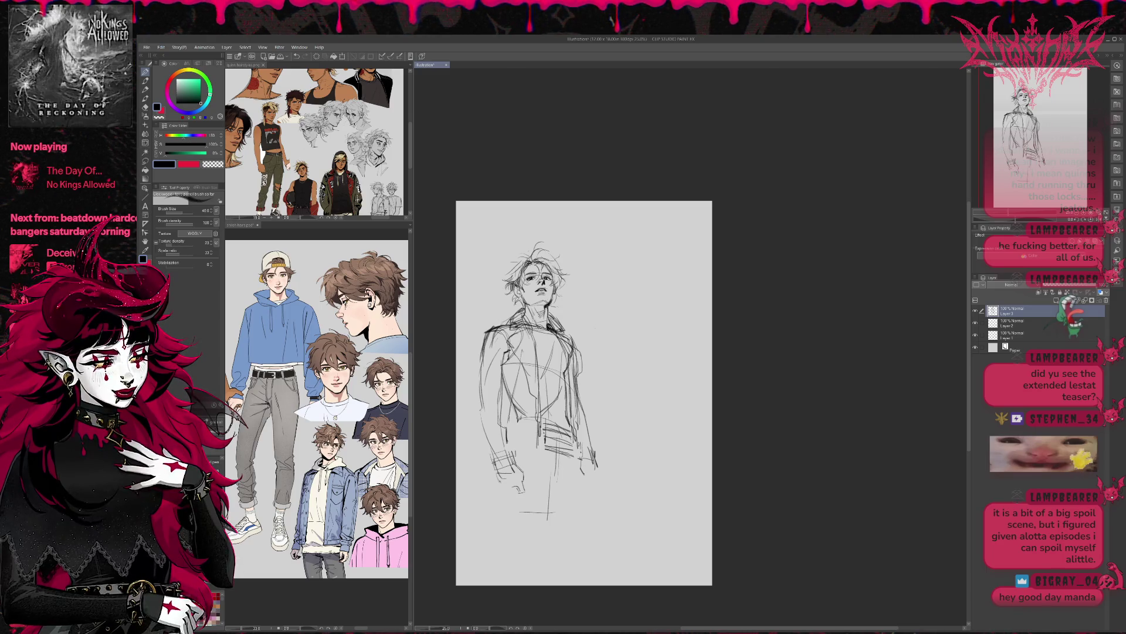
pyautogui.press('e')
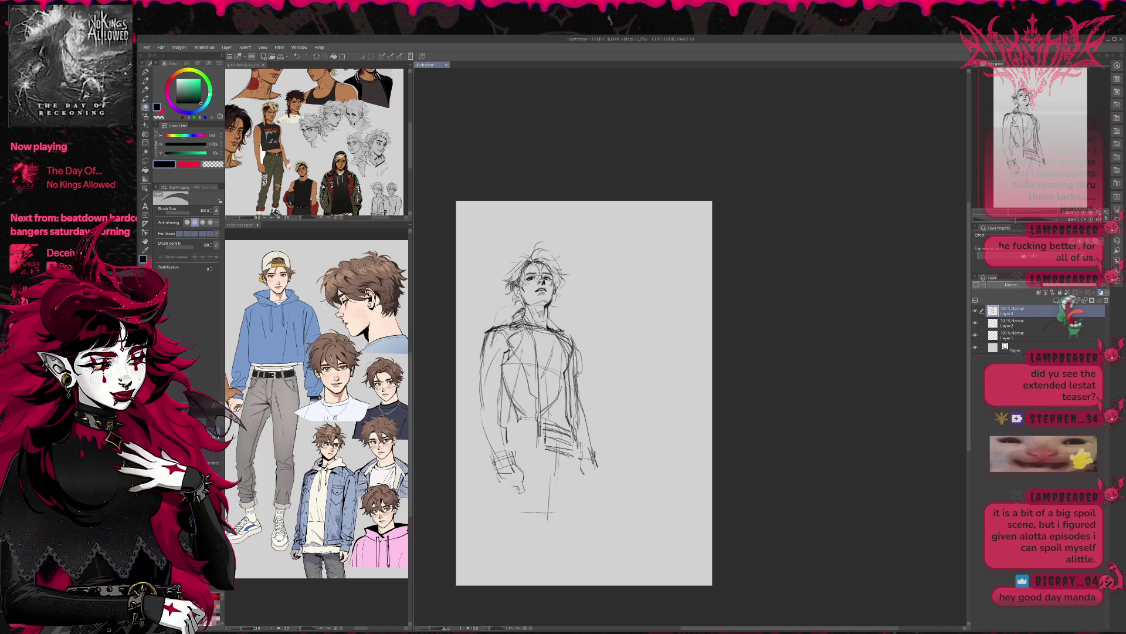
# Redraw the jacket's left outline with the pencil, undoing the unwanted attempts.
pyautogui.press('p')
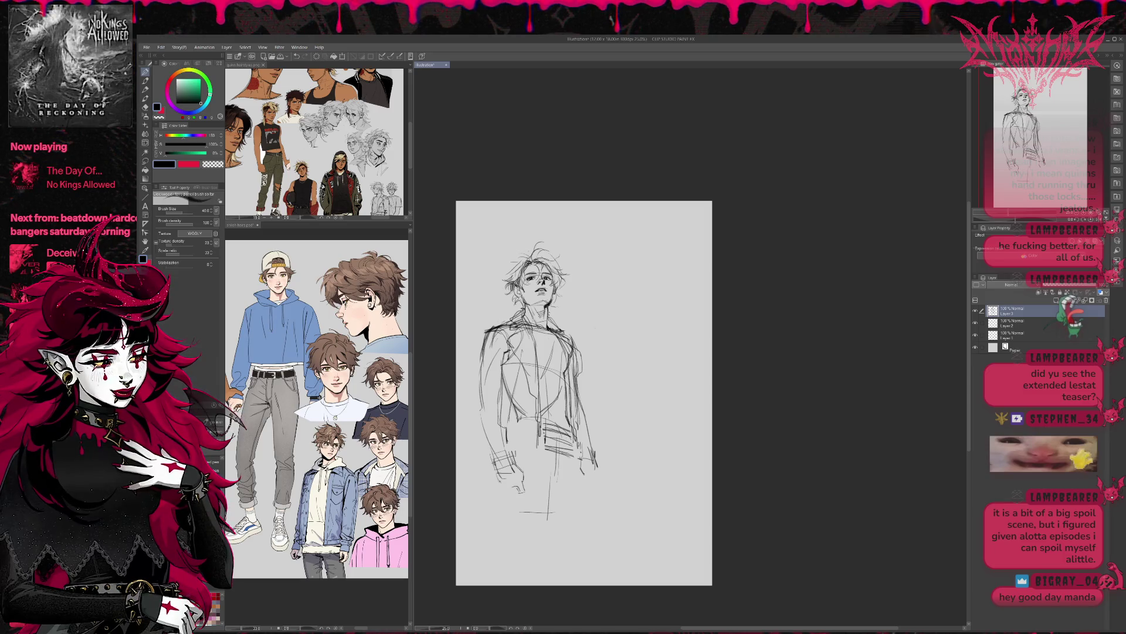
pyautogui.moveTo(482, 332); pyautogui.dragTo(476, 372)
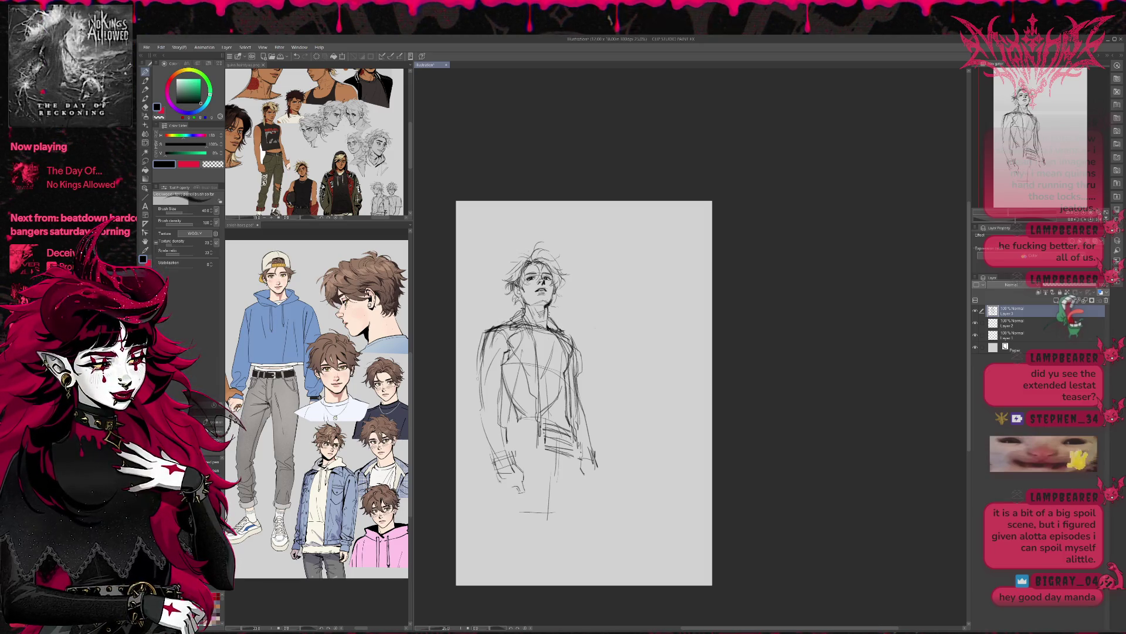
pyautogui.moveTo(483, 333)
pyautogui.mouseDown()
pyautogui.moveTo(478, 393)
pyautogui.moveTo(493, 457)
pyautogui.mouseUp()
pyautogui.hotkey('ctrl', 'z')
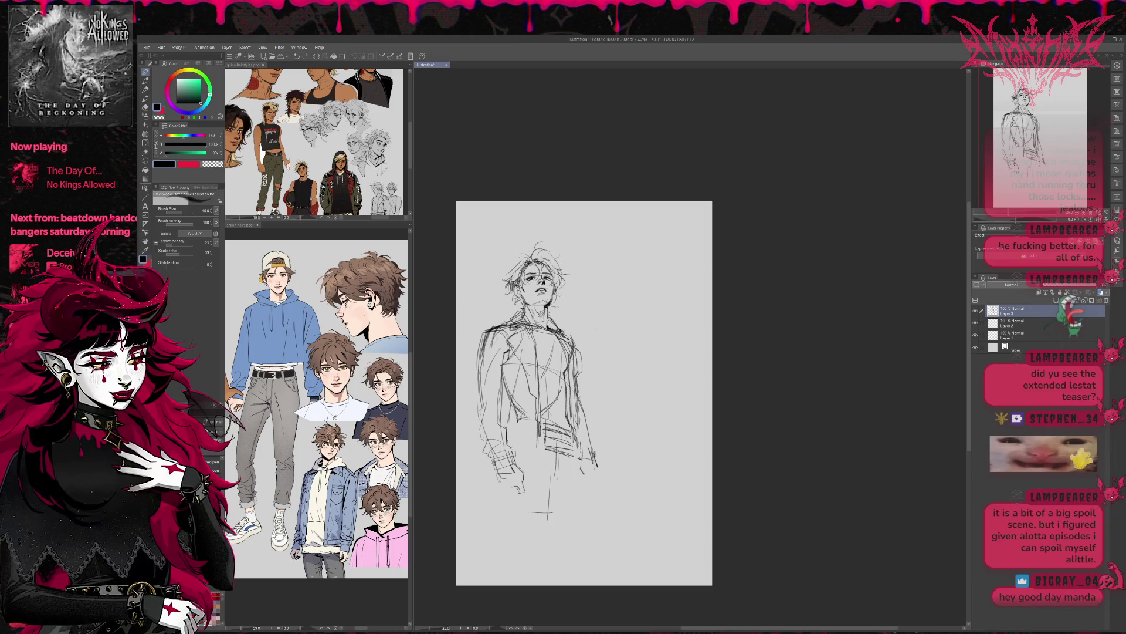
pyautogui.moveTo(498, 426); pyautogui.dragTo(482, 390)
pyautogui.hotkey('ctrl', 'z')
pyautogui.hotkey('ctrl', 'z')
pyautogui.hotkey('ctrl', 'z')
pyautogui.hotkey('ctrl', 'z')
pyautogui.moveTo(497, 435)
pyautogui.mouseDown()
pyautogui.moveTo(486, 374)
pyautogui.moveTo(481, 431)
pyautogui.mouseUp()
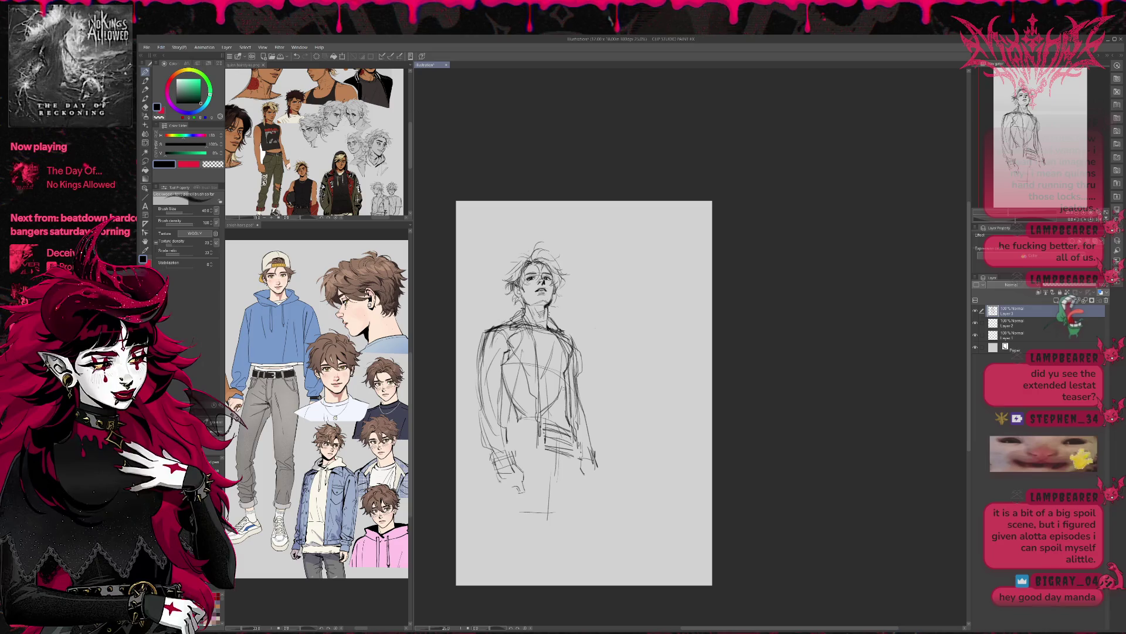
# Add short strokes along the jacket's right outline and erase the stray hem strokes.
pyautogui.moveTo(582, 440)
pyautogui.mouseDown()
pyautogui.moveTo(579, 409)
pyautogui.moveTo(515, 416)
pyautogui.moveTo(545, 454)
pyautogui.moveTo(519, 480)
pyautogui.moveTo(531, 496)
pyautogui.mouseUp()
pyautogui.hotkey('ctrl', 'z')
pyautogui.hotkey('ctrl', 'z')
pyautogui.hotkey('ctrl', 'z')
pyautogui.hotkey('ctrl', 'z')
pyautogui.press('e')
pyautogui.moveTo(581, 460); pyautogui.dragTo(598, 472)
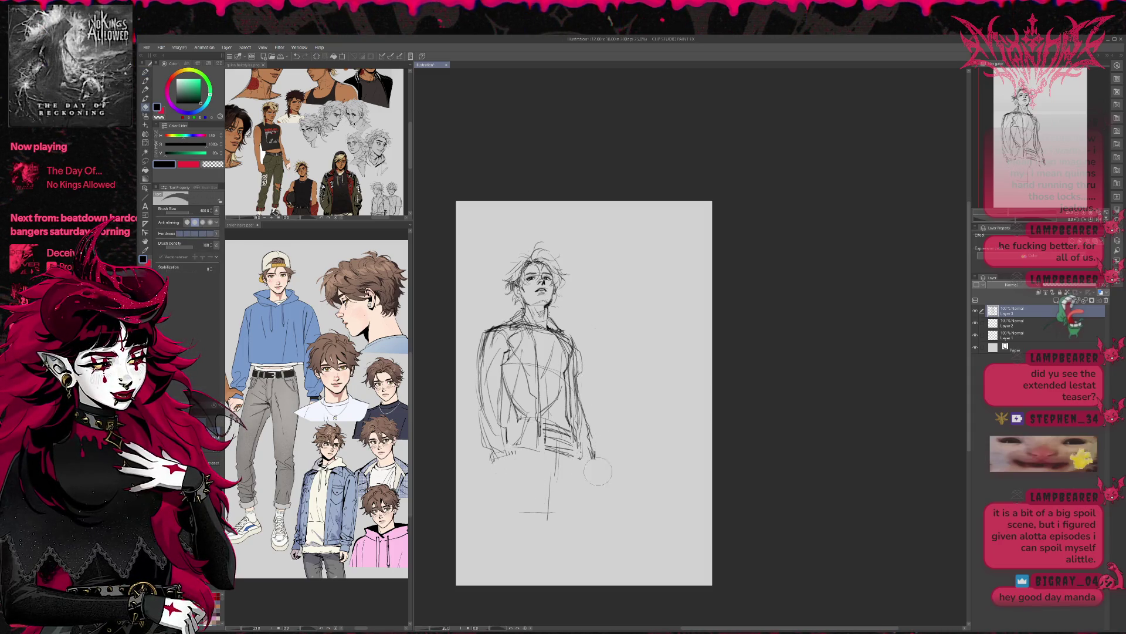
pyautogui.press('p')
# Sketch hem and waist lines at the jacket's bottom and erase the leg guide lines below.
pyautogui.moveTo(496, 457); pyautogui.dragTo(499, 478)
pyautogui.moveTo(504, 450)
pyautogui.mouseDown()
pyautogui.moveTo(518, 474)
pyautogui.moveTo(540, 424)
pyautogui.moveTo(513, 440)
pyautogui.moveTo(540, 437)
pyautogui.mouseUp()
pyautogui.moveTo(509, 442); pyautogui.dragTo(578, 440)
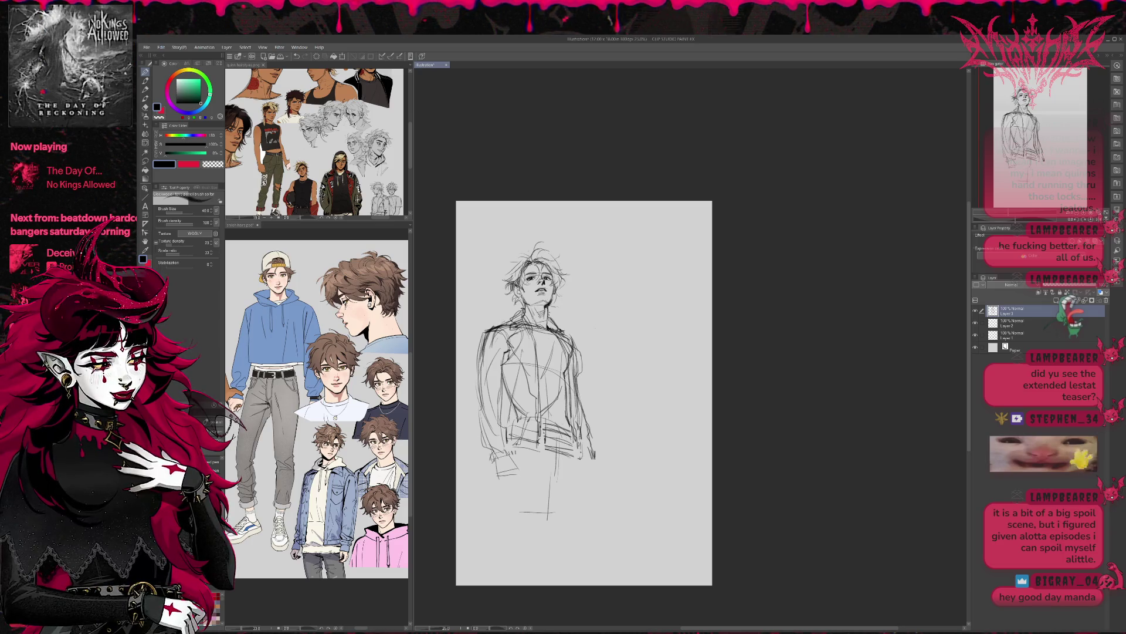
pyautogui.moveTo(508, 439)
pyautogui.mouseDown()
pyautogui.moveTo(505, 450)
pyautogui.moveTo(528, 444)
pyautogui.moveTo(547, 477)
pyautogui.moveTo(544, 514)
pyautogui.moveTo(584, 493)
pyautogui.moveTo(550, 496)
pyautogui.mouseUp()
pyautogui.moveTo(581, 453); pyautogui.dragTo(578, 484)
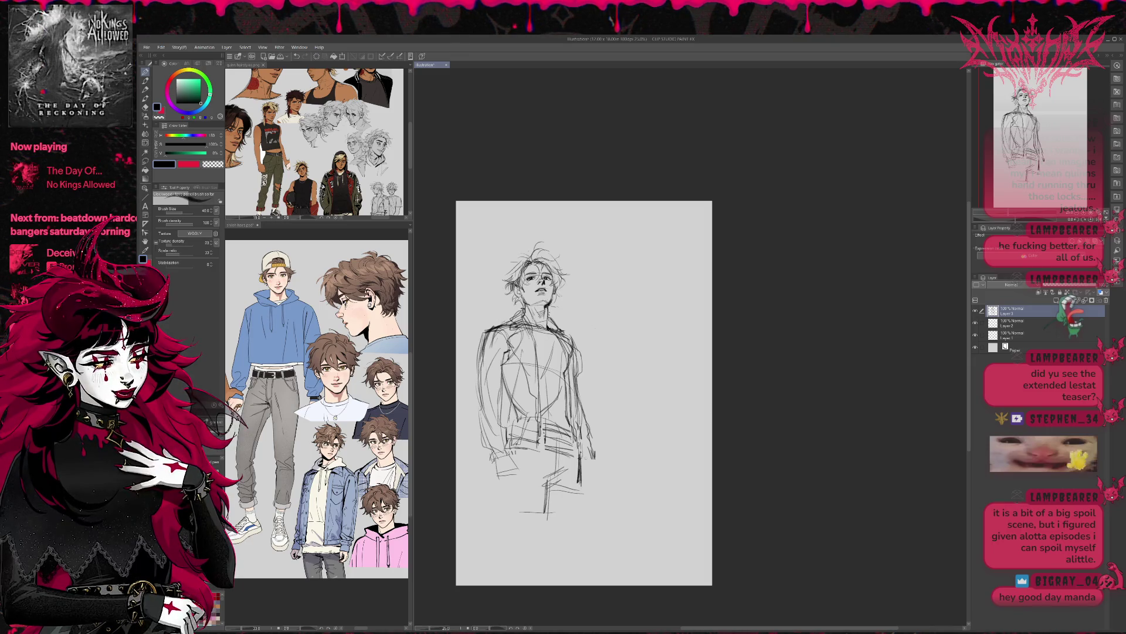
pyautogui.hotkey('ctrl', 'z')
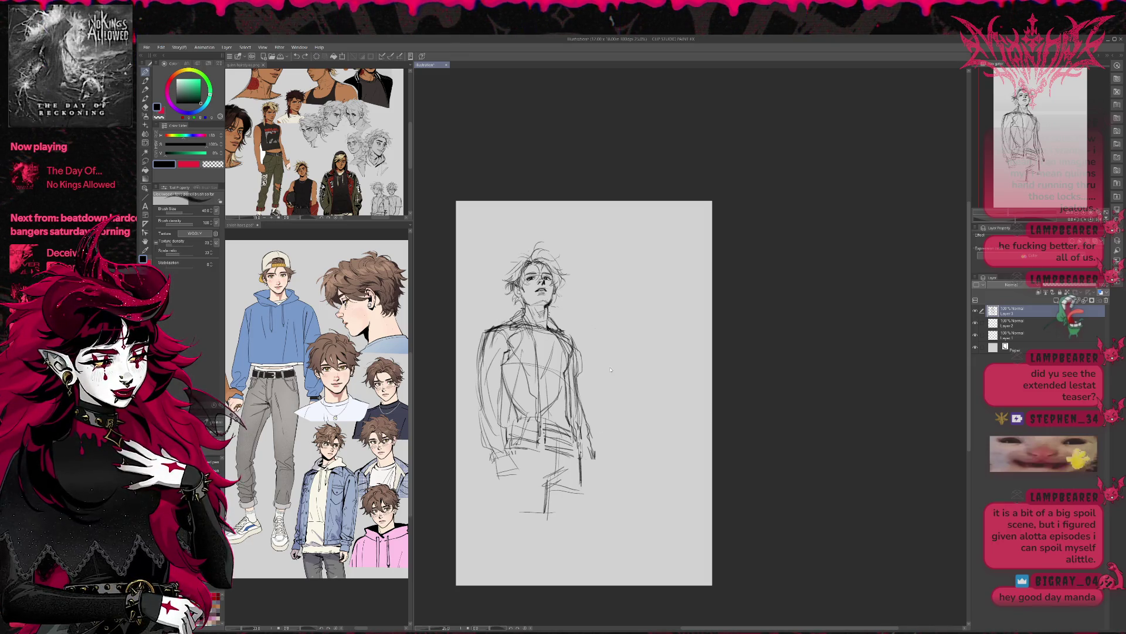
pyautogui.press('e')
pyautogui.moveTo(503, 458)
pyautogui.mouseDown()
pyautogui.moveTo(511, 478)
pyautogui.moveTo(580, 476)
pyautogui.mouseUp()
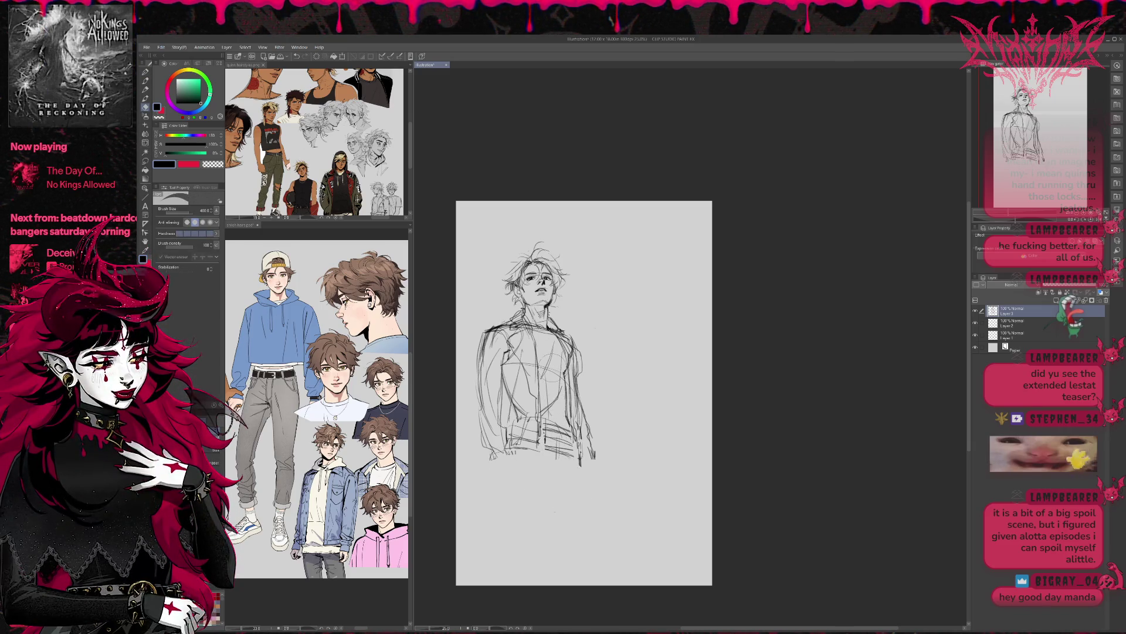
# Erase the old lines on the jacket's centre, right side and lower hem.
pyautogui.moveTo(502, 373); pyautogui.dragTo(534, 430)
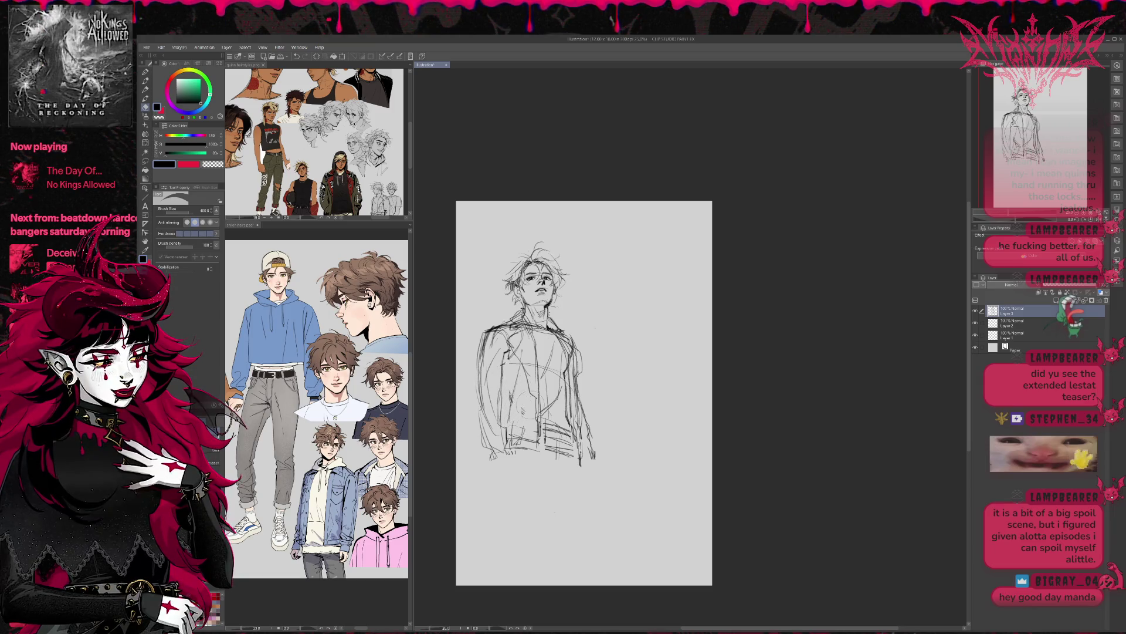
pyautogui.moveTo(546, 363); pyautogui.dragTo(557, 440)
pyautogui.moveTo(565, 389); pyautogui.dragTo(572, 446)
pyautogui.moveTo(486, 420)
pyautogui.mouseDown()
pyautogui.moveTo(495, 464)
pyautogui.moveTo(509, 434)
pyautogui.mouseUp()
pyautogui.moveTo(595, 461); pyautogui.dragTo(585, 436)
# Draw a small hand at the lower left and extend the jacket's left and right edges.
pyautogui.press('p')
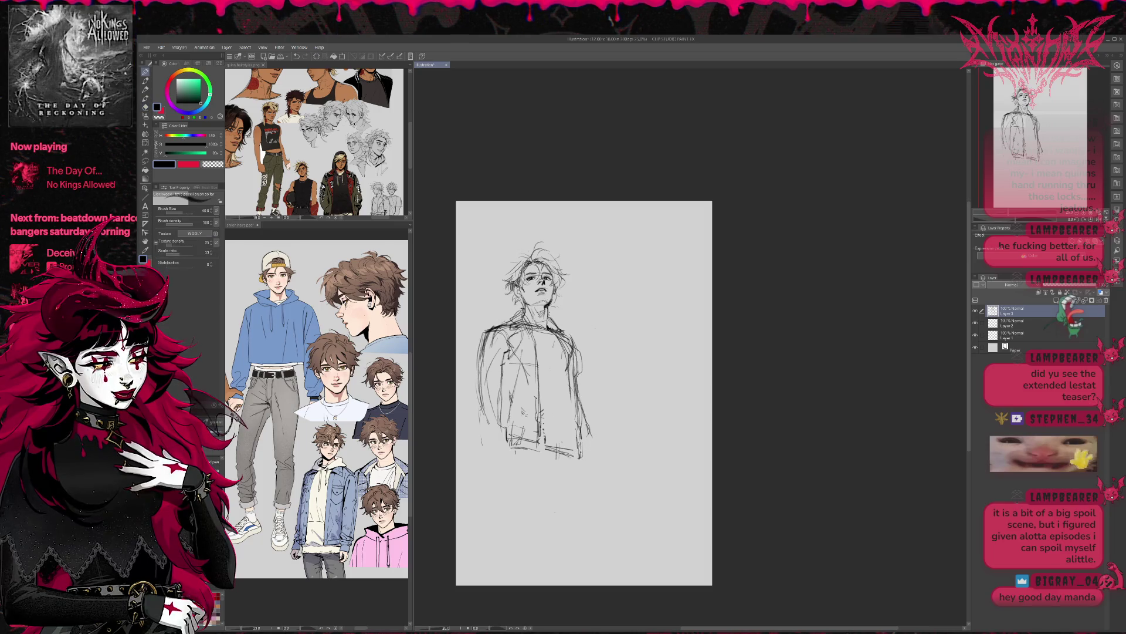
pyautogui.moveTo(514, 462)
pyautogui.mouseDown()
pyautogui.moveTo(523, 487)
pyautogui.moveTo(498, 477)
pyautogui.mouseUp()
pyautogui.moveTo(587, 459); pyautogui.dragTo(585, 483)
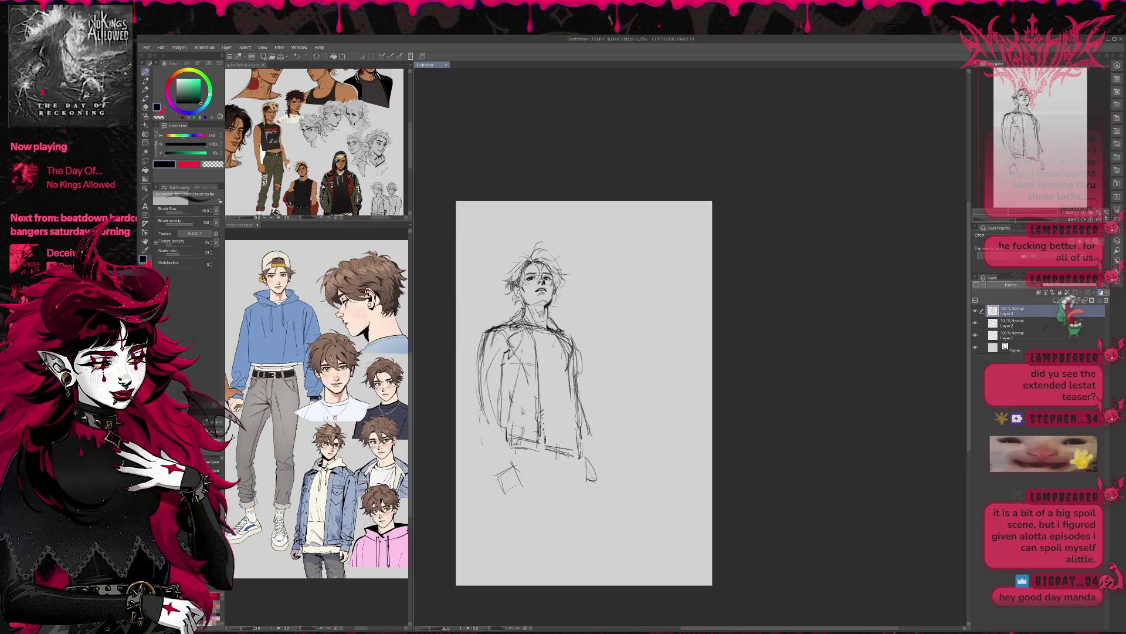
pyautogui.moveTo(489, 379); pyautogui.dragTo(487, 463)
pyautogui.moveTo(584, 427); pyautogui.dragTo(602, 489)
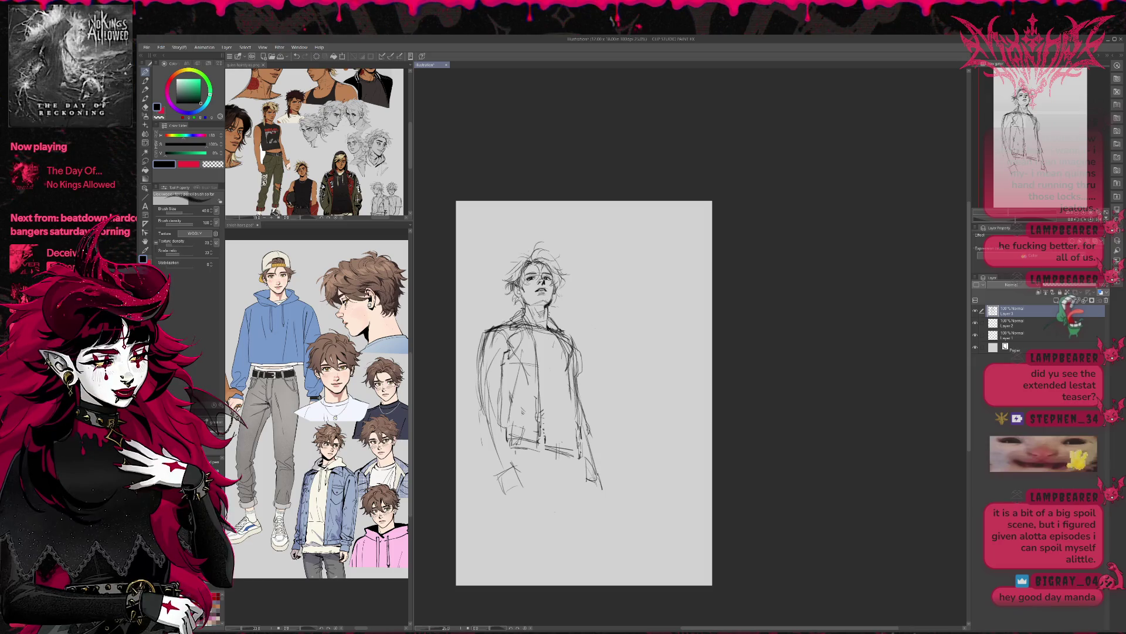
# Rework the jacket front with lines down the centre-right, hem lines and darker left diagonals.
pyautogui.moveTo(546, 350); pyautogui.dragTo(547, 379)
pyautogui.moveTo(552, 348); pyautogui.dragTo(555, 433)
pyautogui.moveTo(564, 373)
pyautogui.mouseDown()
pyautogui.moveTo(570, 447)
pyautogui.moveTo(508, 459)
pyautogui.moveTo(584, 461)
pyautogui.mouseUp()
pyautogui.moveTo(577, 446); pyautogui.dragTo(582, 468)
pyautogui.moveTo(524, 384); pyautogui.dragTo(543, 452)
pyautogui.moveTo(564, 365); pyautogui.dragTo(581, 443)
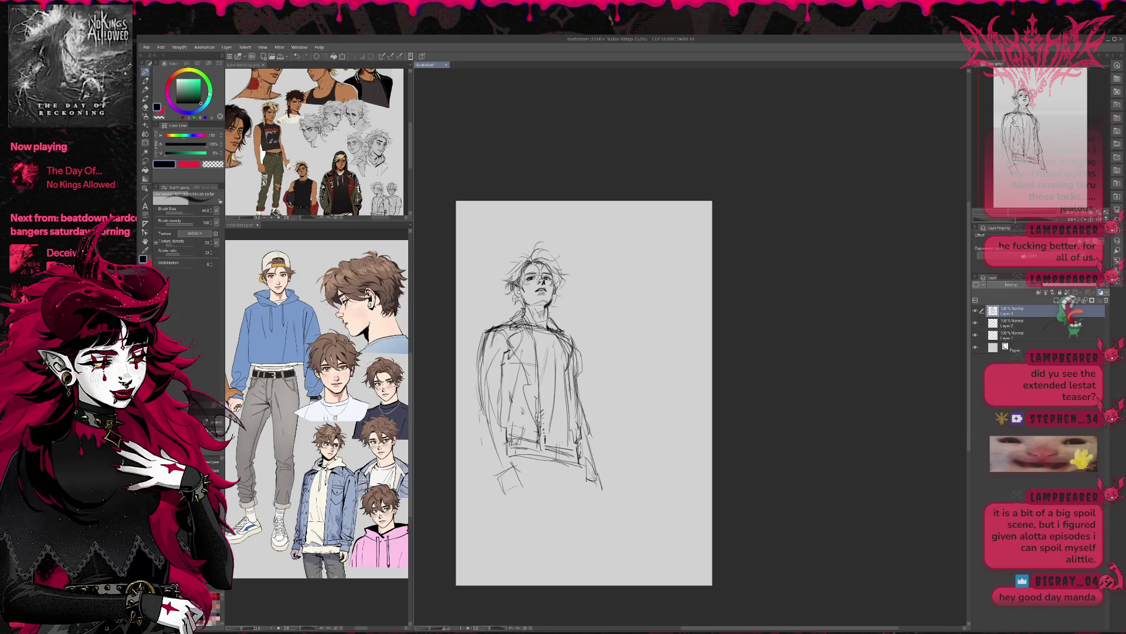
pyautogui.moveTo(519, 356); pyautogui.dragTo(500, 396)
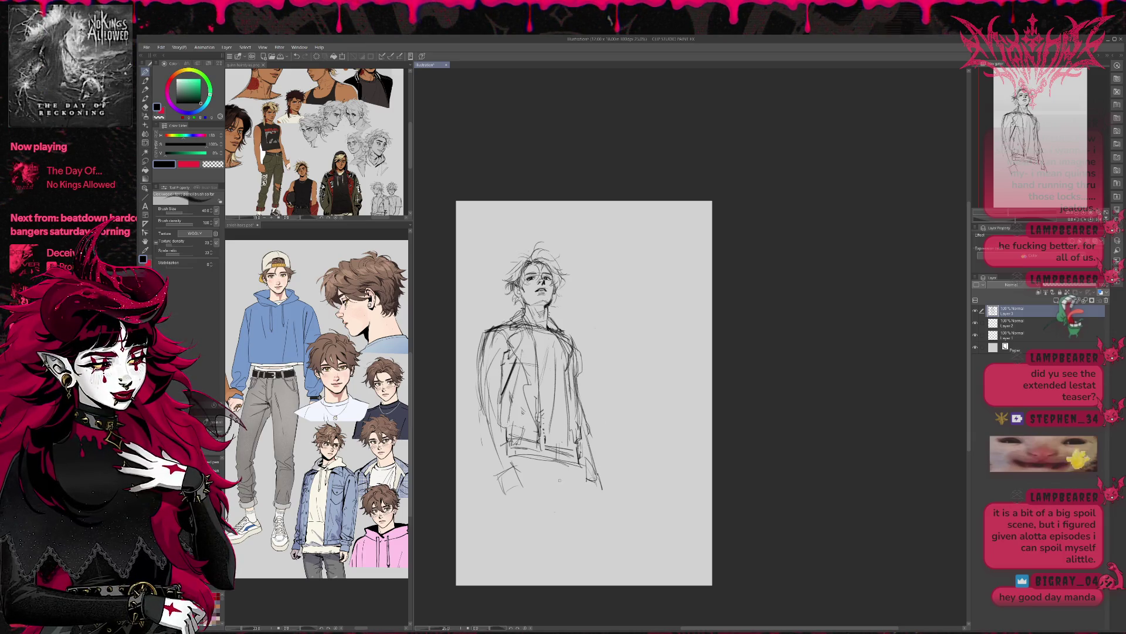
pyautogui.moveTo(546, 434)
pyautogui.mouseDown()
pyautogui.moveTo(572, 444)
pyautogui.moveTo(560, 434)
pyautogui.moveTo(539, 494)
pyautogui.mouseUp()
# Sketch the trouser legs below the jacket hem down to mid-thigh.
pyautogui.moveTo(564, 484)
pyautogui.mouseDown()
pyautogui.moveTo(543, 534)
pyautogui.moveTo(548, 515)
pyautogui.mouseUp()
pyautogui.moveTo(577, 460); pyautogui.dragTo(590, 516)
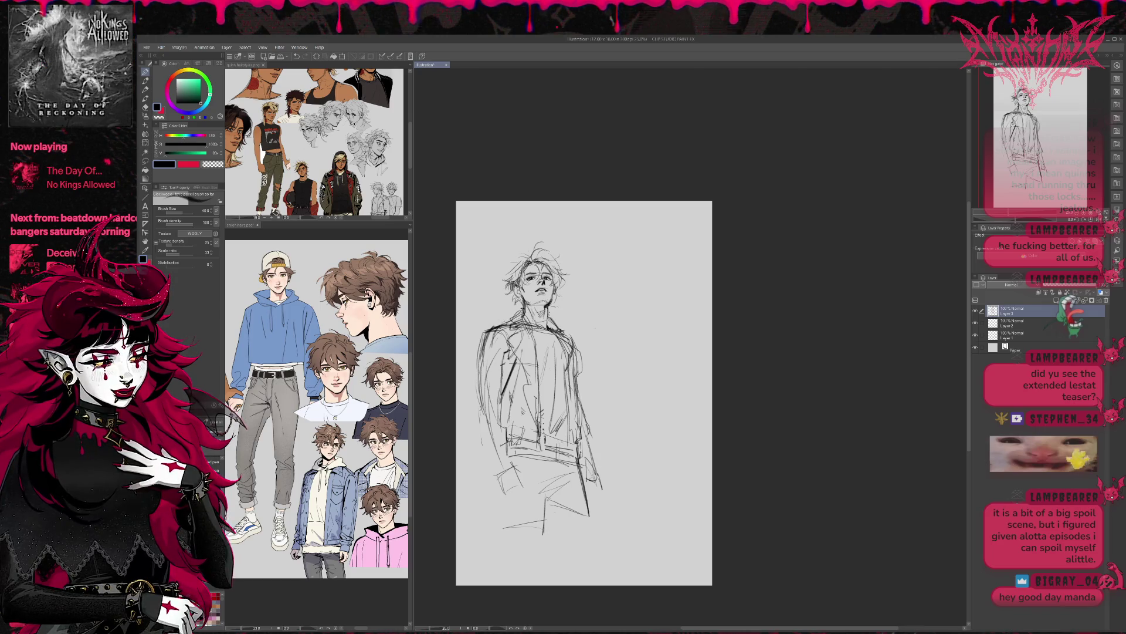
pyautogui.hotkey('ctrl', 'z')
pyautogui.hotkey('ctrl', 'z')
pyautogui.hotkey('ctrl', 'z')
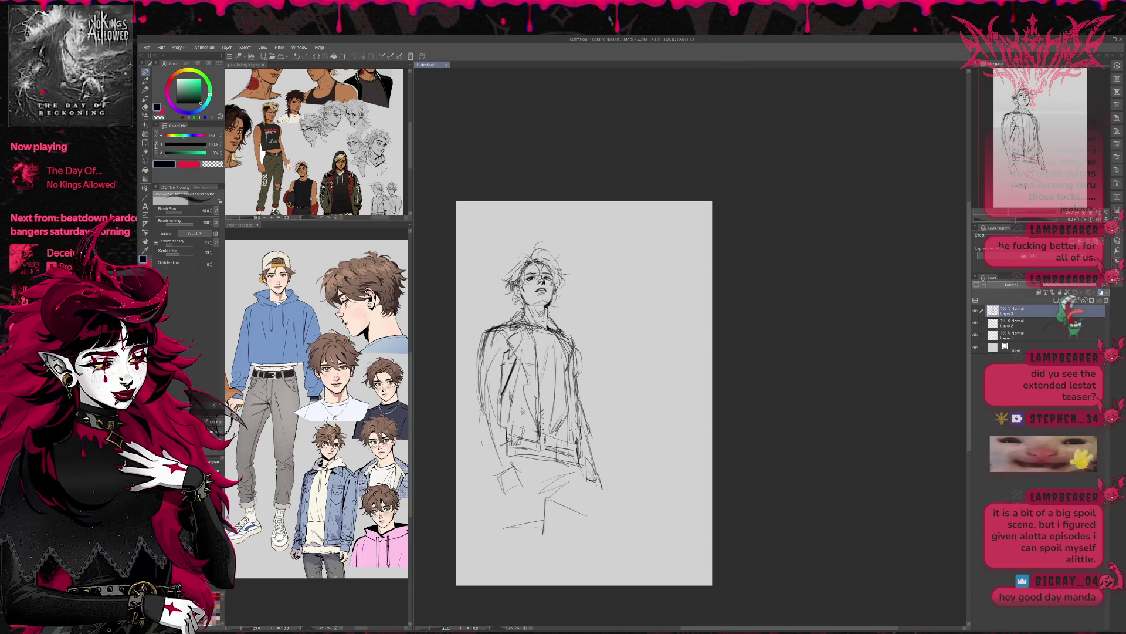
pyautogui.moveTo(569, 427); pyautogui.dragTo(601, 511)
pyautogui.moveTo(509, 434)
pyautogui.mouseDown()
pyautogui.moveTo(506, 532)
pyautogui.moveTo(551, 525)
pyautogui.mouseUp()
pyautogui.moveTo(554, 464); pyautogui.dragTo(535, 554)
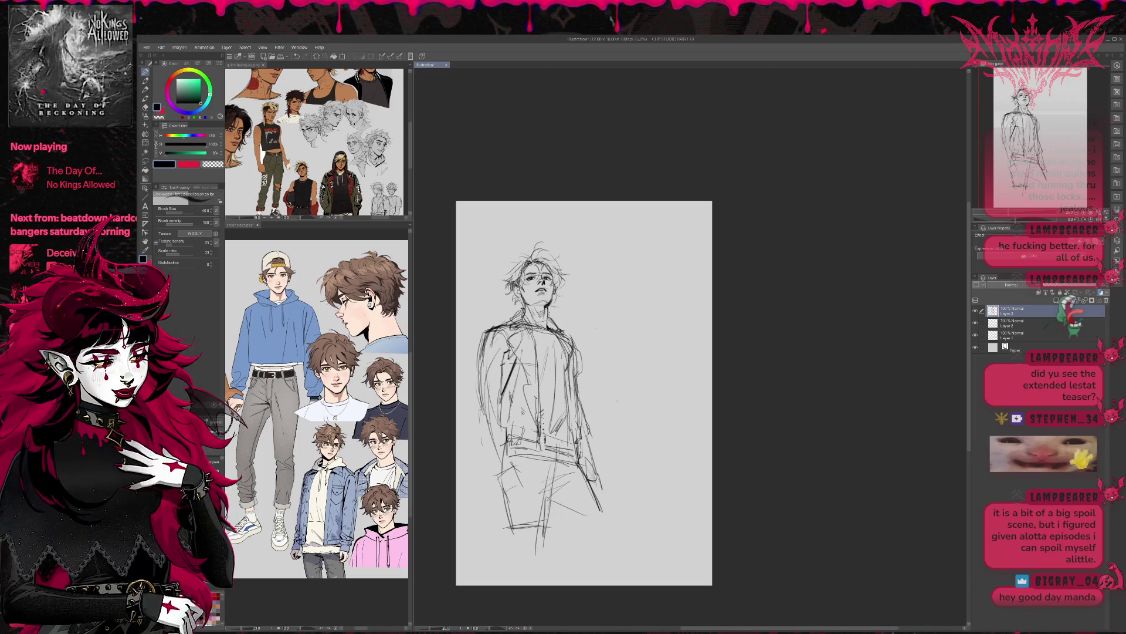
pyautogui.moveTo(620, 400); pyautogui.dragTo(596, 419)
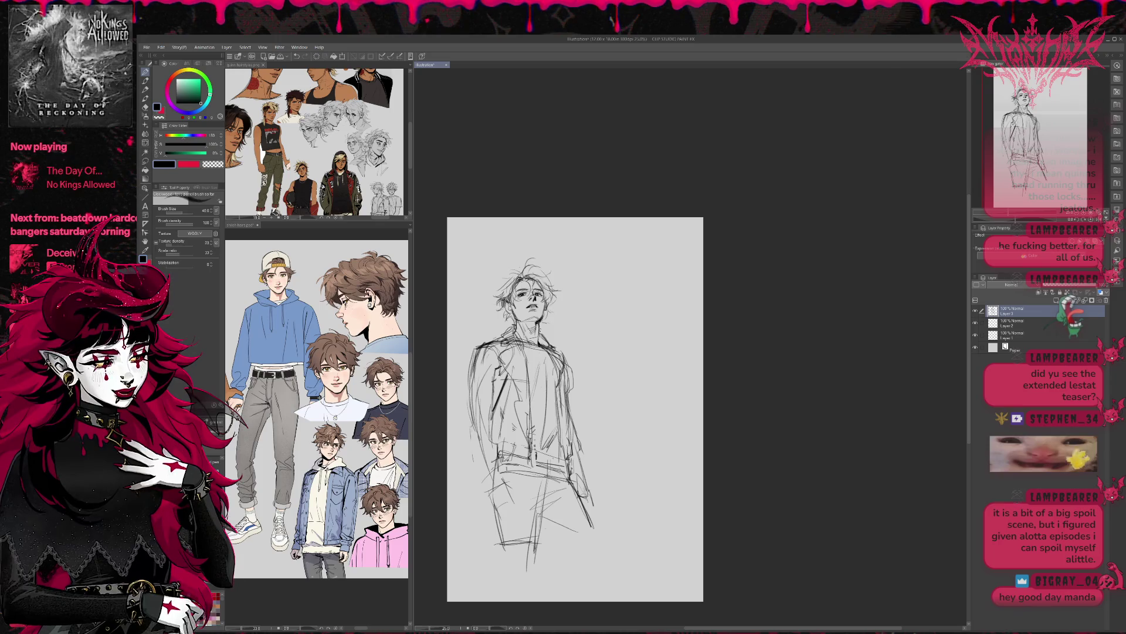
# Tint the rough sketch layer blue, add a new raster layer above it, and zoom onto the face.
pyautogui.click(1100, 292)
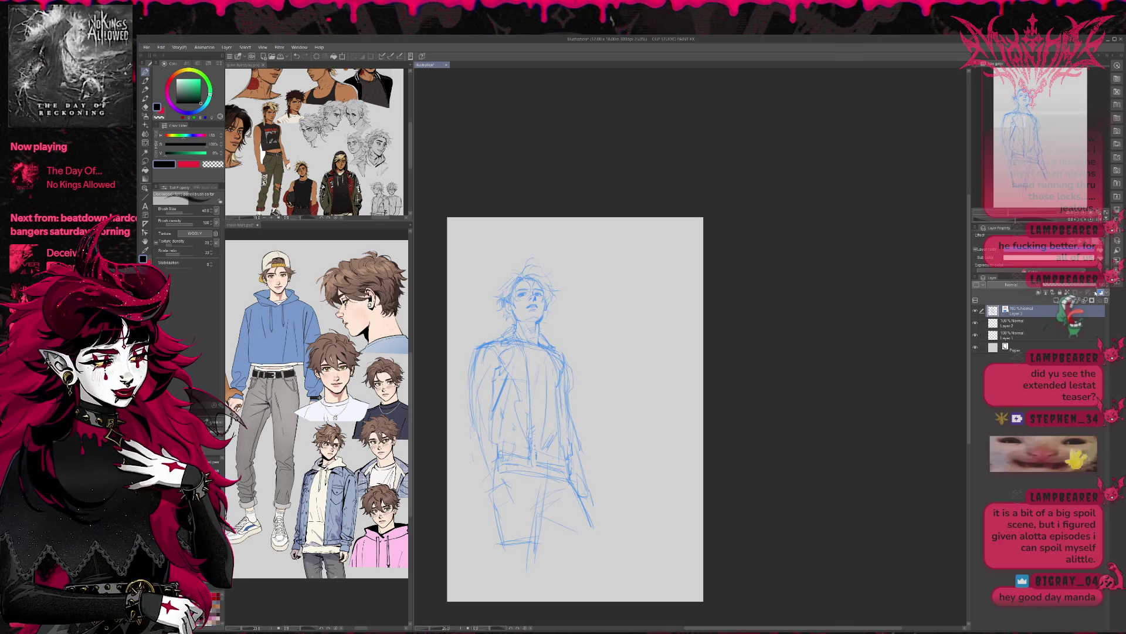
pyautogui.click(1056, 300)
pyautogui.click(1086, 213)
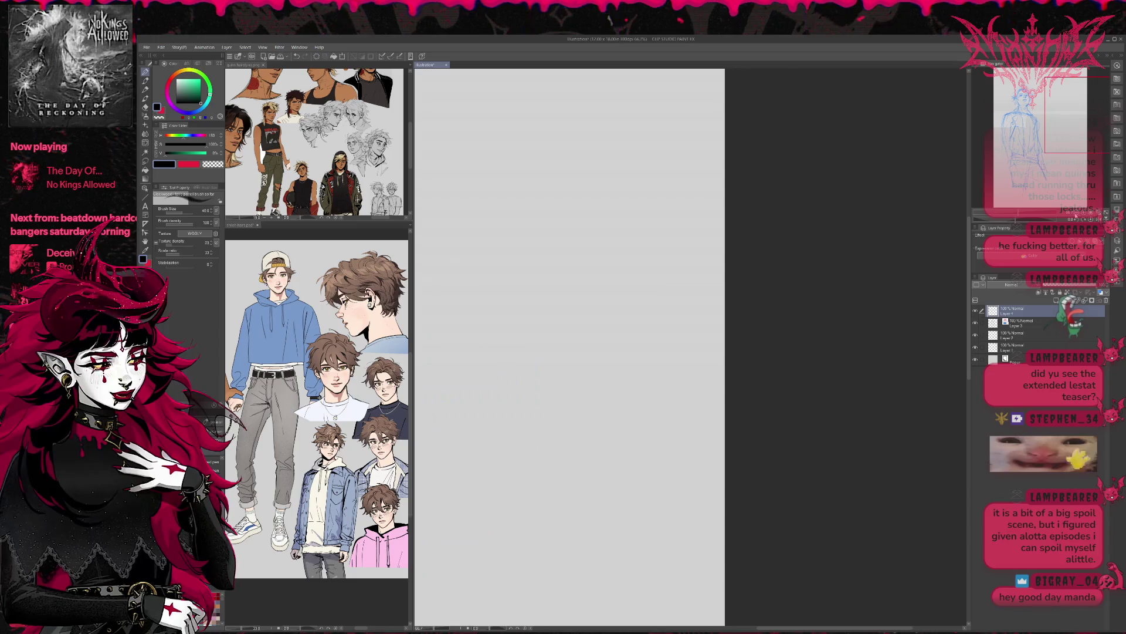
pyautogui.scroll(2, 608, 248)
pyautogui.moveTo(608, 248); pyautogui.dragTo(660, 372)
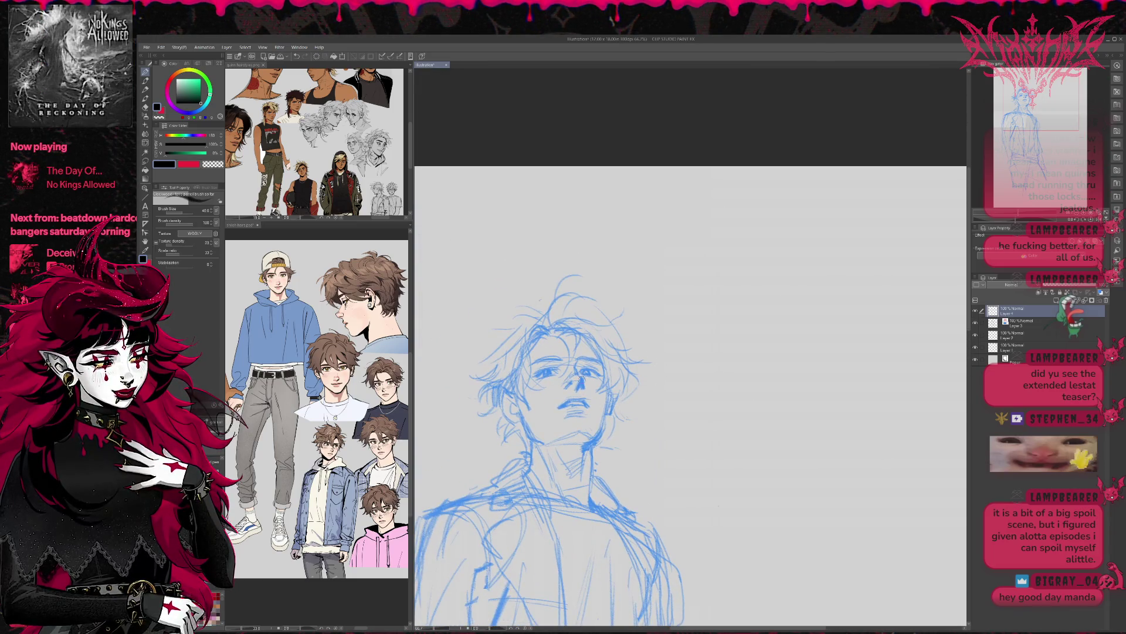
# Try a few test pen curls beside the face and undo each one.
pyautogui.press('p')
pyautogui.moveTo(516, 389); pyautogui.dragTo(473, 505)
pyautogui.hotkey('ctrl', 'z')
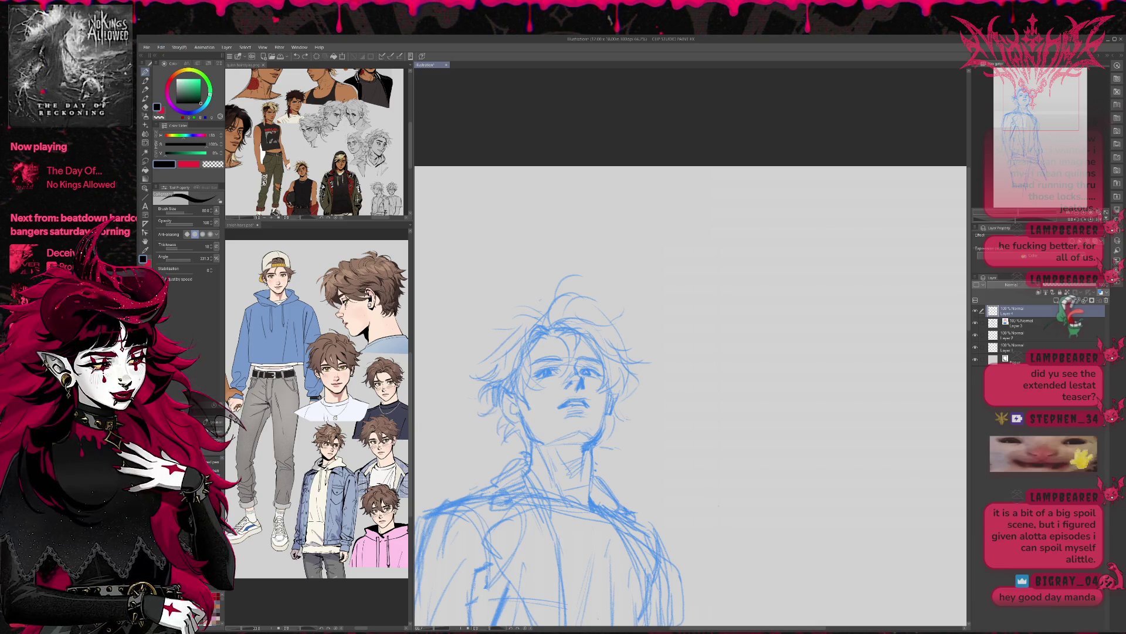
pyautogui.moveTo(500, 377)
pyautogui.mouseDown()
pyautogui.moveTo(467, 405)
pyautogui.moveTo(469, 479)
pyautogui.mouseUp()
pyautogui.hotkey('ctrl', 'z')
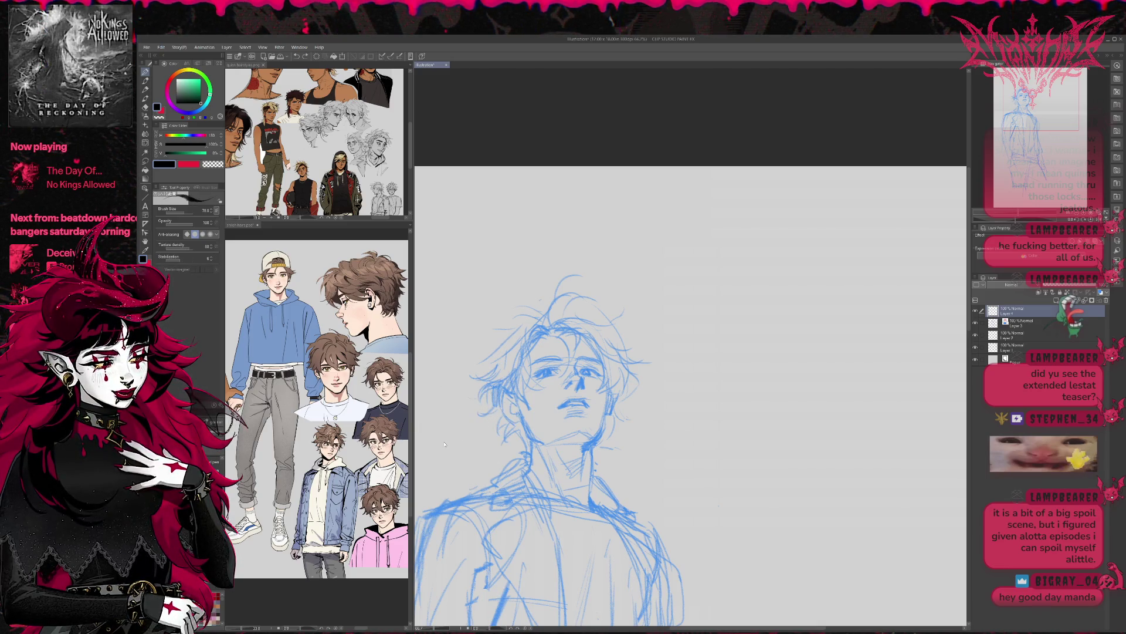
pyautogui.press('p')
pyautogui.press('p')
pyautogui.moveTo(548, 390)
pyautogui.mouseDown()
pyautogui.moveTo(534, 434)
pyautogui.moveTo(540, 485)
pyautogui.mouseUp()
pyautogui.hotkey('ctrl', 'z')
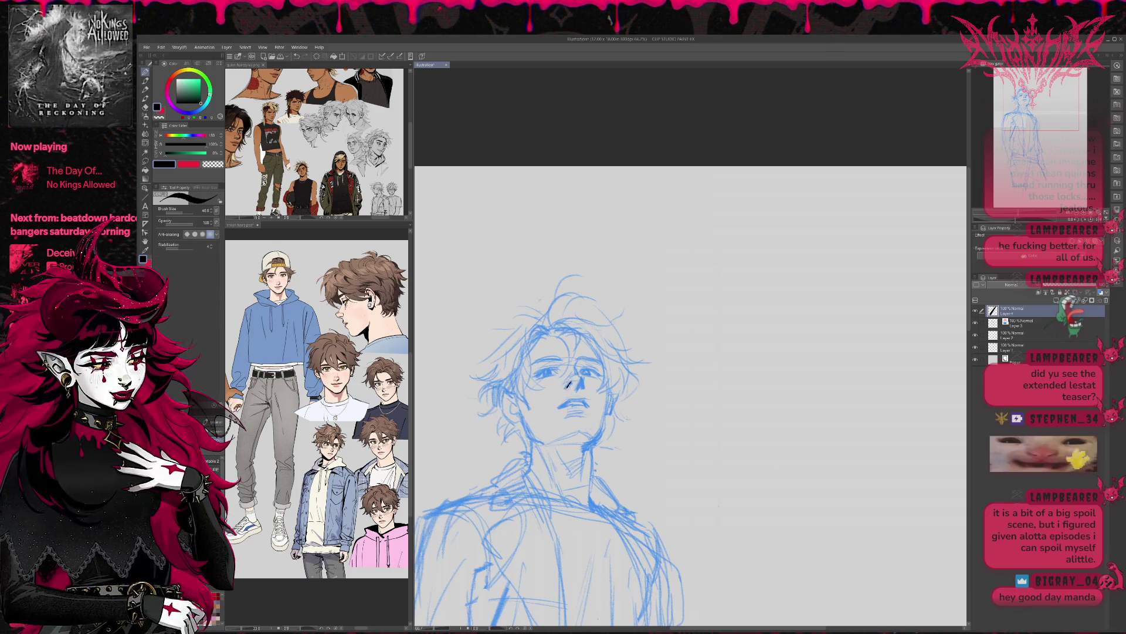
# Ink the nostrils, both eyes, the mouth line and the right eyebrow in black.
pyautogui.moveTo(575, 382)
pyautogui.mouseDown()
pyautogui.moveTo(585, 391)
pyautogui.moveTo(583, 369)
pyautogui.moveTo(598, 371)
pyautogui.moveTo(554, 371)
pyautogui.mouseUp()
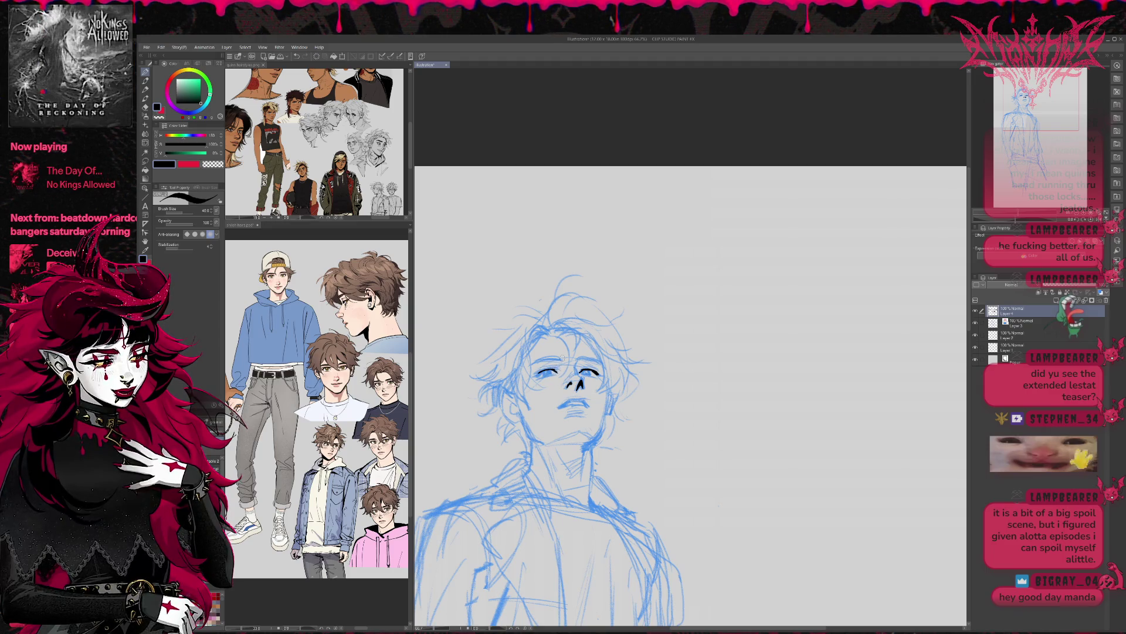
pyautogui.moveTo(534, 380); pyautogui.dragTo(540, 374)
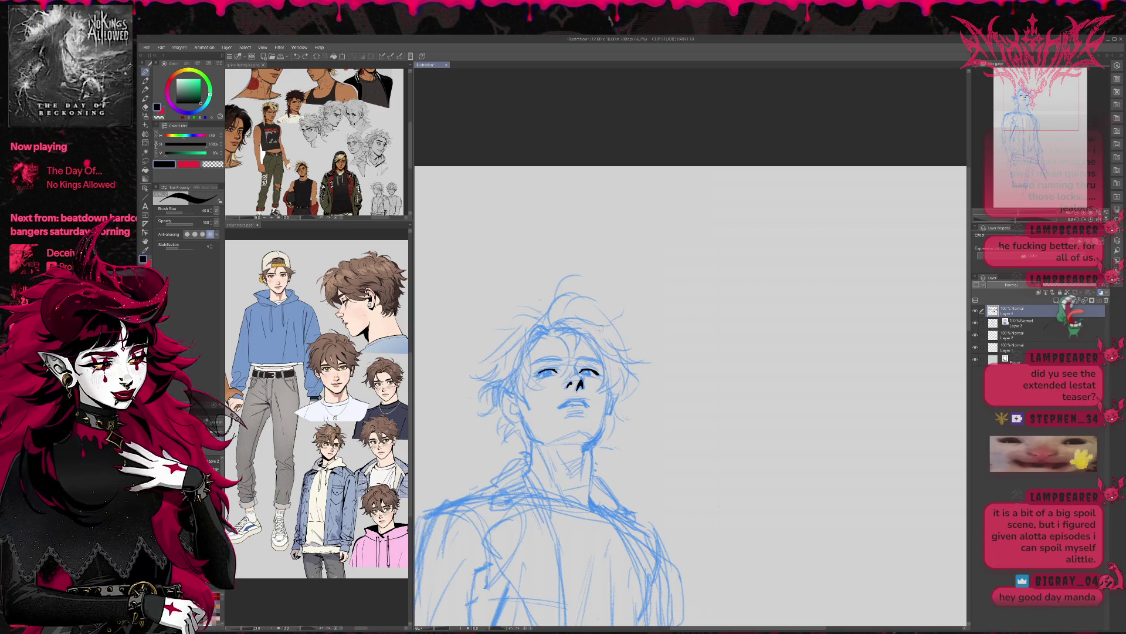
pyautogui.moveTo(586, 382); pyautogui.dragTo(561, 387)
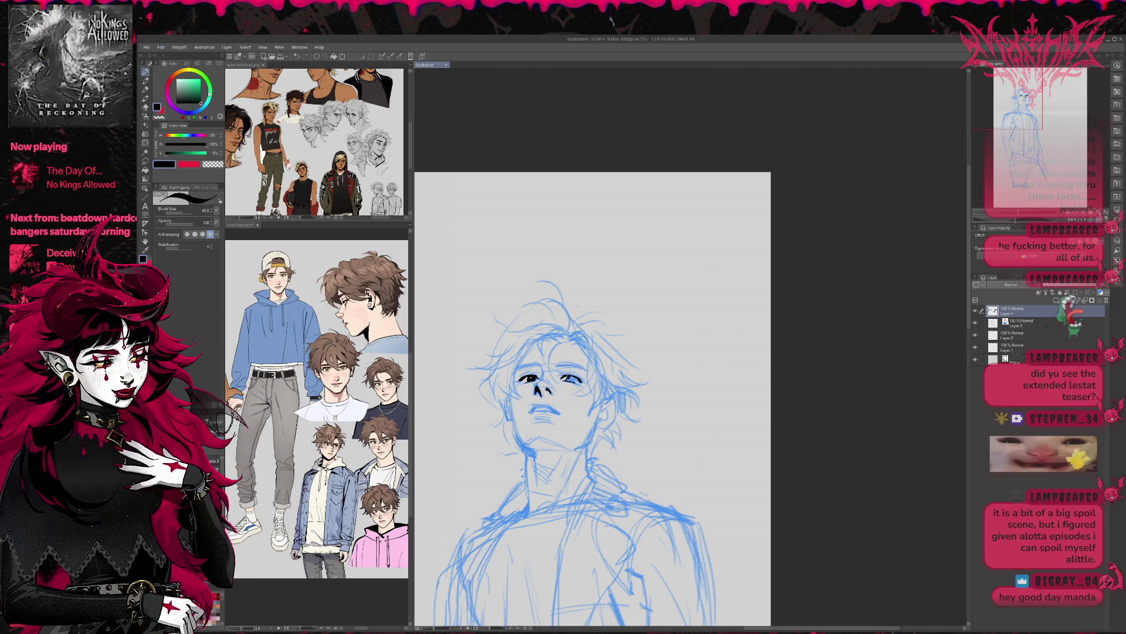
pyautogui.moveTo(564, 376); pyautogui.dragTo(574, 379)
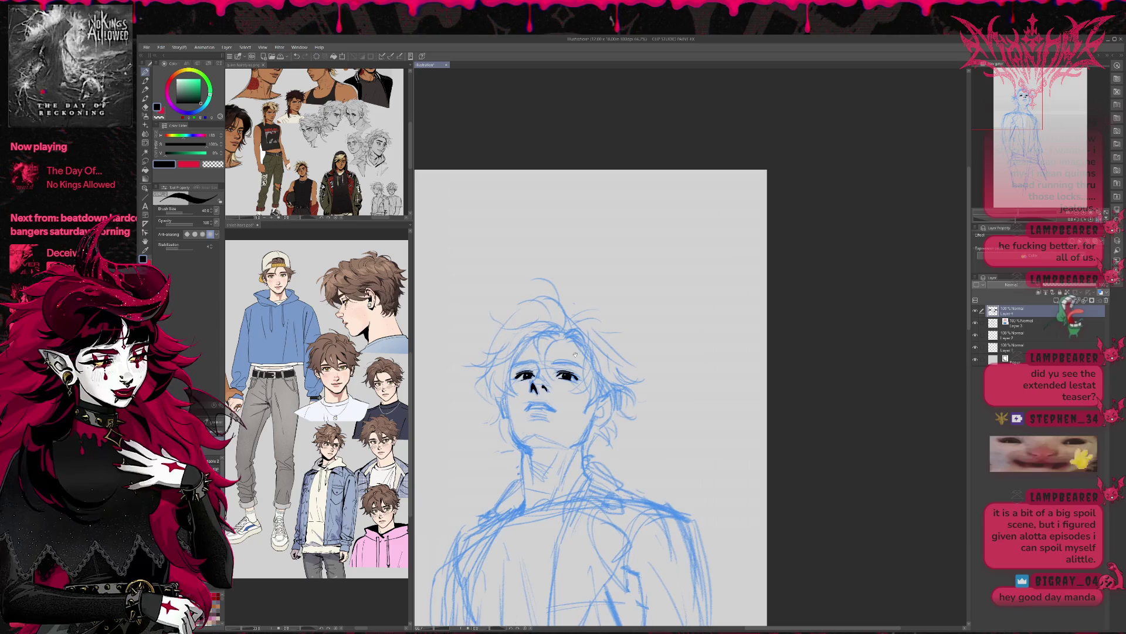
pyautogui.moveTo(532, 405); pyautogui.dragTo(545, 404)
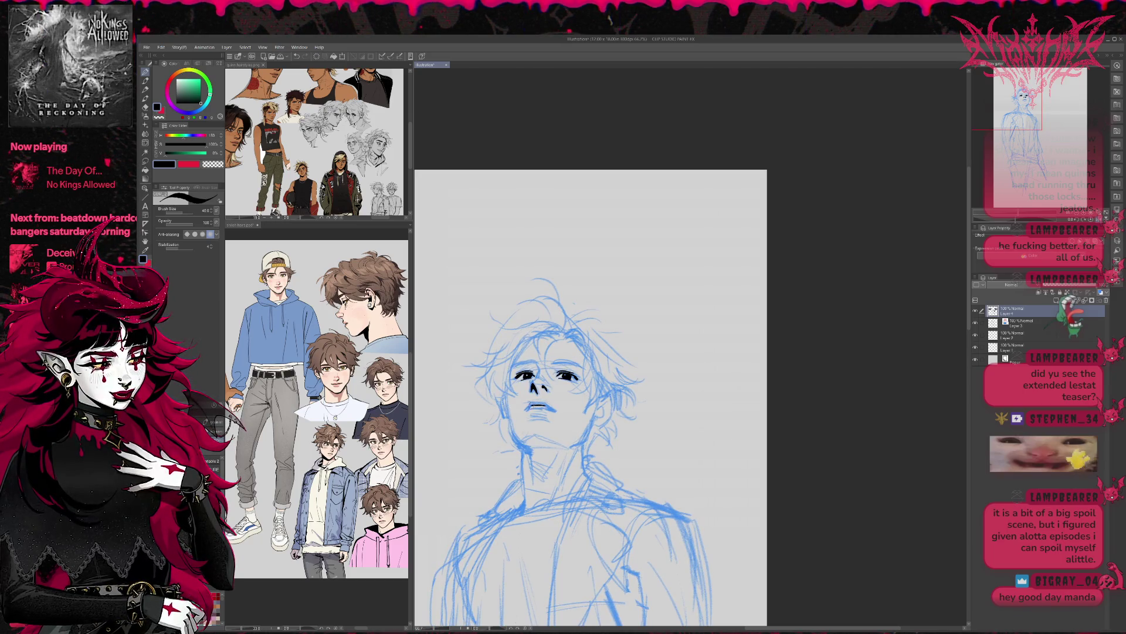
pyautogui.moveTo(541, 408); pyautogui.dragTo(574, 395)
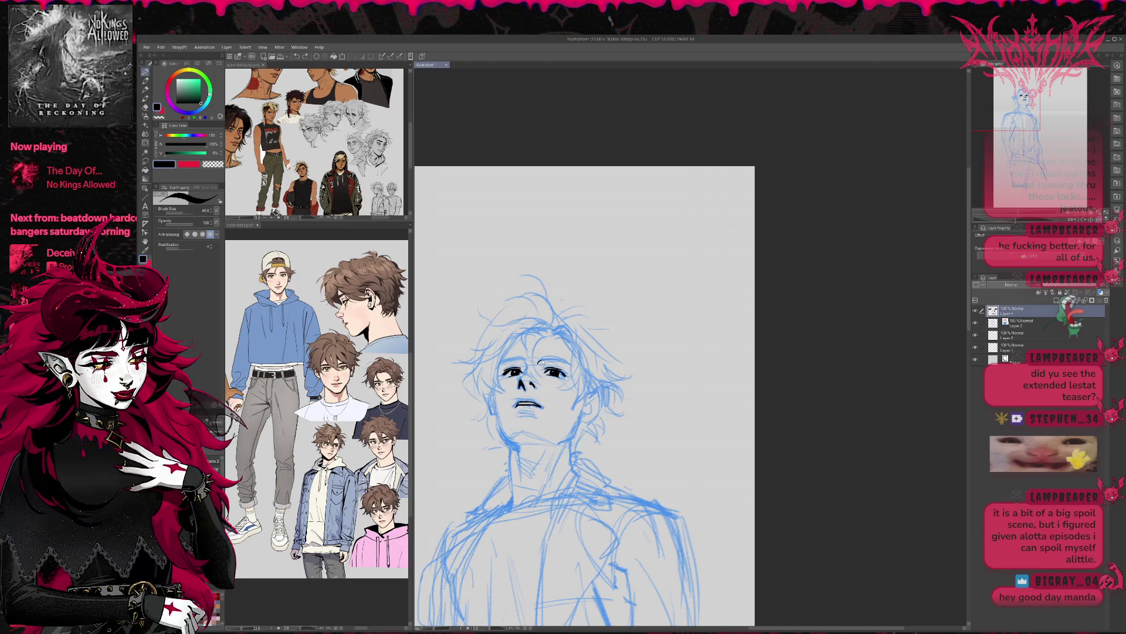
pyautogui.moveTo(543, 358)
pyautogui.mouseDown()
pyautogui.moveTo(567, 360)
pyautogui.moveTo(523, 358)
pyautogui.mouseUp()
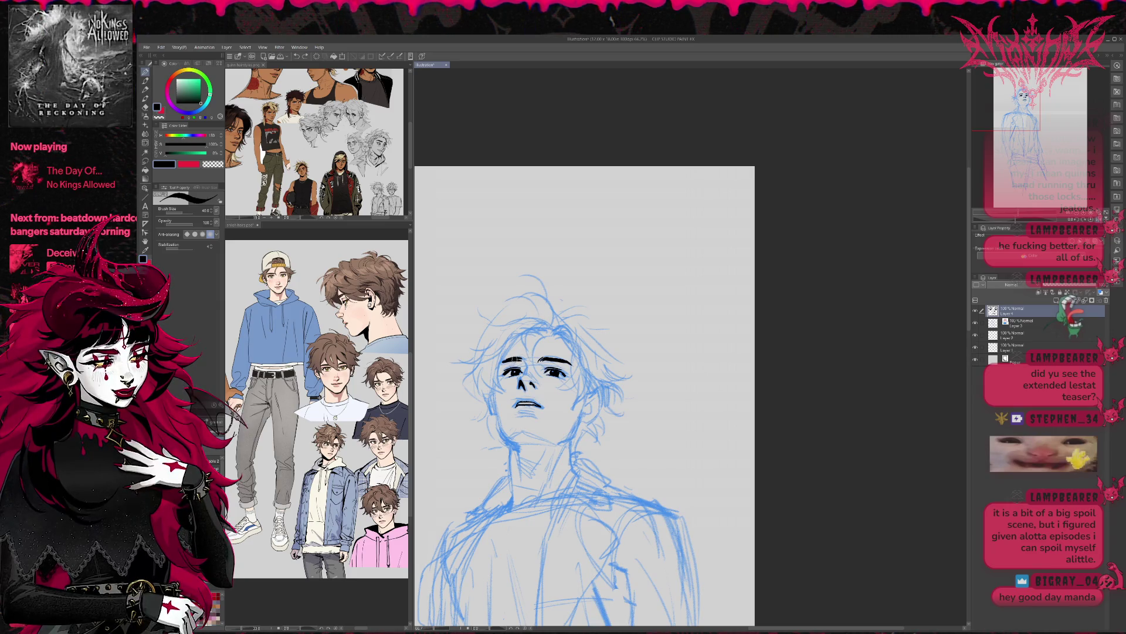
# Erase part of the inked left eye and re-ink it.
pyautogui.press('e')
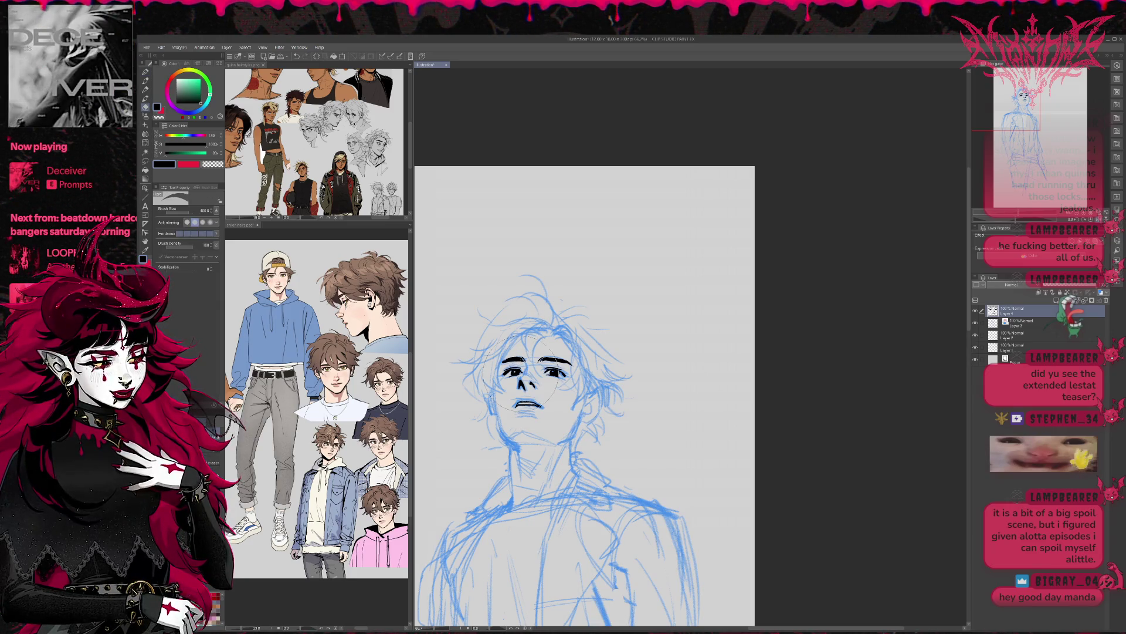
pyautogui.moveTo(508, 371); pyautogui.dragTo(519, 373)
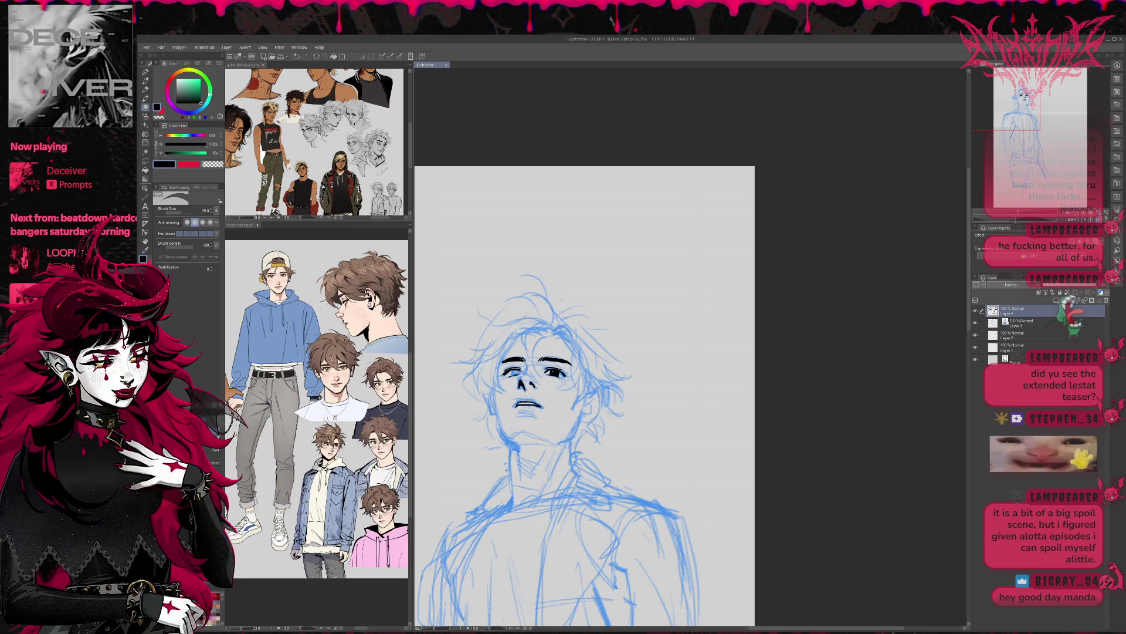
pyautogui.press('p')
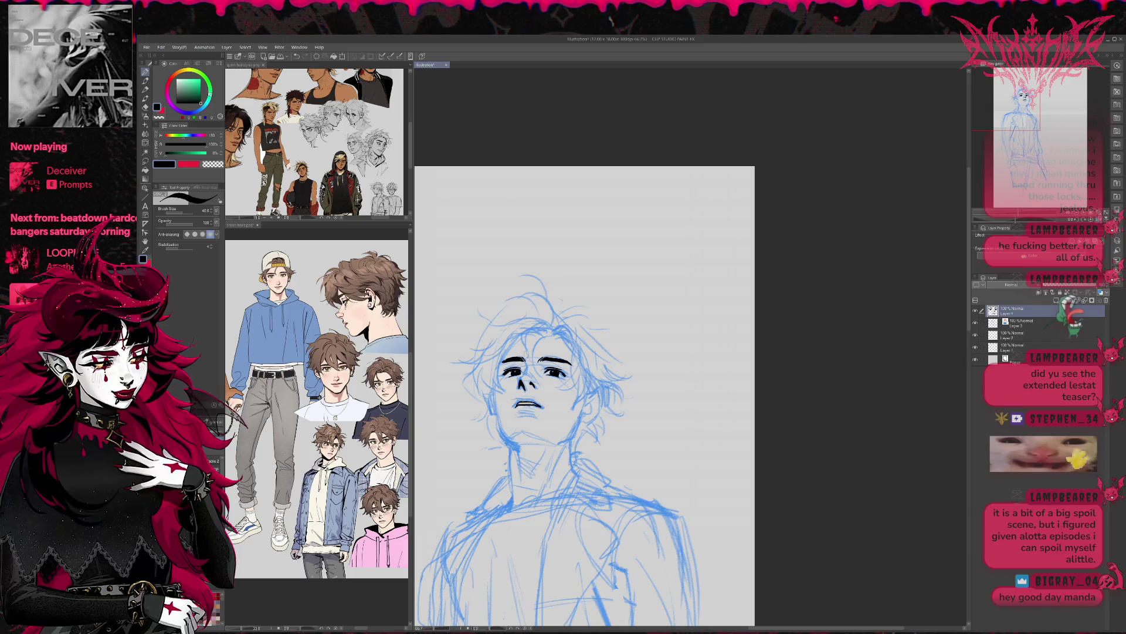
pyautogui.moveTo(517, 367); pyautogui.dragTo(523, 373)
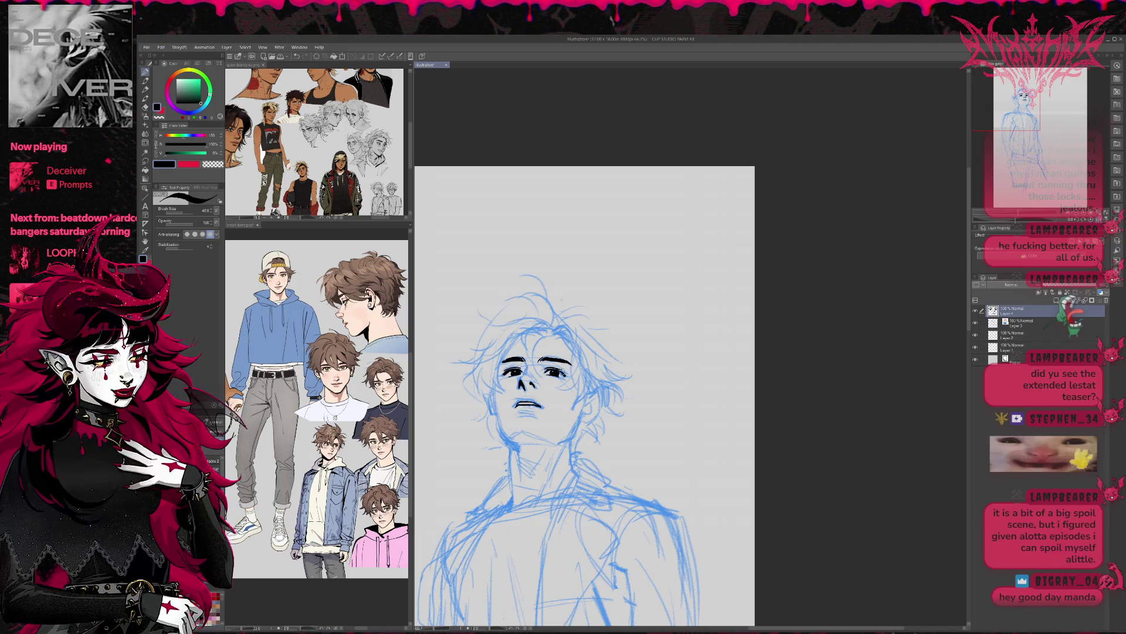
pyautogui.press('e')
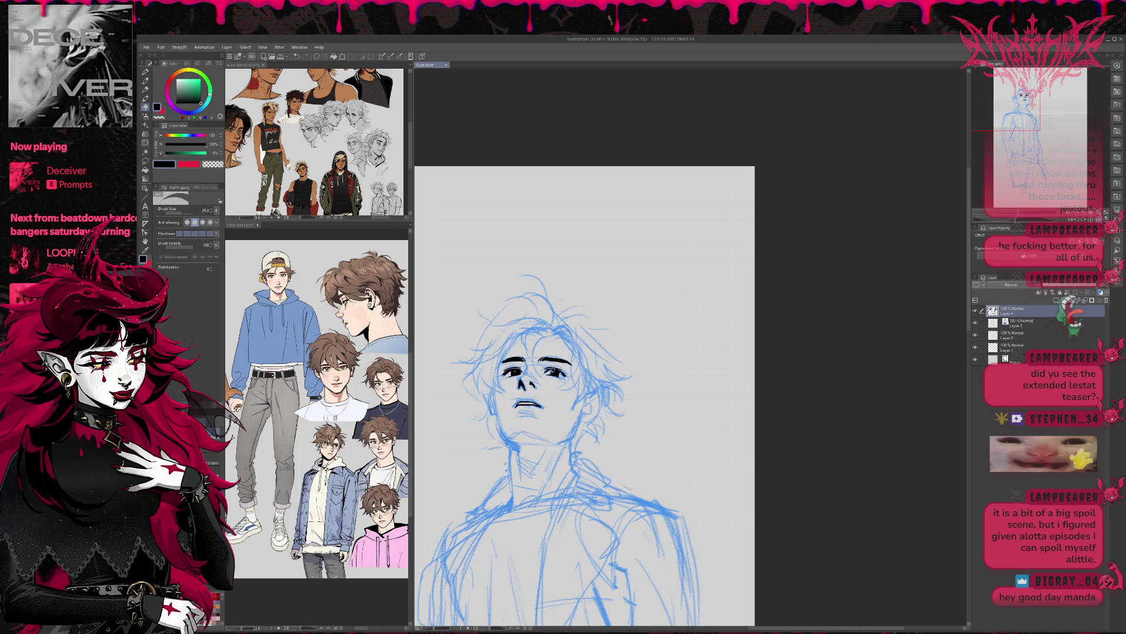
pyautogui.press('p')
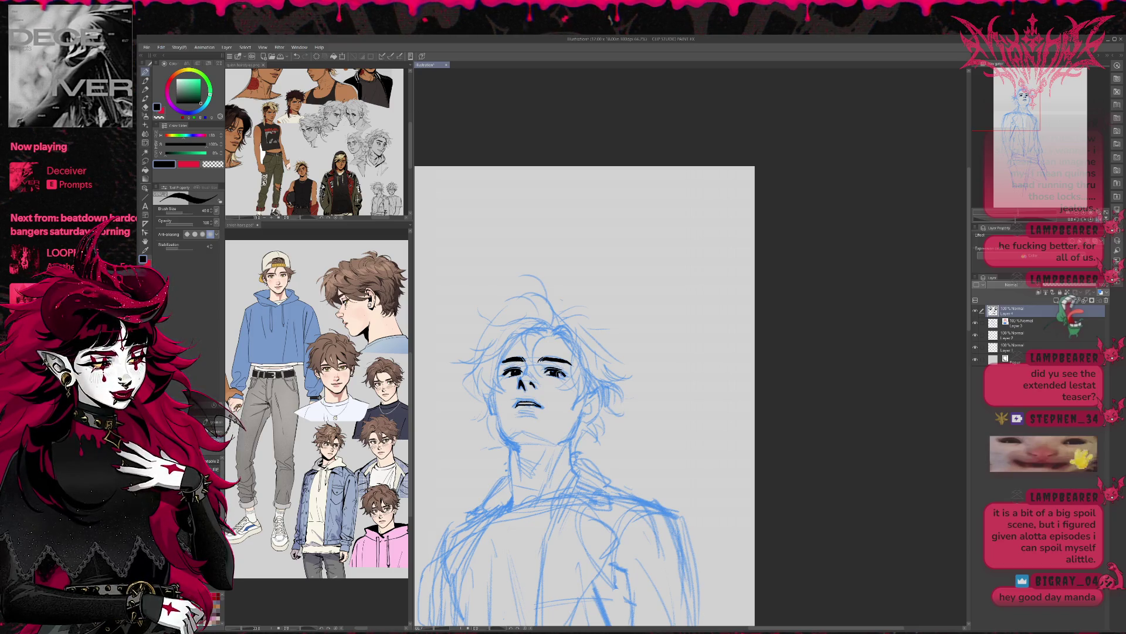
# Ink the line along the right side of the face by the ear, undoing the extra jaw marks.
pyautogui.scroll(-1, 579, 322)
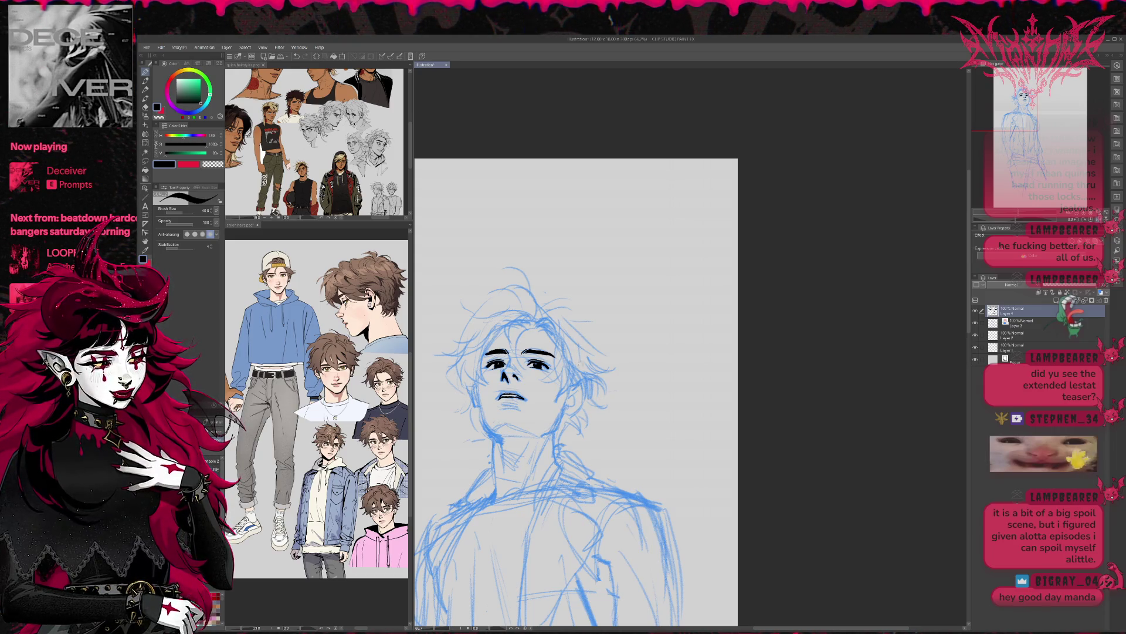
pyautogui.moveTo(572, 378); pyautogui.dragTo(572, 386)
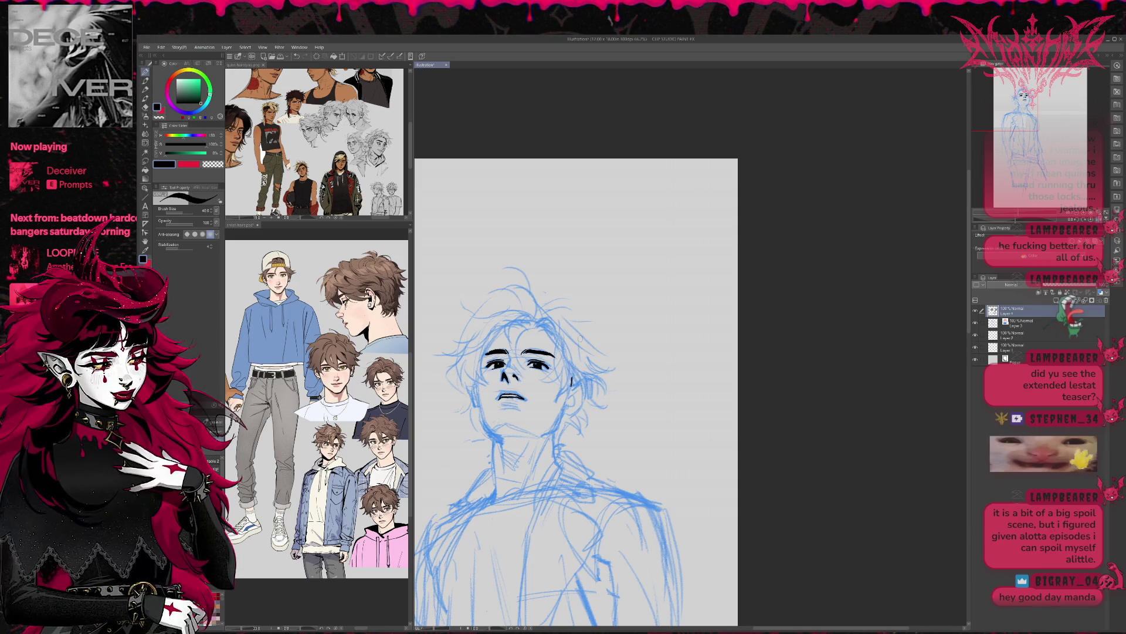
pyautogui.moveTo(560, 348)
pyautogui.mouseDown()
pyautogui.moveTo(566, 397)
pyautogui.moveTo(577, 373)
pyautogui.moveTo(570, 413)
pyautogui.moveTo(581, 397)
pyautogui.mouseUp()
pyautogui.hotkey('ctrl', 'z')
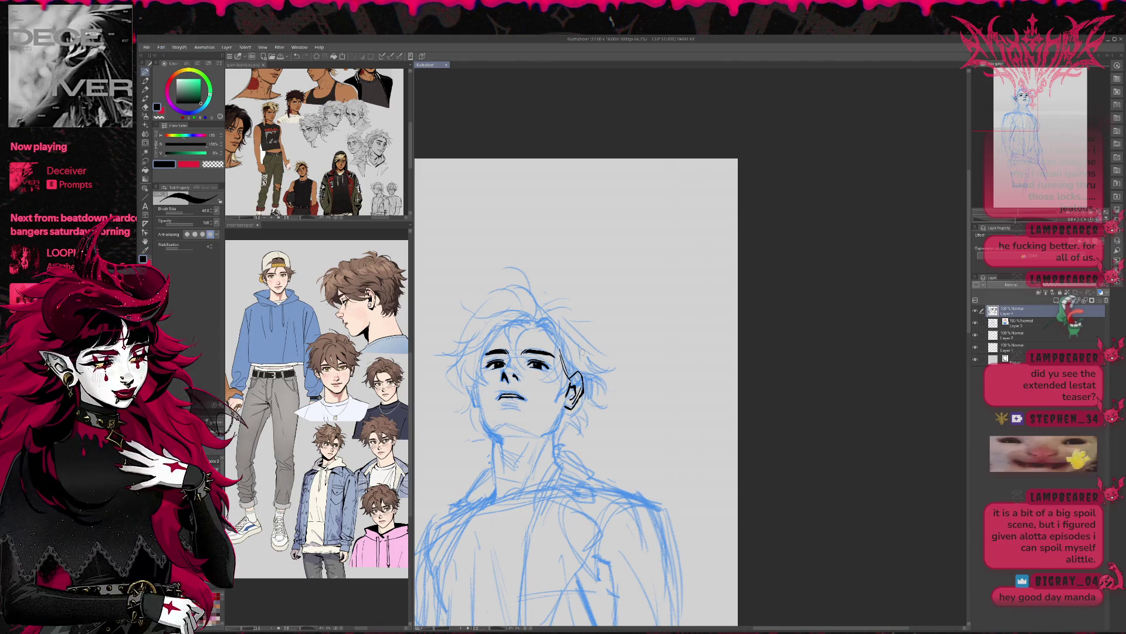
# Erase and re-ink the ear outline and its back edge, checking with a mirrored view.
pyautogui.scroll(1, 597, 348)
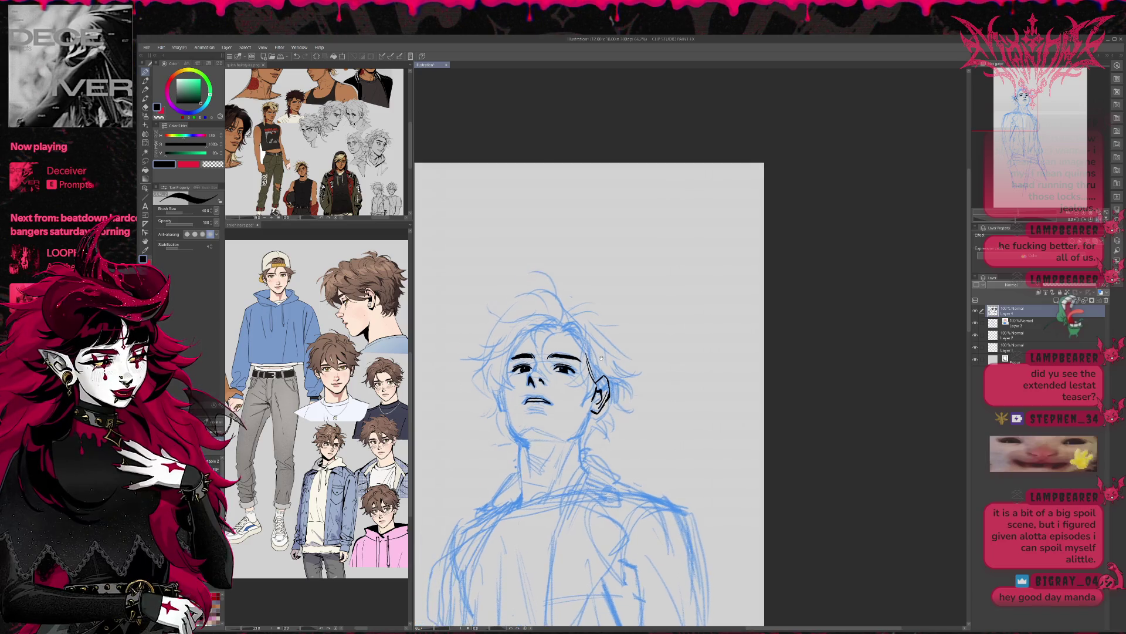
pyautogui.press('e')
pyautogui.moveTo(596, 390)
pyautogui.mouseDown()
pyautogui.moveTo(598, 411)
pyautogui.moveTo(605, 387)
pyautogui.mouseUp()
pyautogui.press('p')
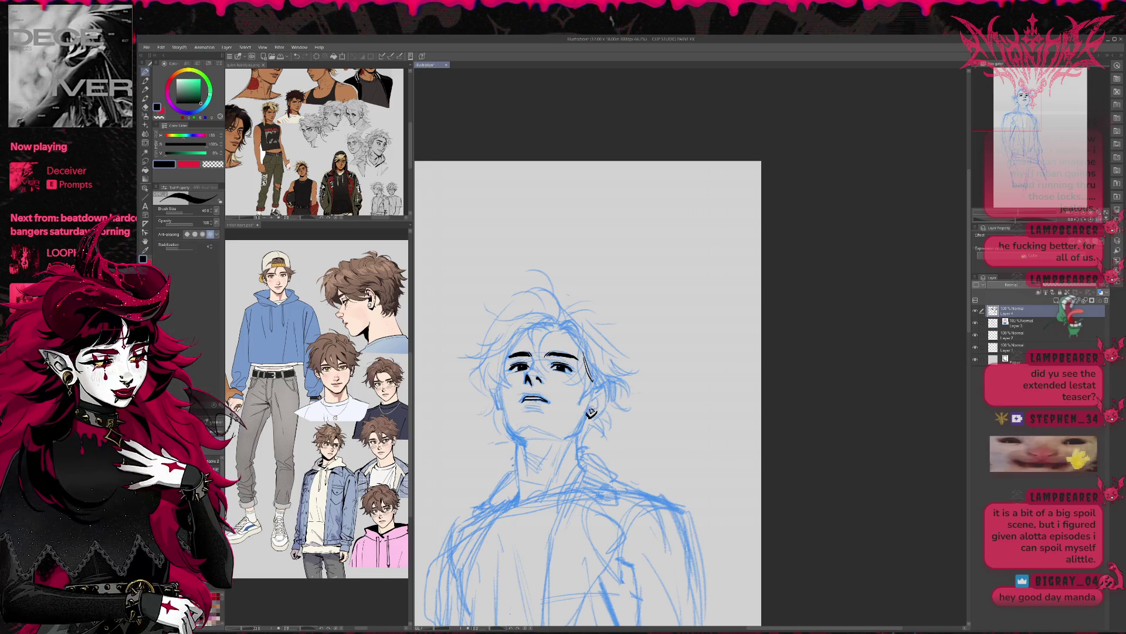
pyautogui.moveTo(589, 395)
pyautogui.mouseDown()
pyautogui.moveTo(592, 414)
pyautogui.moveTo(605, 393)
pyautogui.mouseUp()
pyautogui.moveTo(606, 400)
pyautogui.mouseDown()
pyautogui.moveTo(598, 413)
pyautogui.moveTo(591, 392)
pyautogui.moveTo(608, 393)
pyautogui.moveTo(570, 433)
pyautogui.mouseUp()
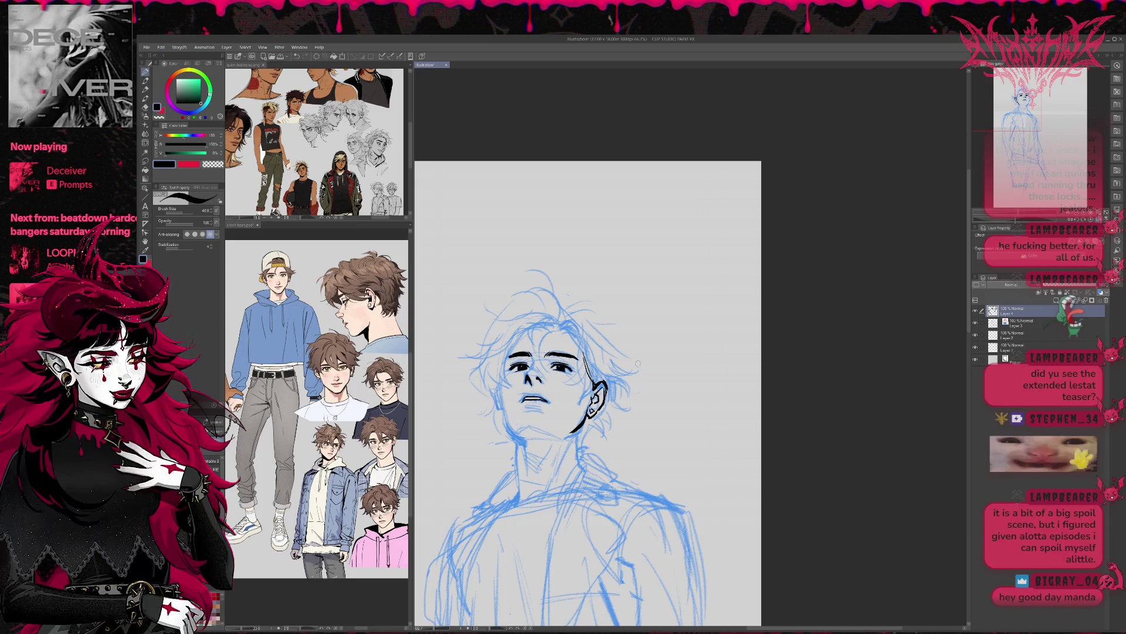
pyautogui.press('h')
pyautogui.hotkey('ctrl', 'z')
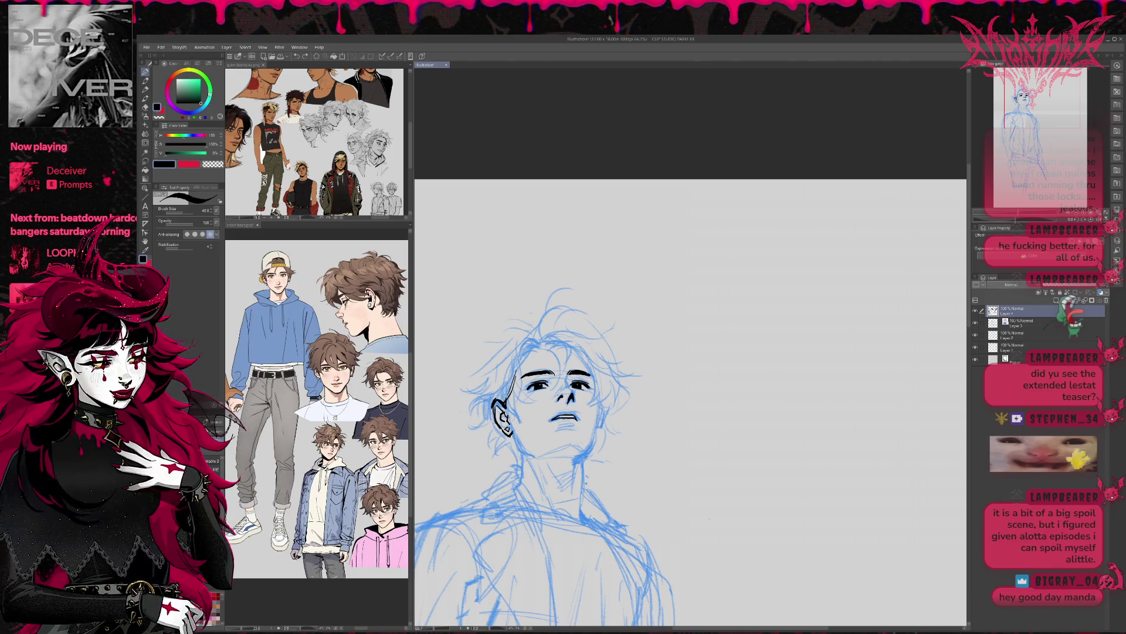
# Ink a short jaw line below the ear and extend it toward the chin.
pyautogui.press('e')
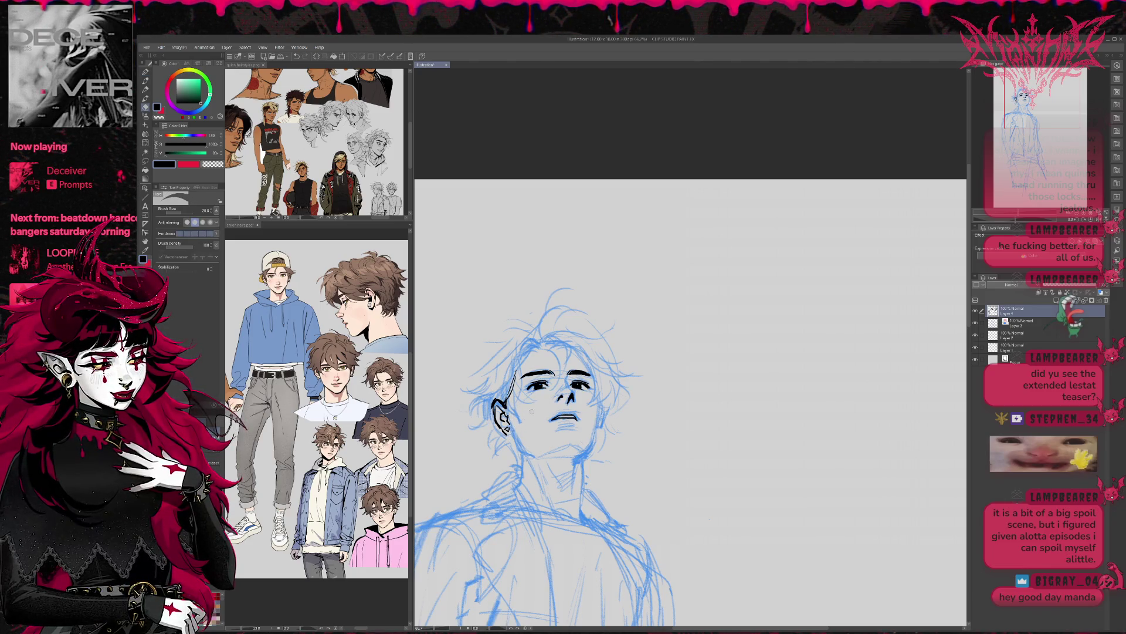
pyautogui.press('p')
pyautogui.moveTo(514, 422); pyautogui.dragTo(528, 444)
pyautogui.hotkey('ctrl', 'z')
pyautogui.hotkey('ctrl', 'z')
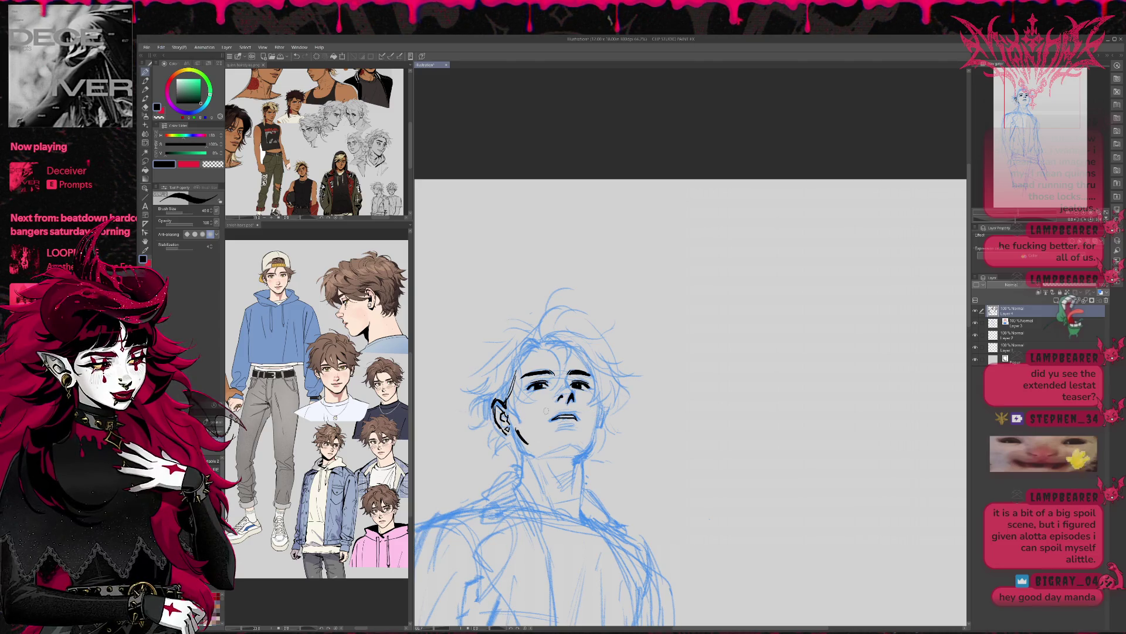
pyautogui.hotkey('ctrl', 'z')
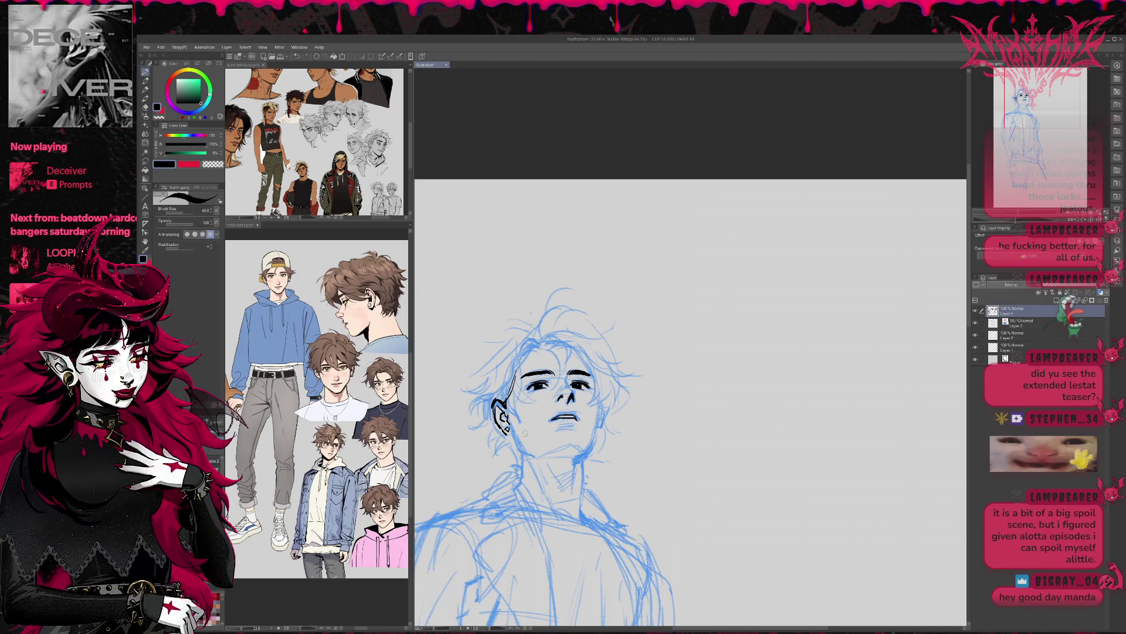
pyautogui.moveTo(520, 430); pyautogui.dragTo(532, 447)
pyautogui.moveTo(630, 405); pyautogui.dragTo(599, 402)
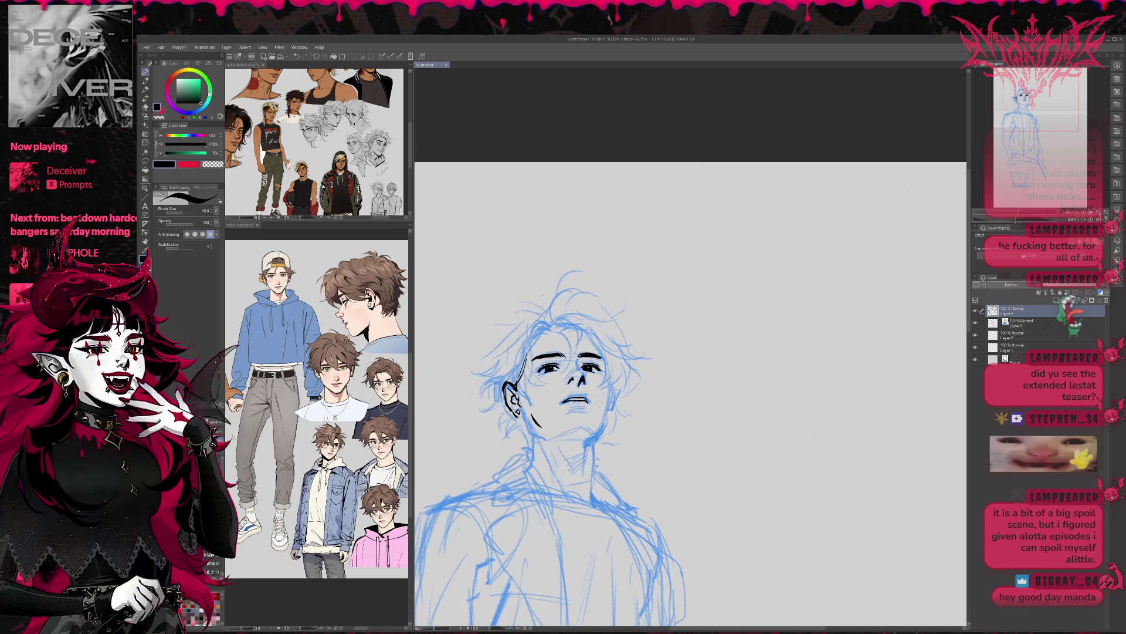
pyautogui.moveTo(533, 422); pyautogui.dragTo(550, 433)
pyautogui.press('e')
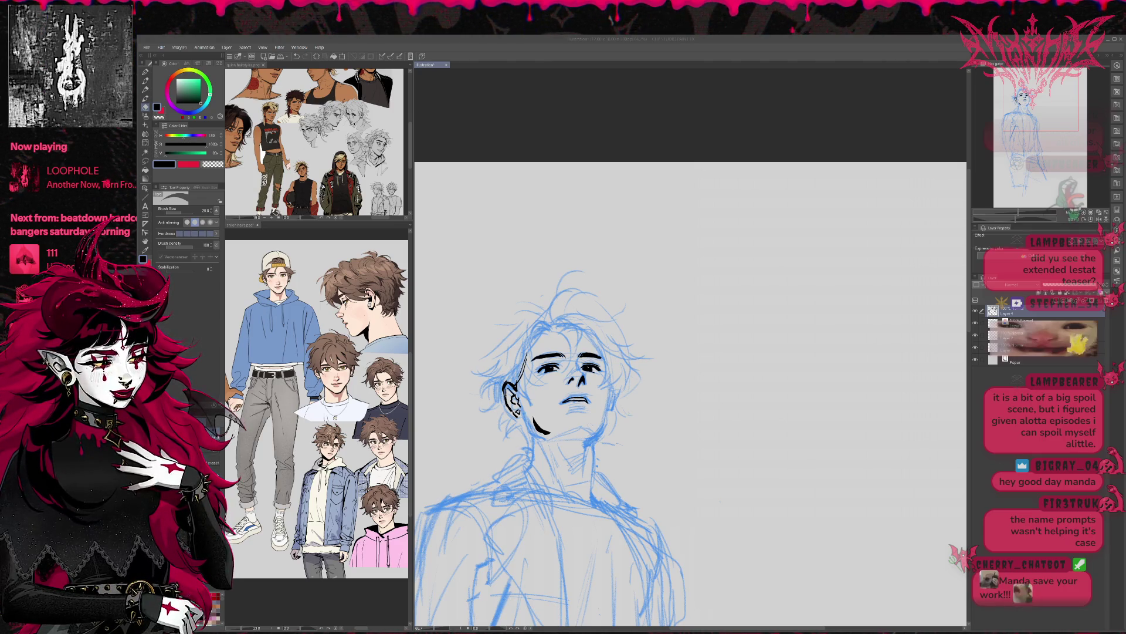
# Erase the top of the chin stroke to thin the inked jawline.
pyautogui.moveTo(531, 415); pyautogui.dragTo(549, 434)
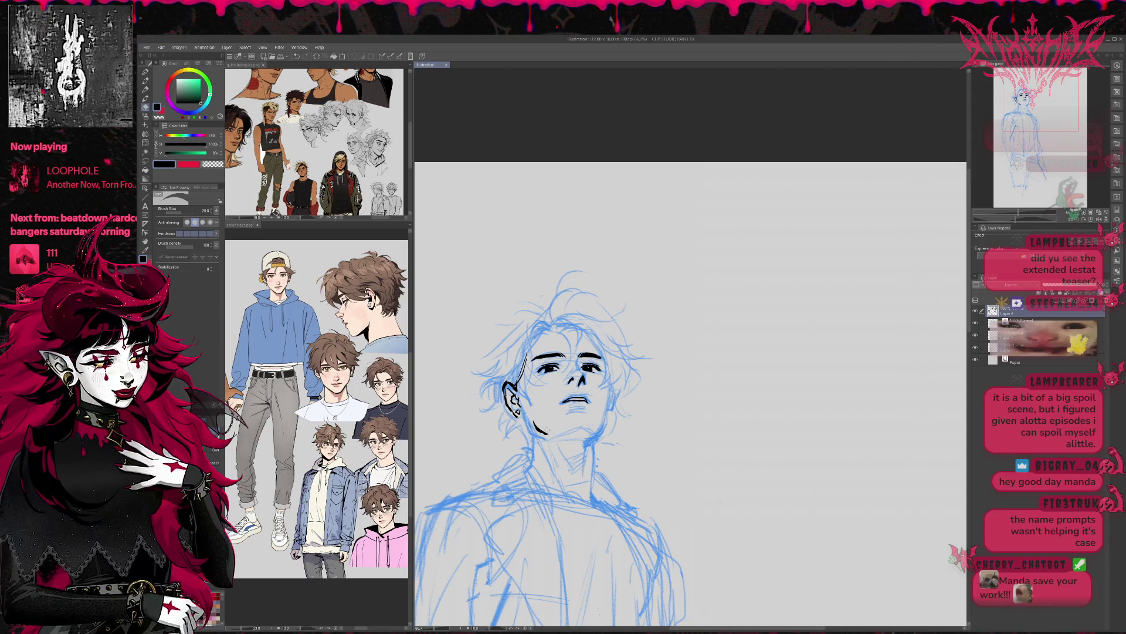
# Ink a short stroke at the right temple and tidy the jaw and neck lines.
pyautogui.press('p')
pyautogui.moveTo(601, 356)
pyautogui.mouseDown()
pyautogui.moveTo(609, 410)
pyautogui.moveTo(592, 436)
pyautogui.moveTo(590, 419)
pyautogui.moveTo(585, 457)
pyautogui.moveTo(588, 434)
pyautogui.mouseUp()
pyautogui.press('e')
pyautogui.press('p')
pyautogui.scroll(-1, 598, 431)
pyautogui.press('e')
pyautogui.press('p')
pyautogui.press('e')
pyautogui.press('p')
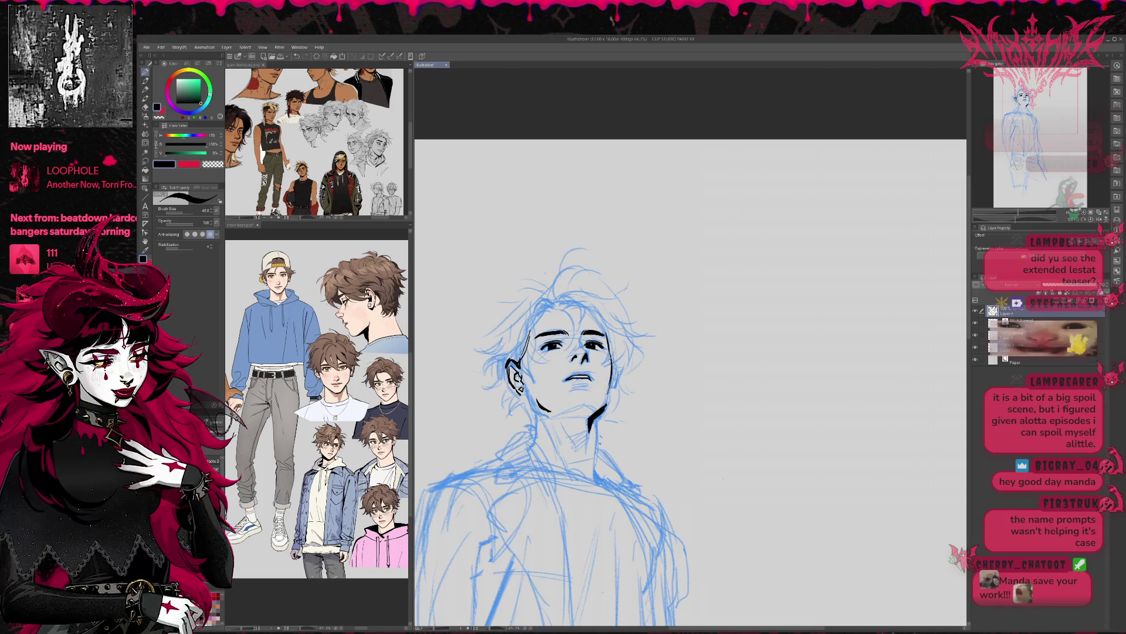
pyautogui.press('h')
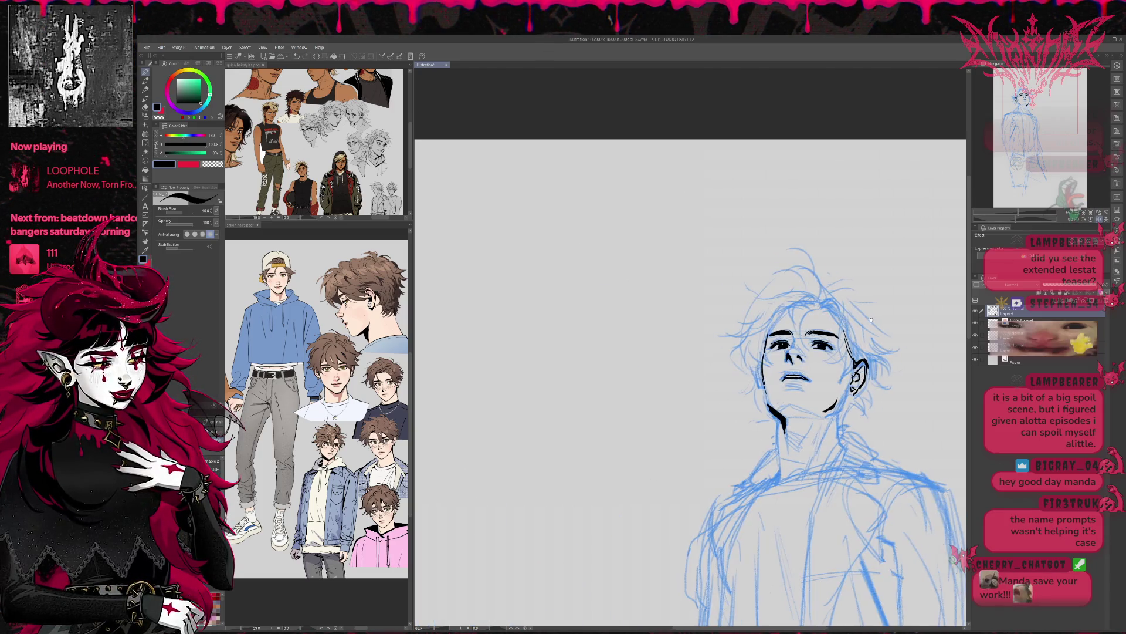
# Darken and extend the inked jawline, then trim the jaw lines on both sides.
pyautogui.moveTo(553, 403); pyautogui.dragTo(559, 428)
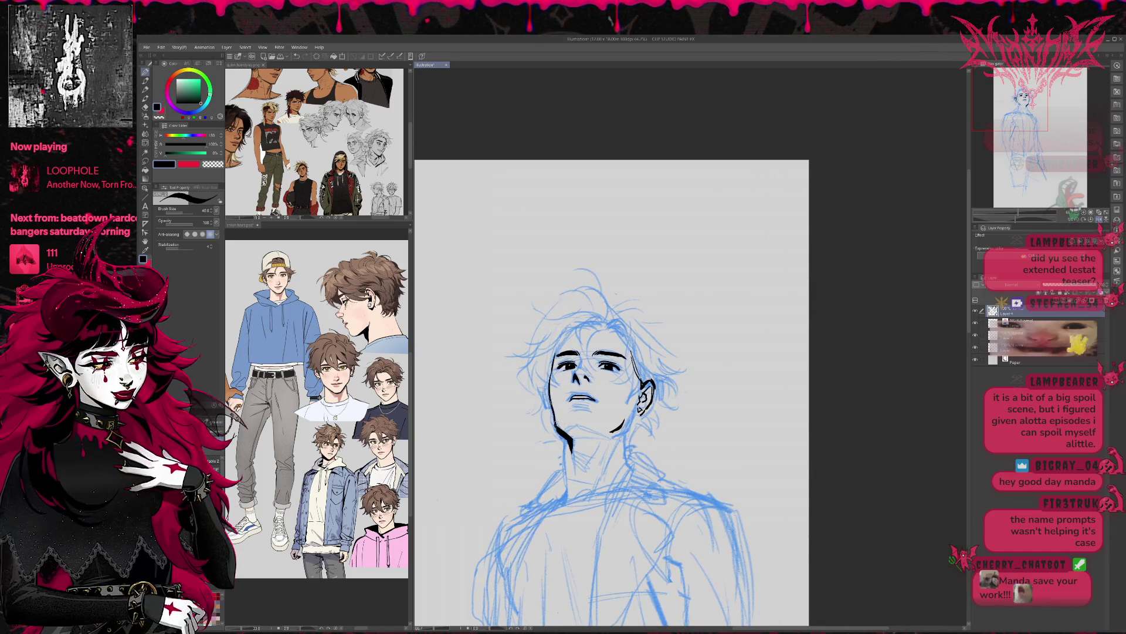
pyautogui.scroll(-1, 610, 388)
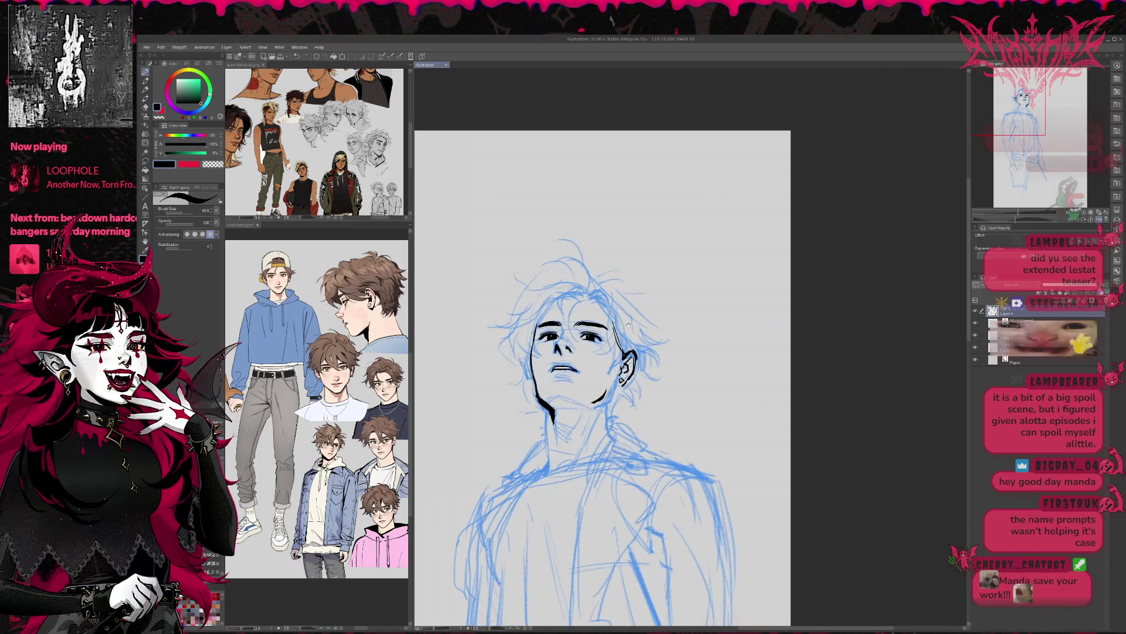
pyautogui.press('e')
pyautogui.moveTo(539, 388); pyautogui.dragTo(552, 423)
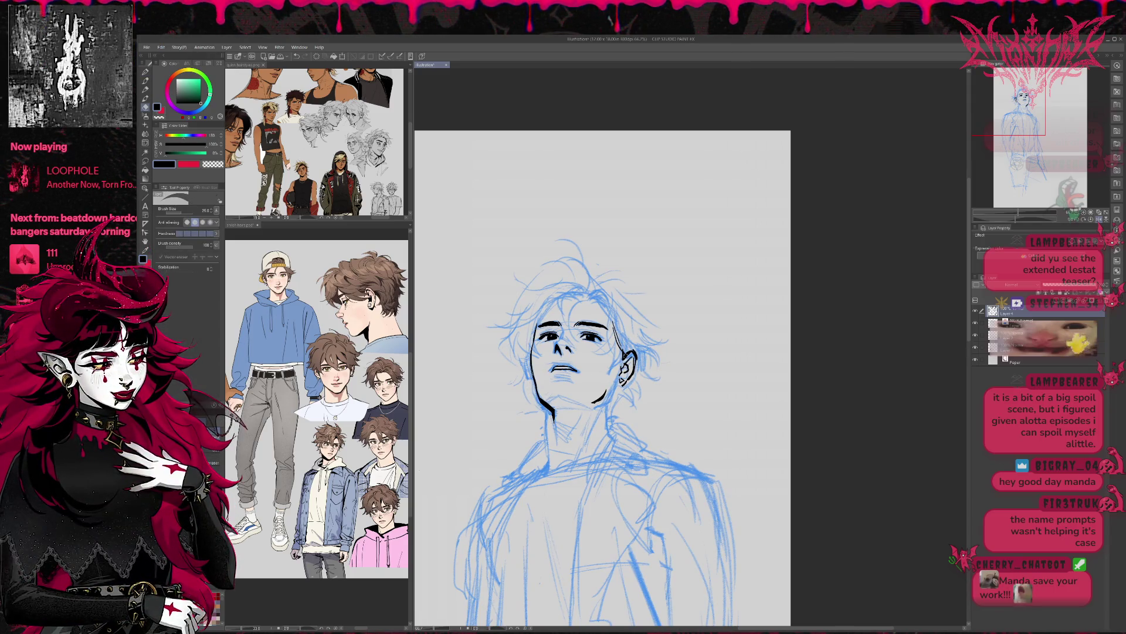
pyautogui.moveTo(605, 391); pyautogui.dragTo(594, 404)
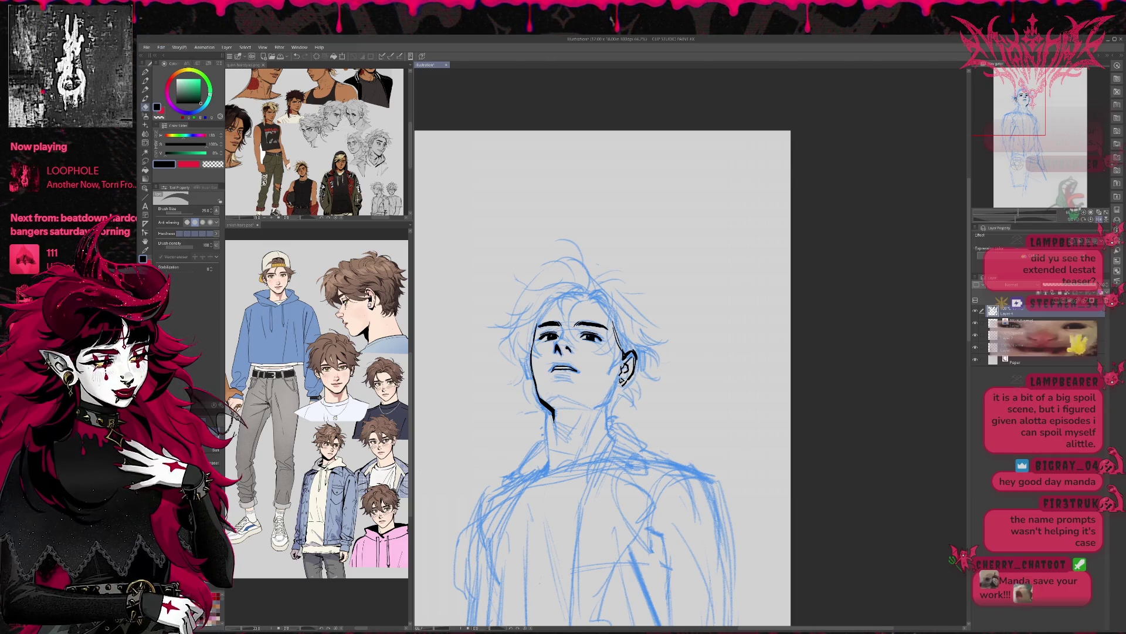
pyautogui.press('p')
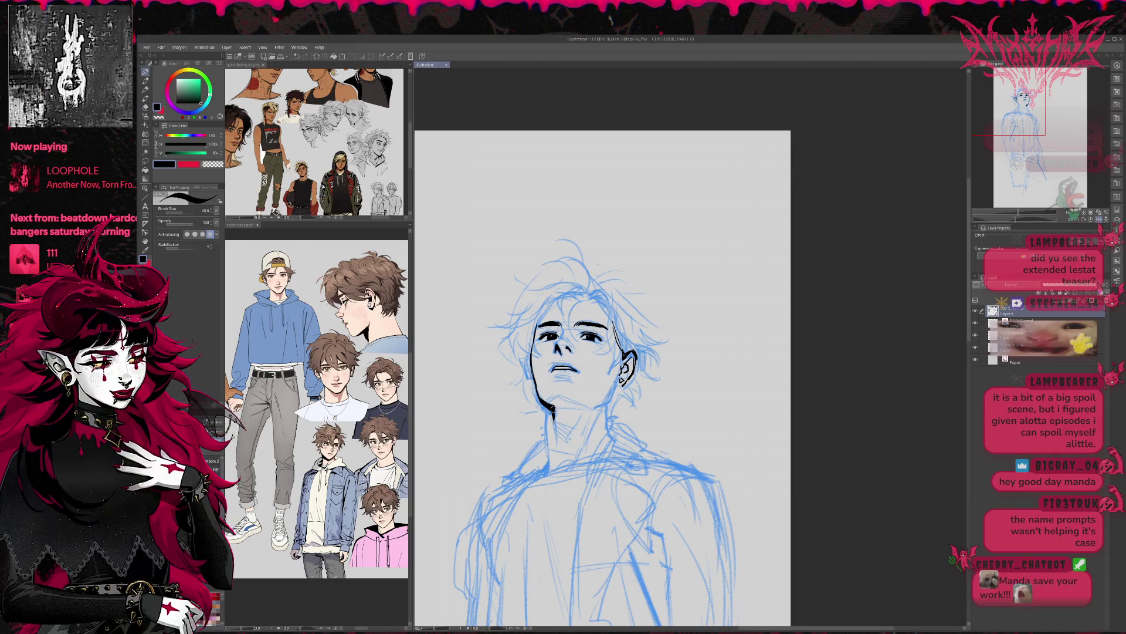
# Remove the extra ink stroke beside the ear.
pyautogui.moveTo(604, 376); pyautogui.dragTo(599, 363)
pyautogui.press('e')
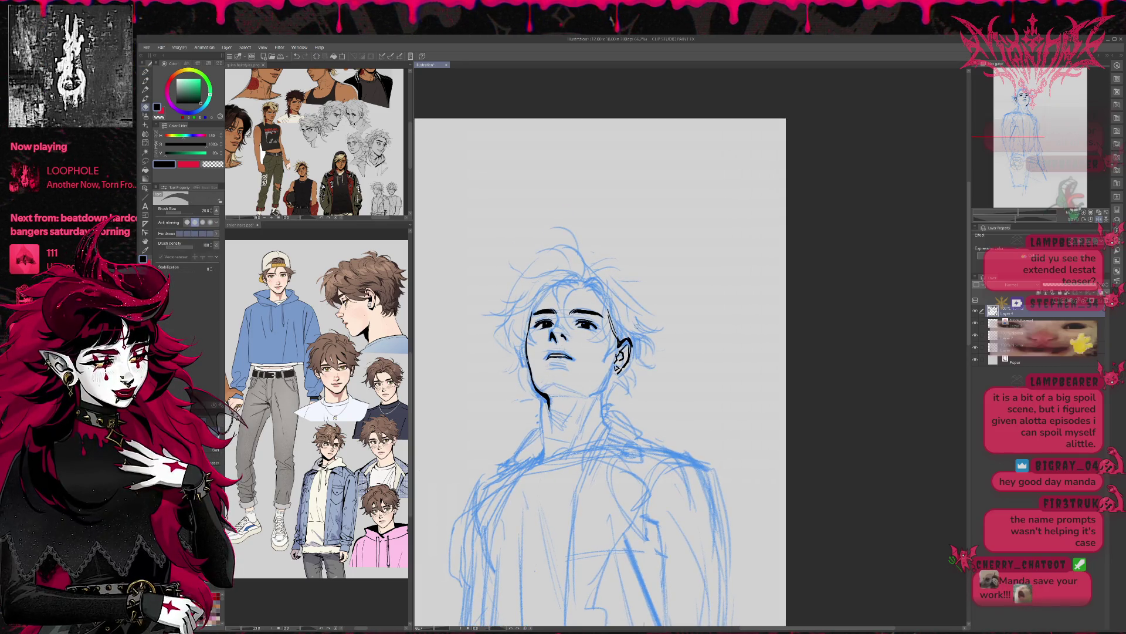
pyautogui.moveTo(604, 375); pyautogui.dragTo(599, 373)
pyautogui.press('p')
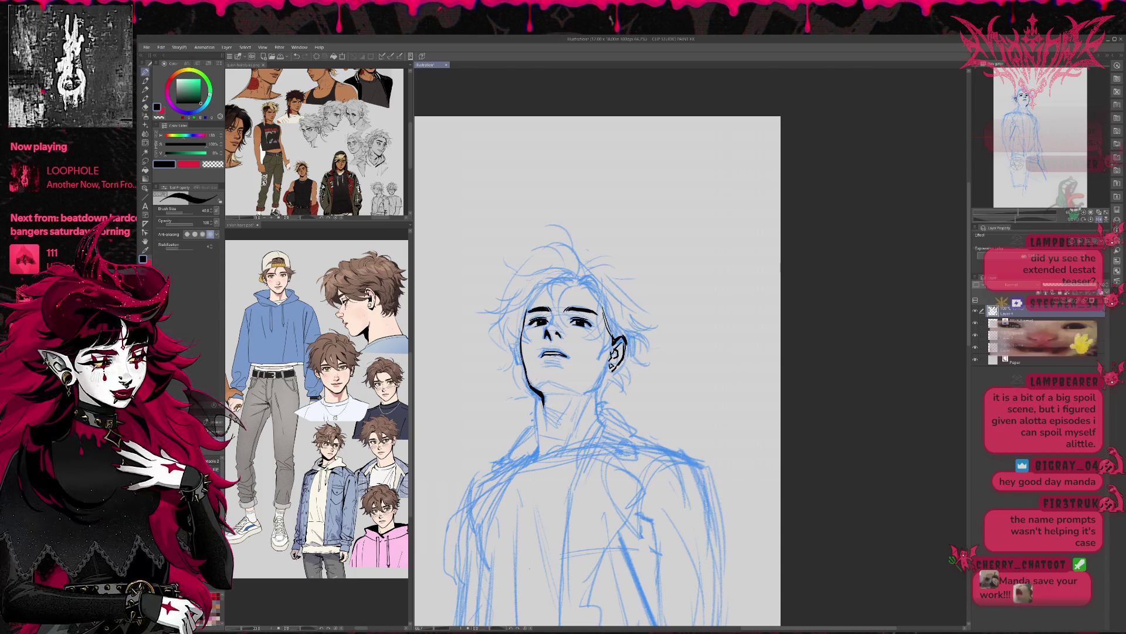
pyautogui.press('e')
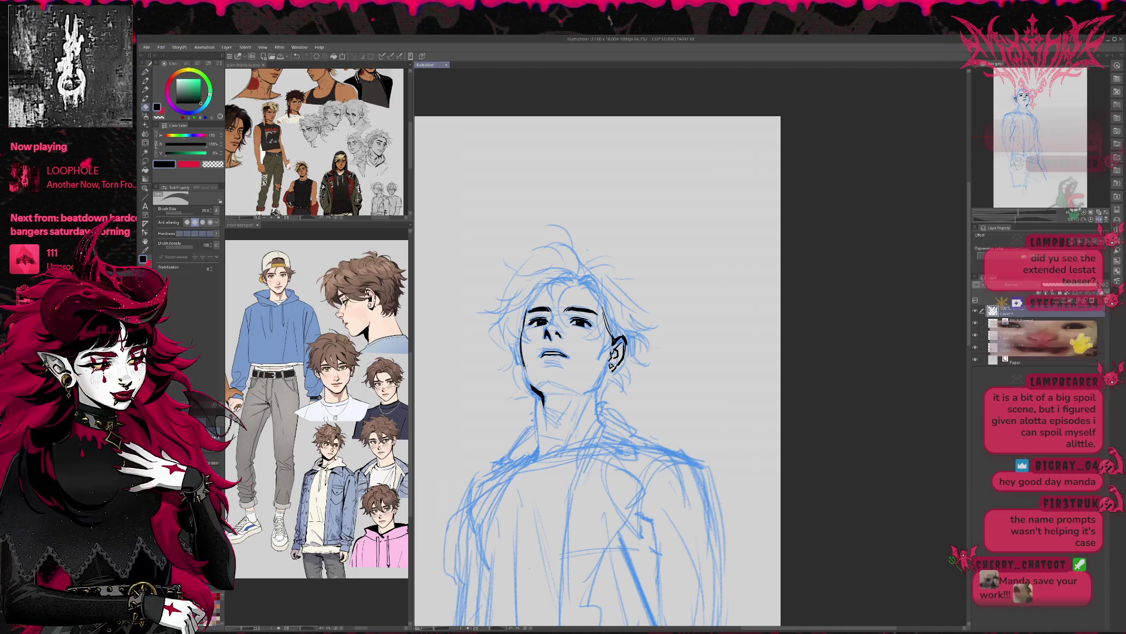
pyautogui.press('p')
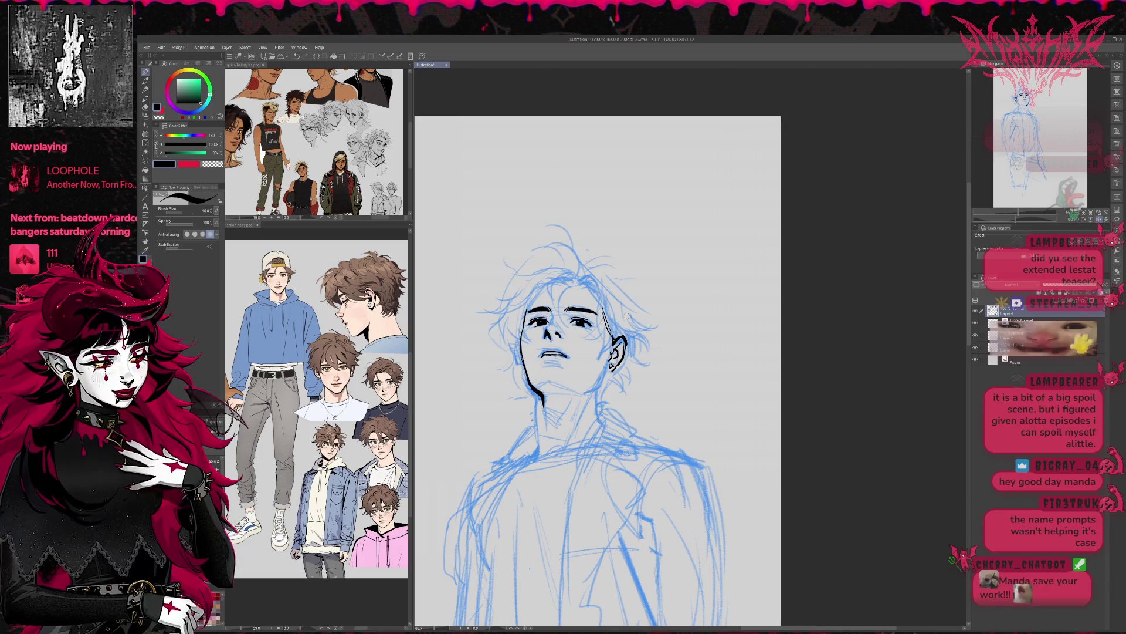
pyautogui.scroll(1, 624, 316)
pyautogui.hotkey('ctrl', 'z')
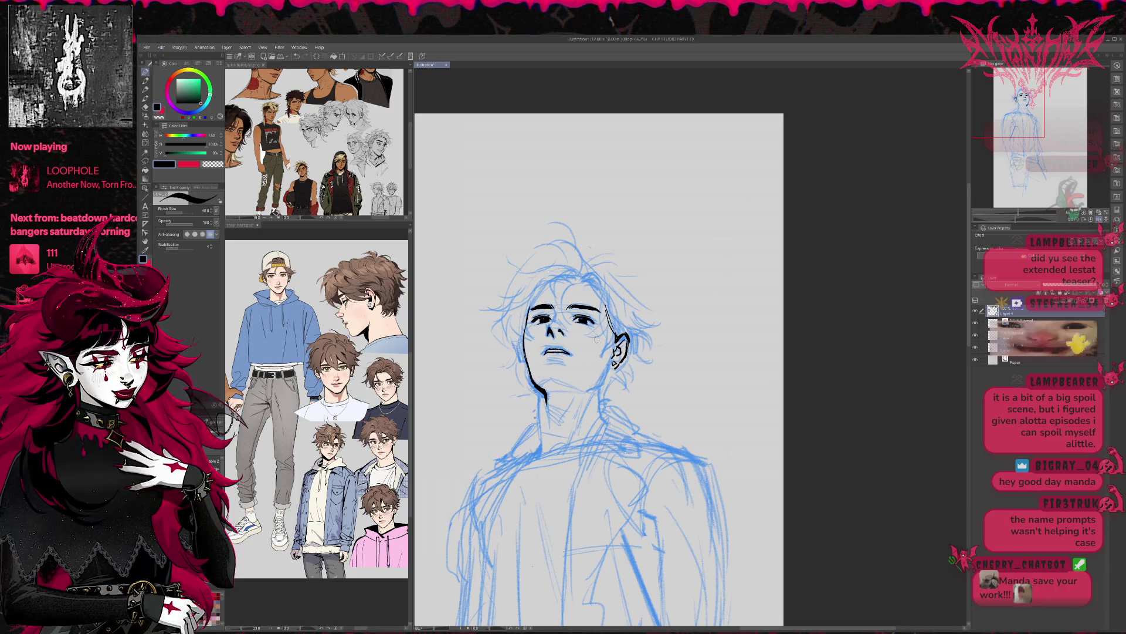
# Add a new layer and draw a light teal guide across the face at nose level.
pyautogui.hotkey('ctrl', 'shift', 'n')
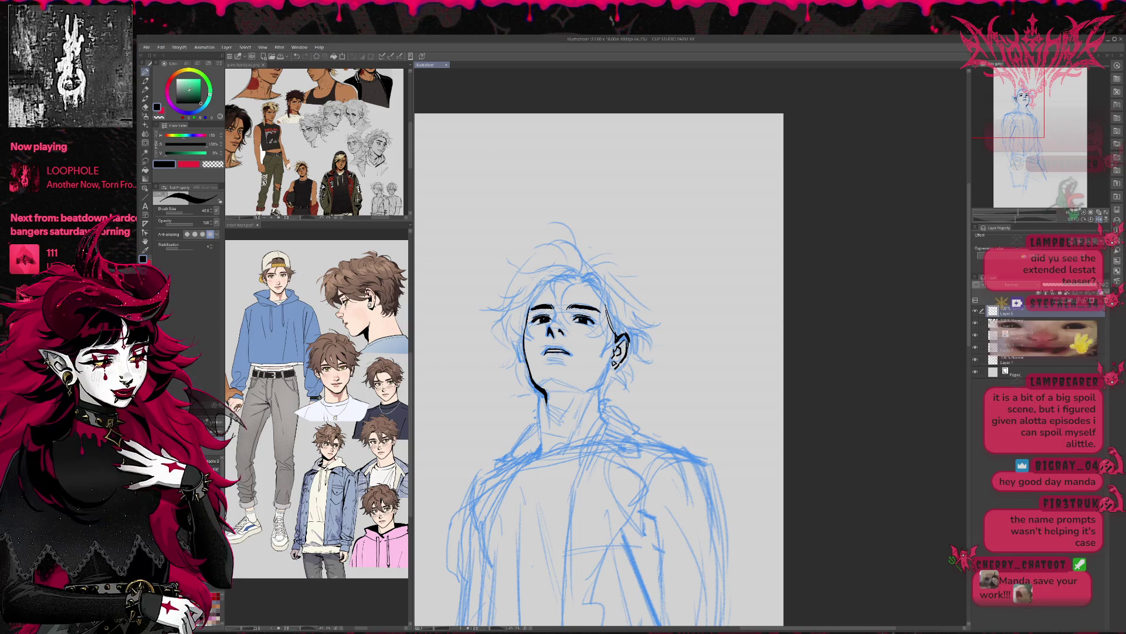
pyautogui.click(183, 87)
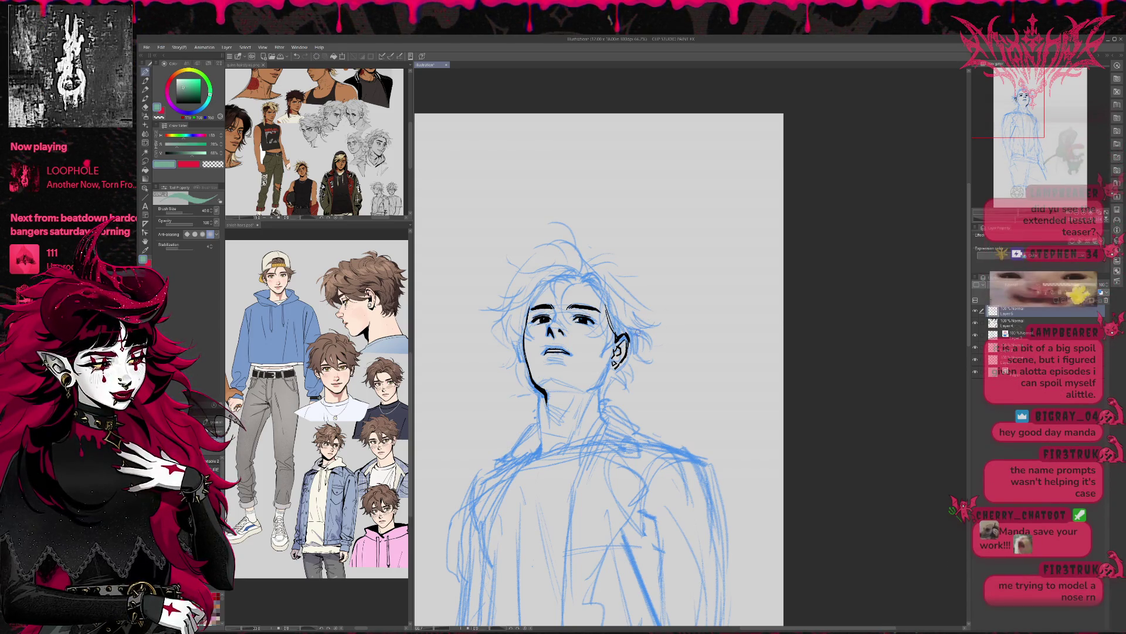
pyautogui.moveTo(526, 334); pyautogui.dragTo(619, 342)
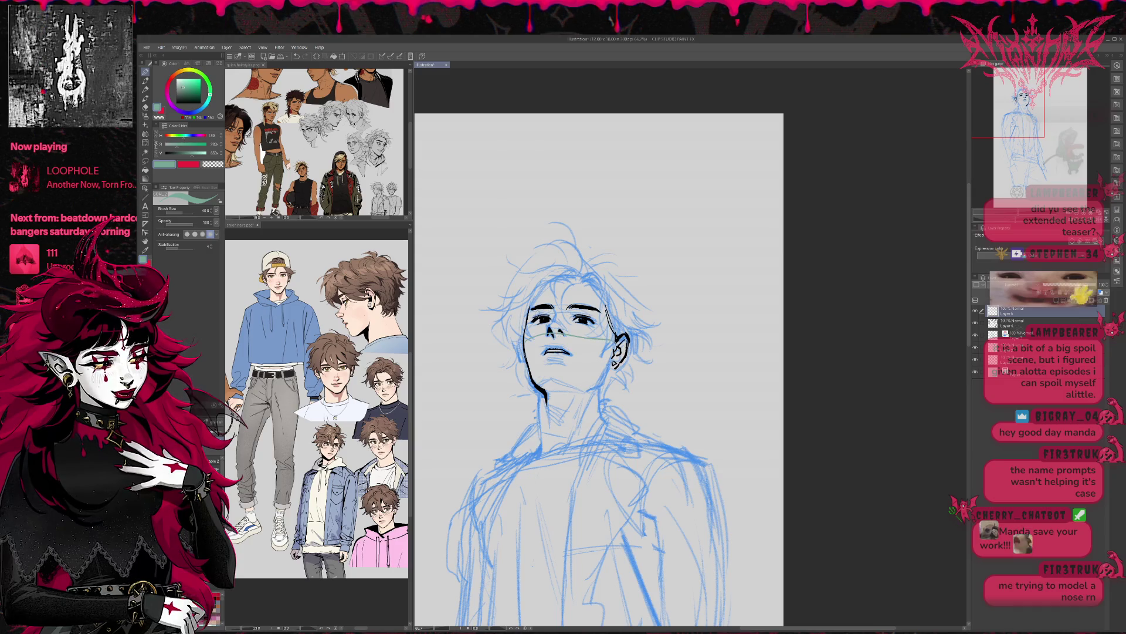
# Draw green guide lines at nose level, across the brows, below the eyes, along jaw and chin.
pyautogui.hotkey('ctrl', 'z')
pyautogui.moveTo(533, 334); pyautogui.dragTo(610, 339)
pyautogui.moveTo(522, 308)
pyautogui.mouseDown()
pyautogui.moveTo(607, 304)
pyautogui.moveTo(573, 321)
pyautogui.moveTo(598, 340)
pyautogui.moveTo(542, 377)
pyautogui.mouseUp()
pyautogui.moveTo(572, 335)
pyautogui.mouseDown()
pyautogui.moveTo(577, 379)
pyautogui.moveTo(580, 366)
pyautogui.moveTo(542, 385)
pyautogui.moveTo(572, 383)
pyautogui.moveTo(567, 367)
pyautogui.mouseUp()
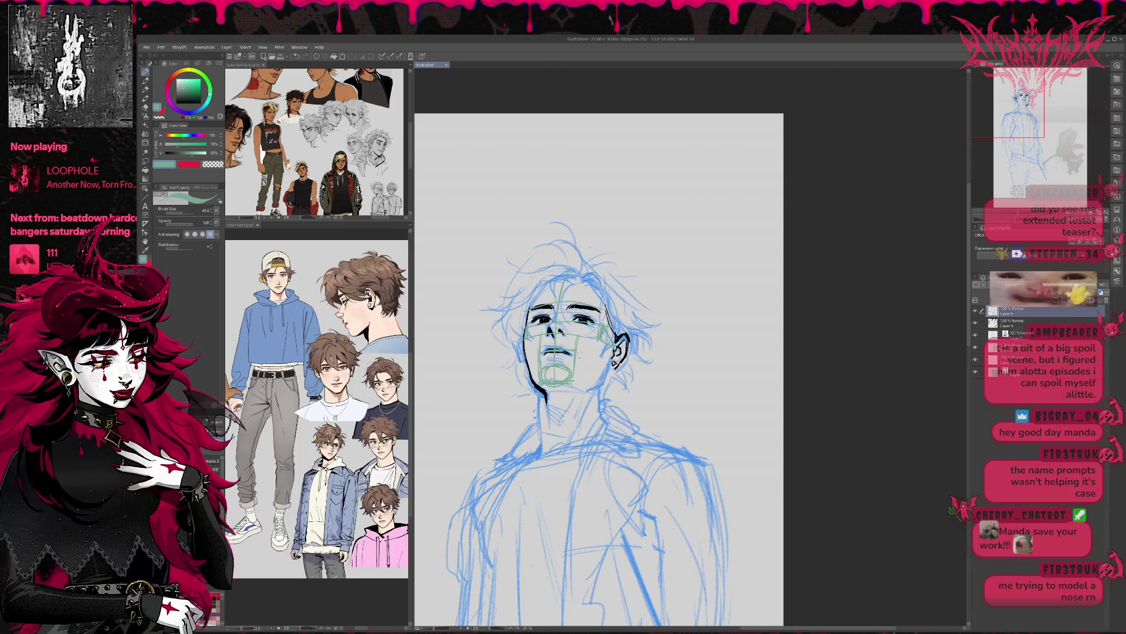
pyautogui.moveTo(579, 355); pyautogui.dragTo(603, 370)
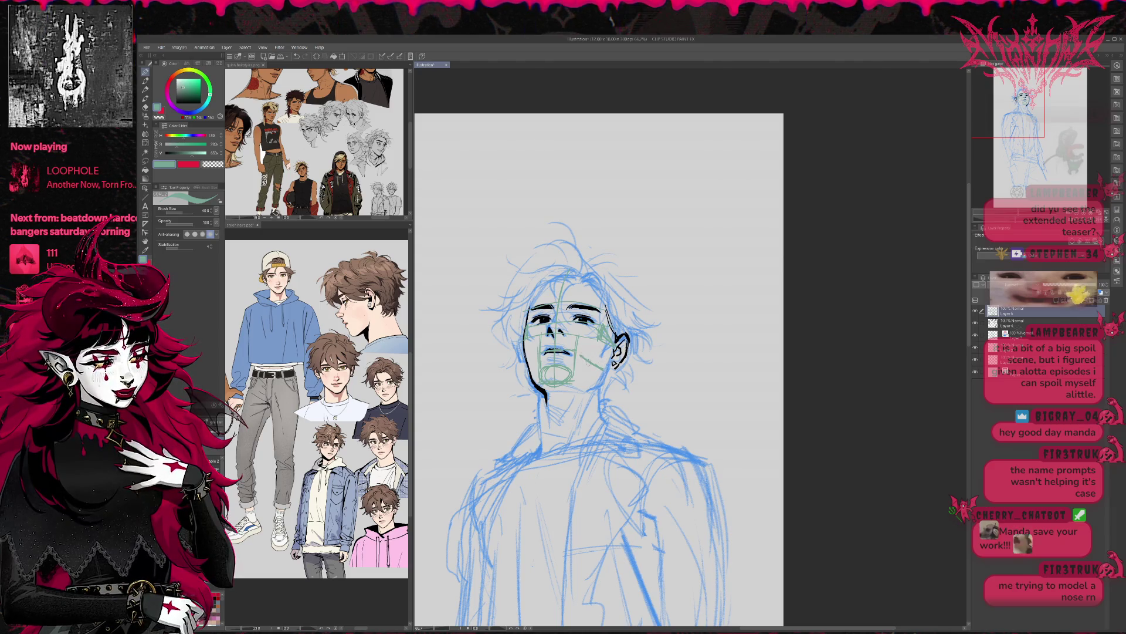
pyautogui.moveTo(576, 352); pyautogui.dragTo(566, 370)
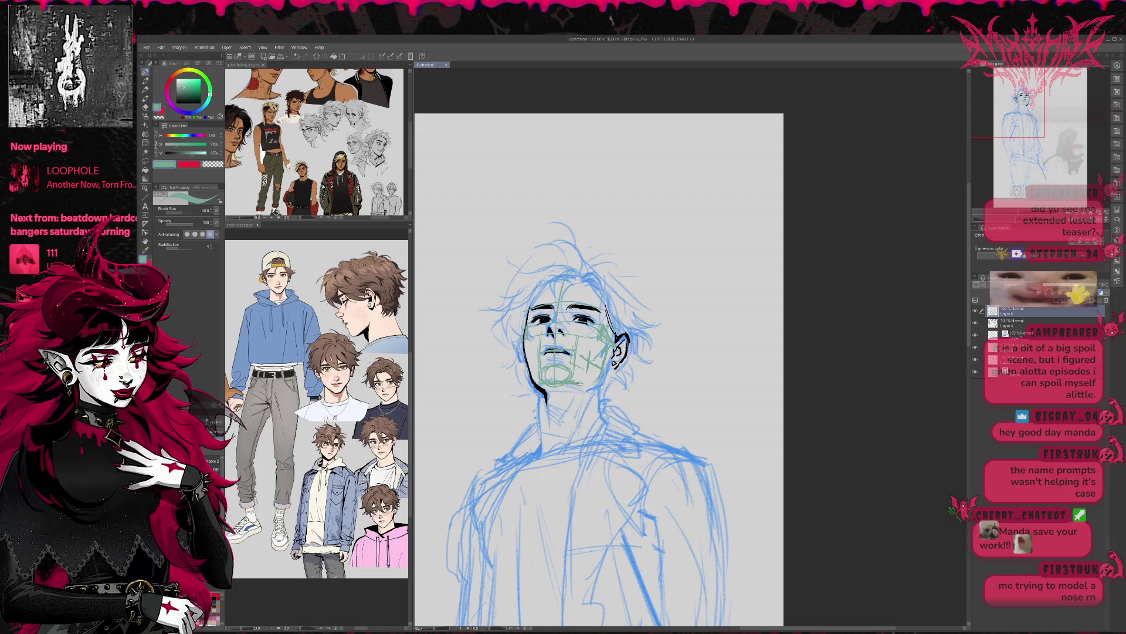
pyautogui.moveTo(600, 378); pyautogui.dragTo(565, 387)
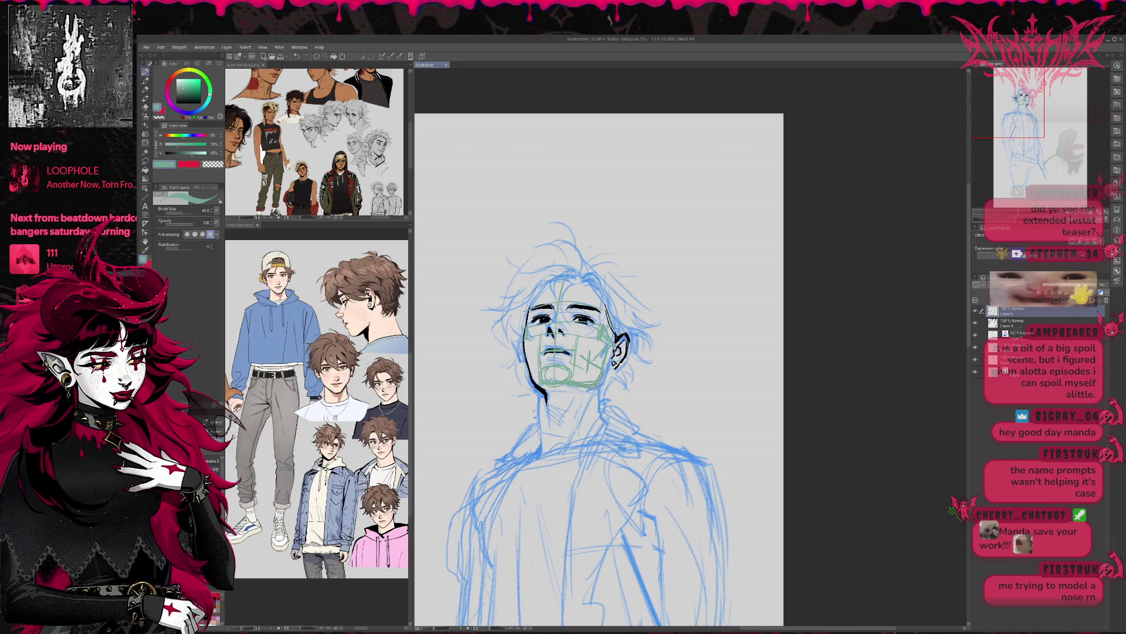
pyautogui.hotkey('ctrl', 'z')
pyautogui.moveTo(595, 382); pyautogui.dragTo(572, 389)
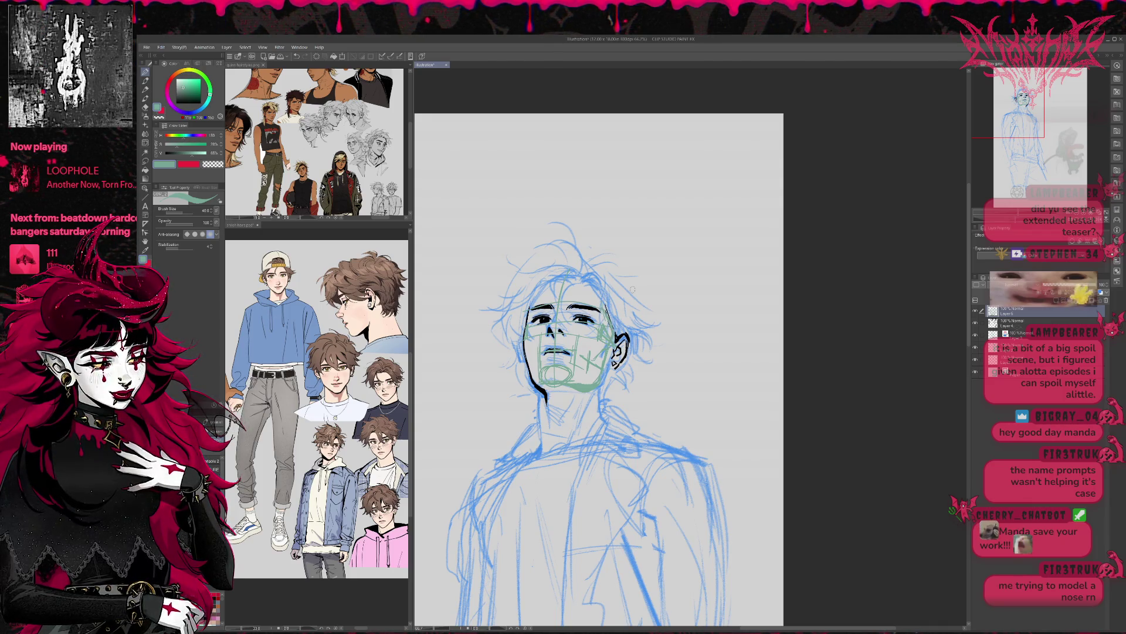
# On Layer 4, lasso the ear and rotate it by -3 degrees.
pyautogui.hotkey('alt', '[')
pyautogui.press('m')
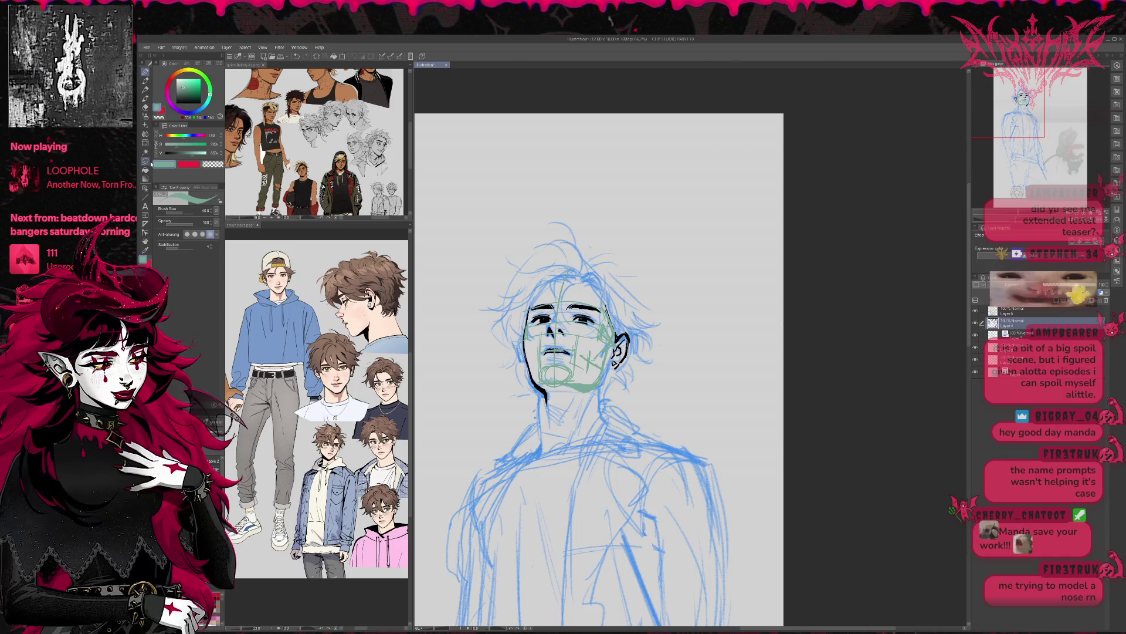
pyautogui.moveTo(626, 381); pyautogui.dragTo(622, 377)
pyautogui.hotkey('ctrl', 't')
pyautogui.moveTo(653, 340); pyautogui.dragTo(652, 336)
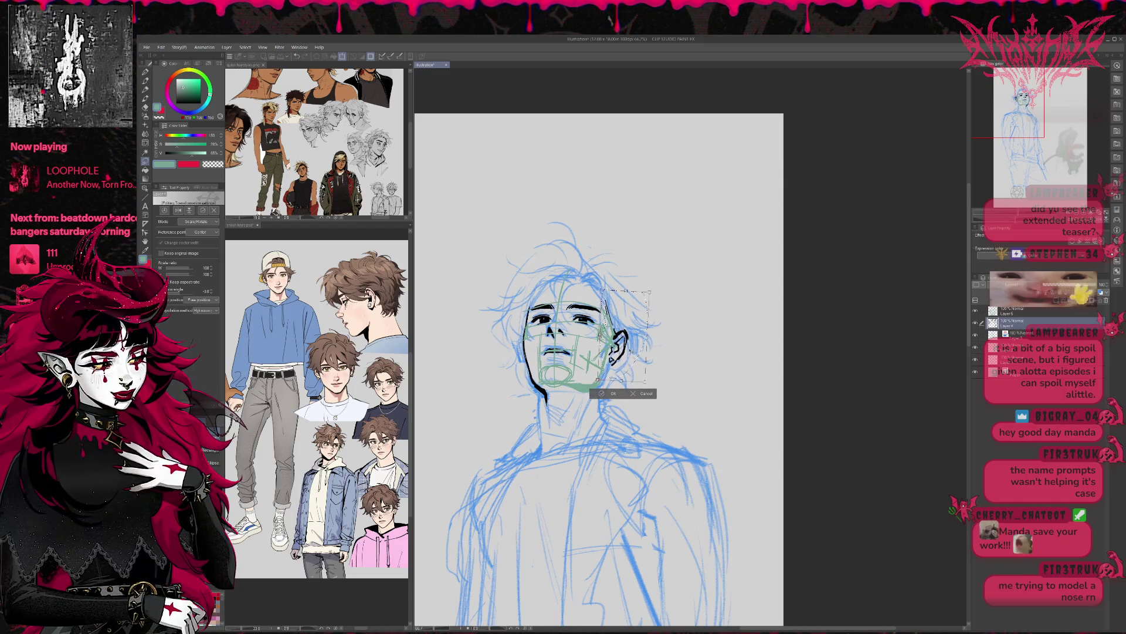
pyautogui.press('Return')
pyautogui.press('p')
pyautogui.press('h')
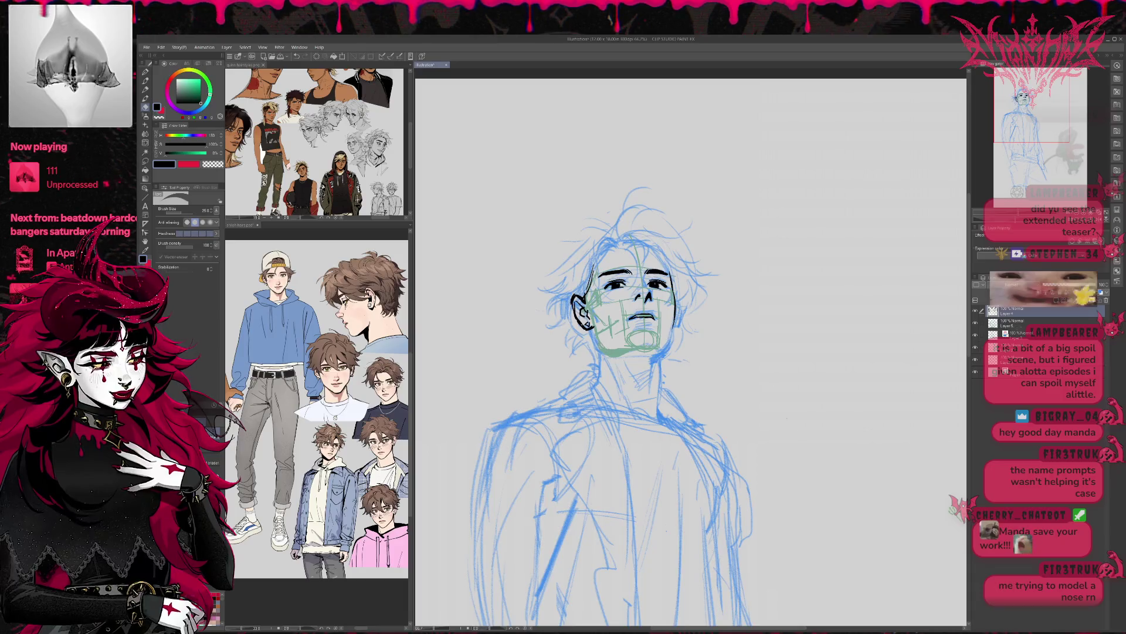
pyautogui.press('p')
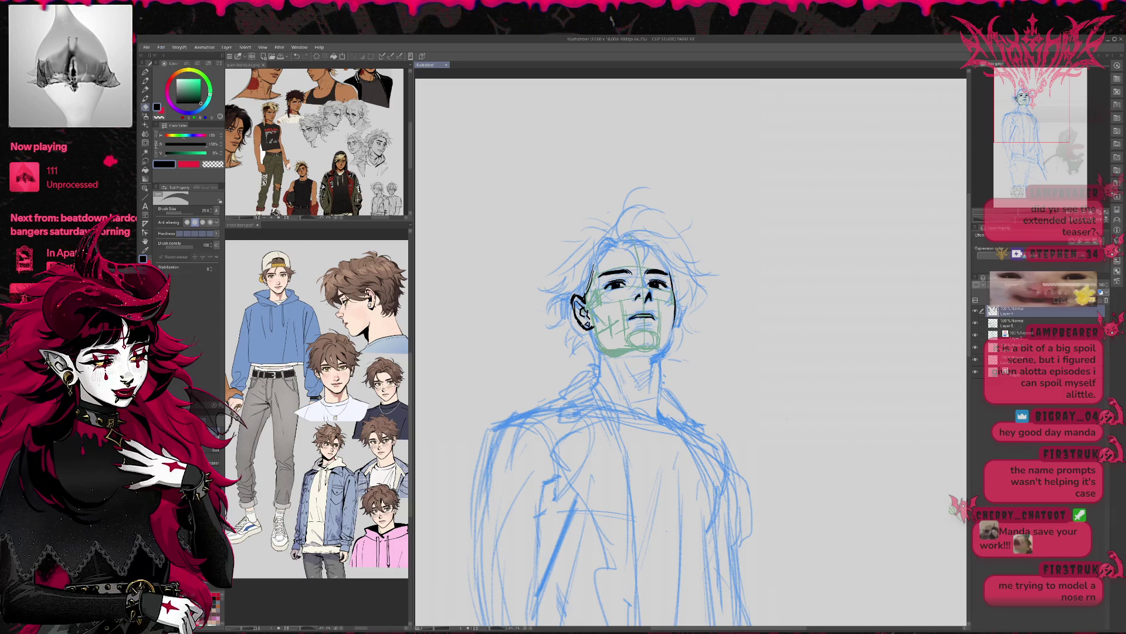
pyautogui.press('e')
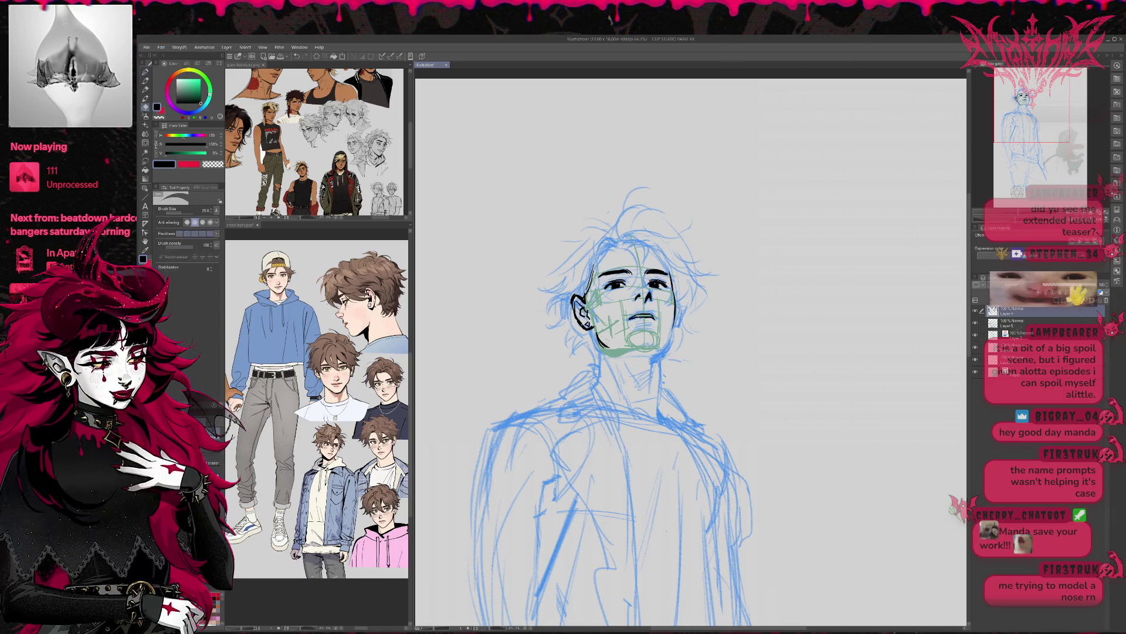
pyautogui.press('p')
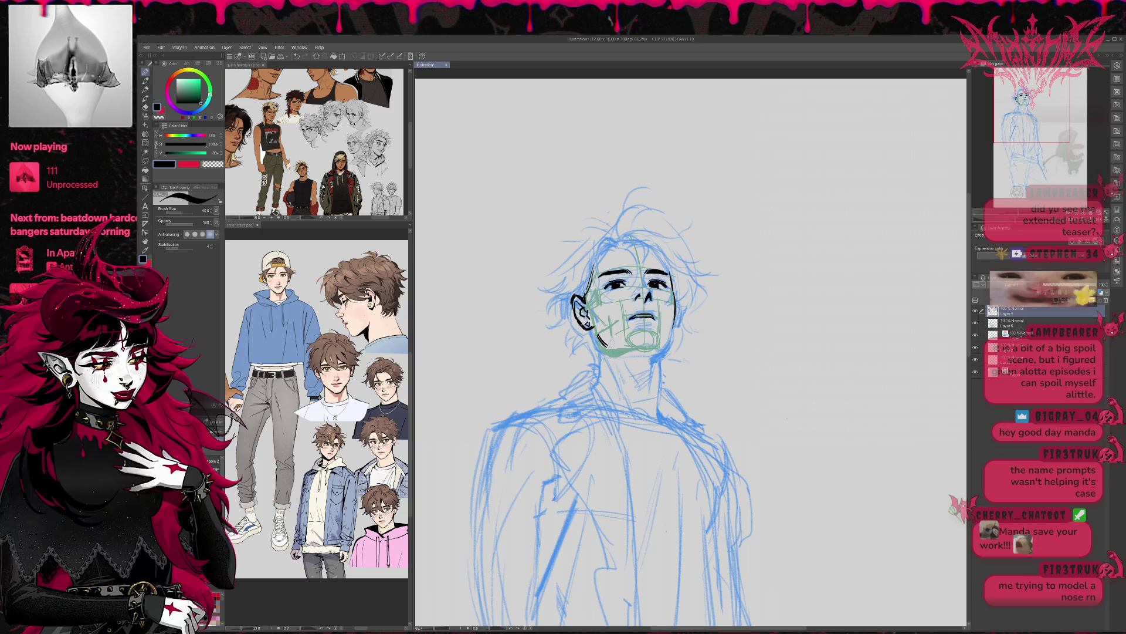
pyautogui.moveTo(646, 352); pyautogui.dragTo(599, 340)
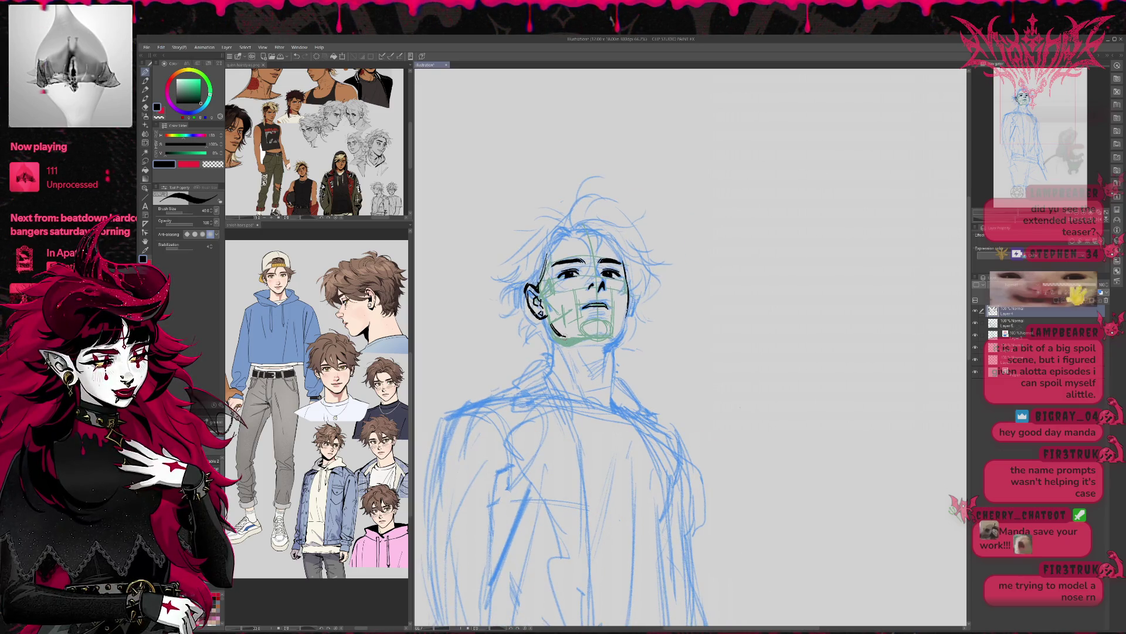
pyautogui.moveTo(553, 342); pyautogui.dragTo(545, 373)
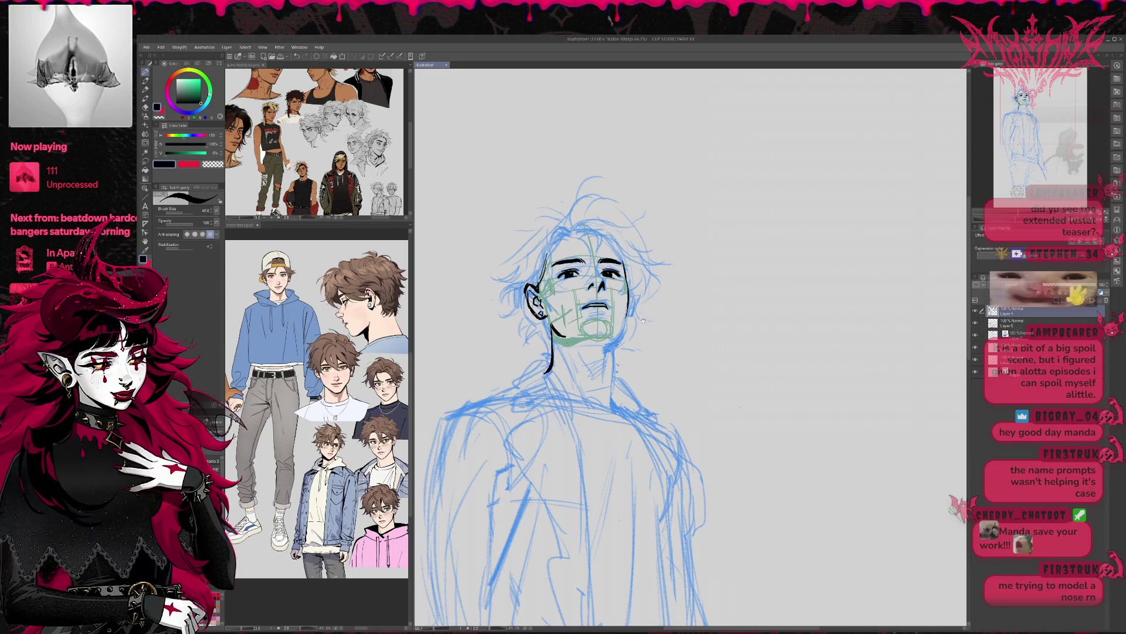
pyautogui.moveTo(643, 321); pyautogui.dragTo(635, 314)
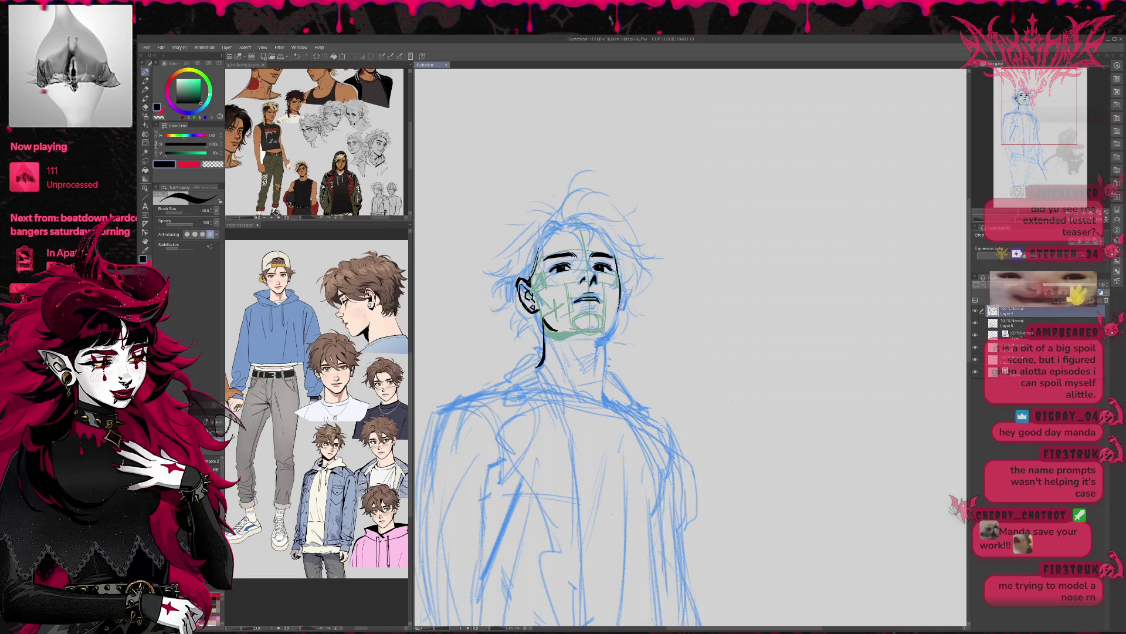
pyautogui.press('e')
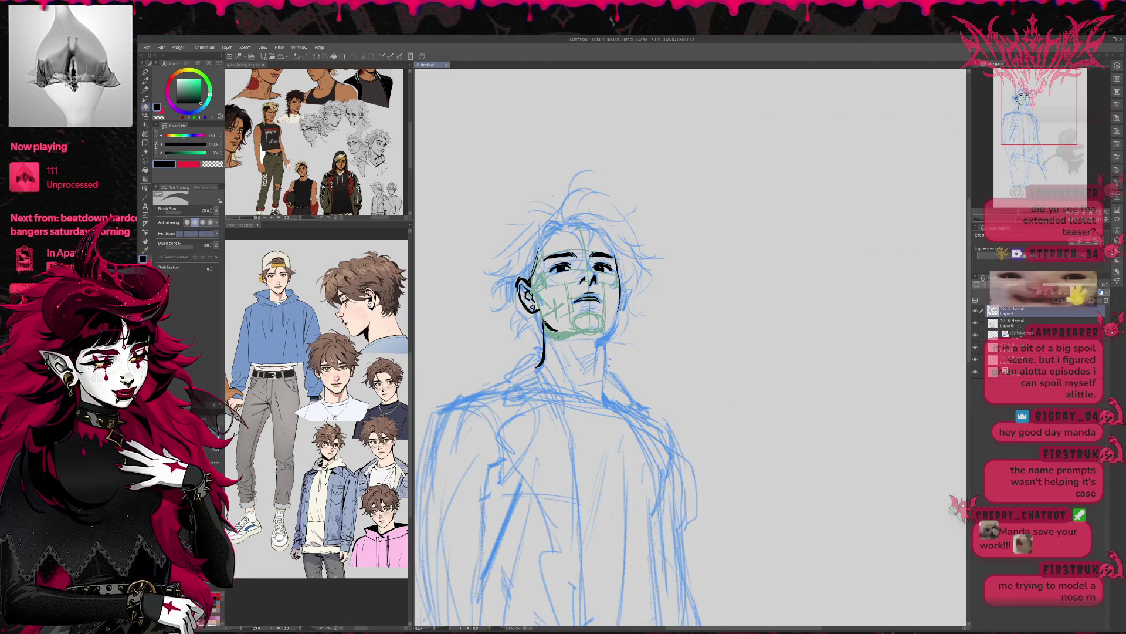
pyautogui.press('p')
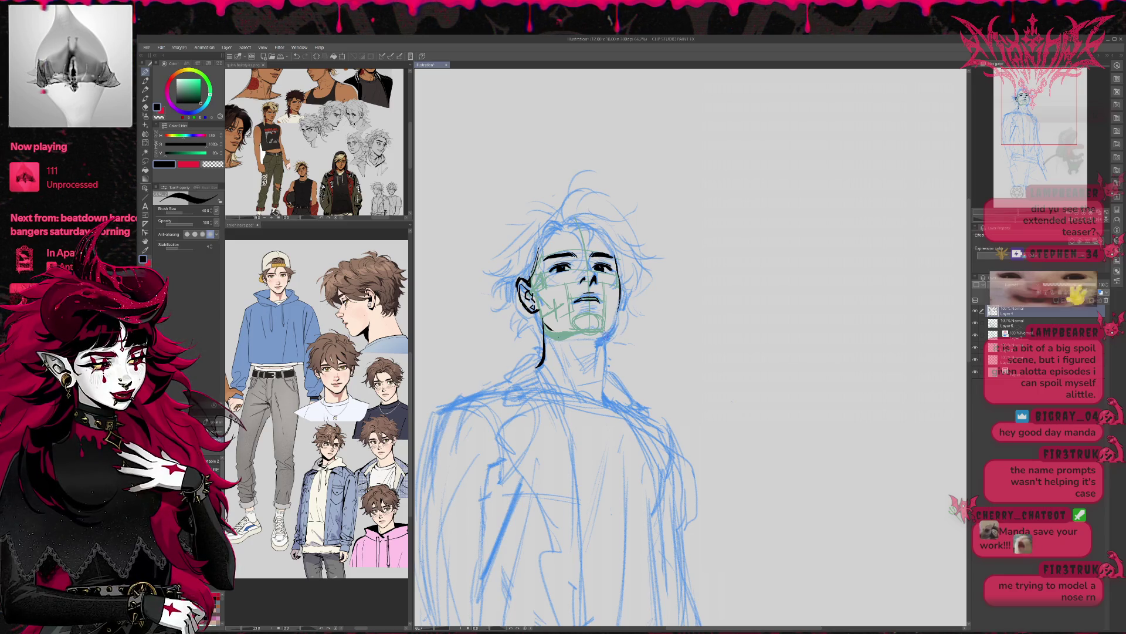
pyautogui.click(1015, 323)
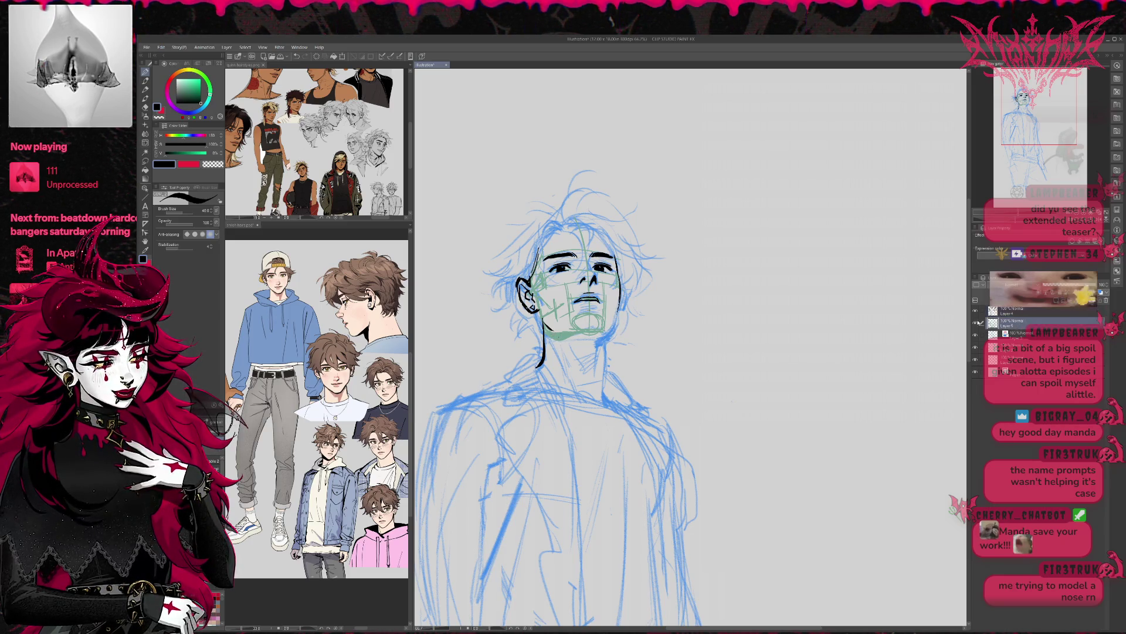
# Switch to green and draw construction lines along the chin, right jaw and left cheek.
pyautogui.click(190, 88)
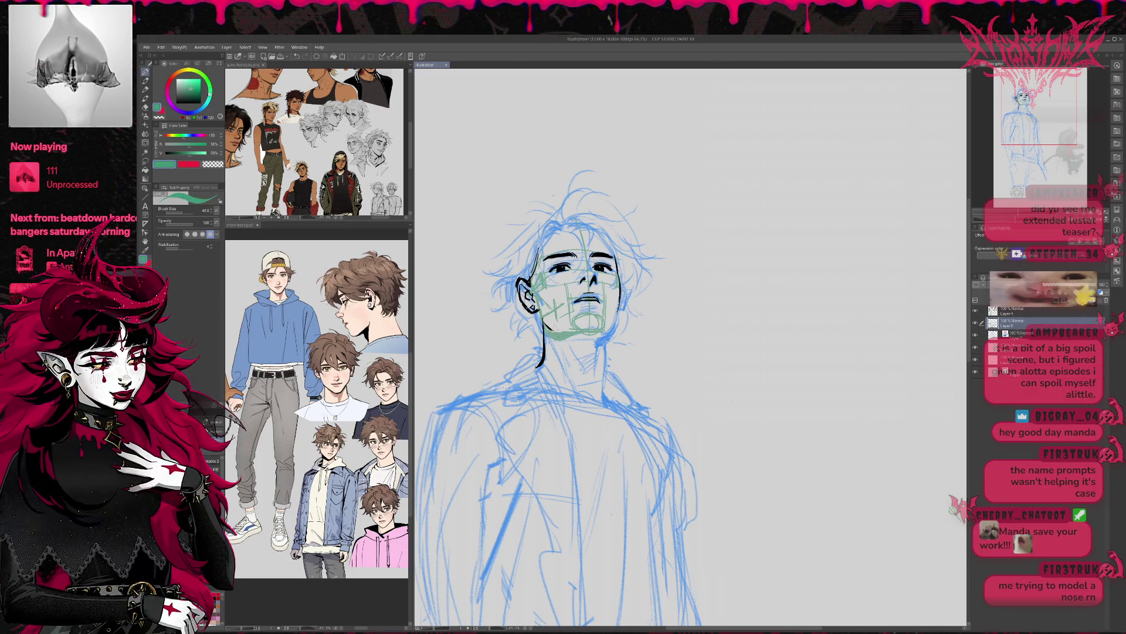
pyautogui.moveTo(572, 334); pyautogui.dragTo(591, 332)
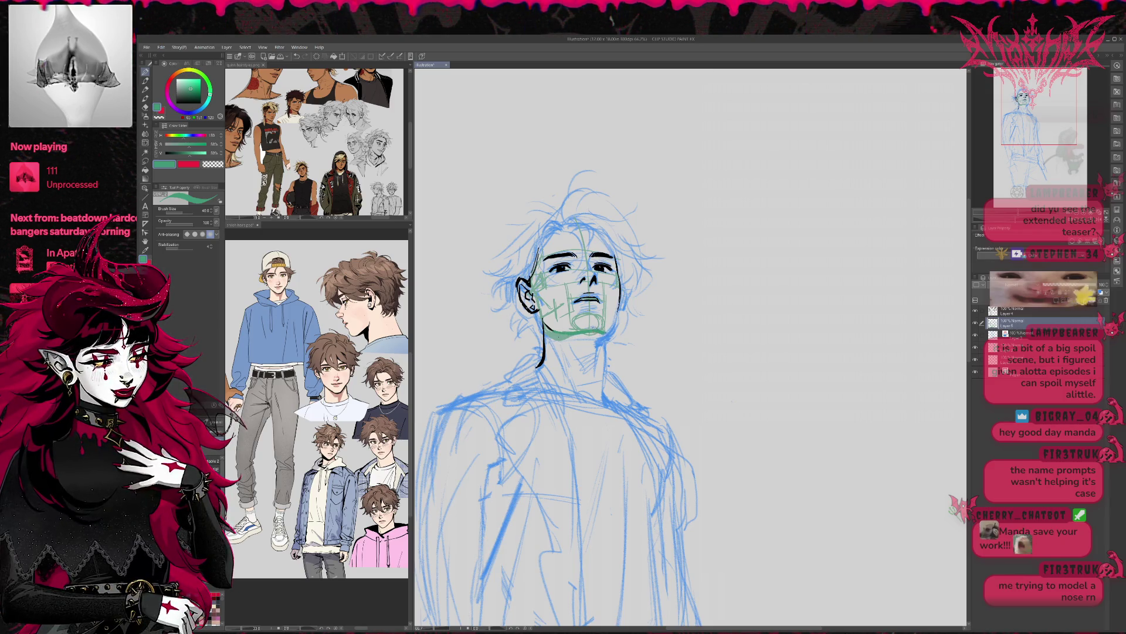
pyautogui.moveTo(602, 333); pyautogui.dragTo(616, 311)
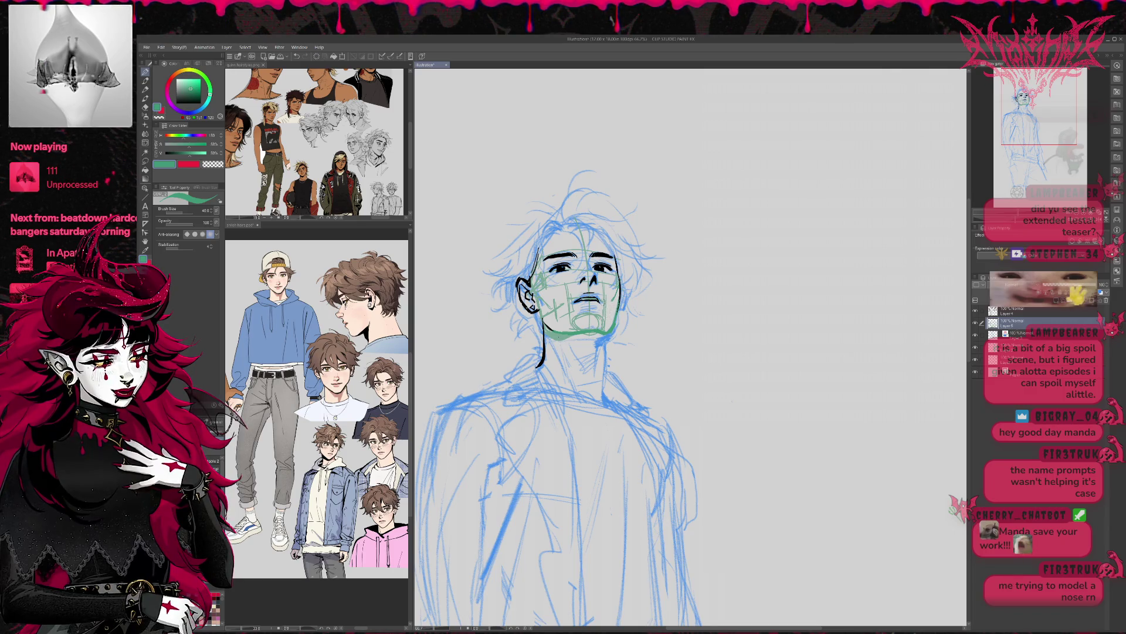
pyautogui.moveTo(561, 300)
pyautogui.mouseDown()
pyautogui.moveTo(558, 323)
pyautogui.moveTo(599, 290)
pyautogui.moveTo(611, 319)
pyautogui.moveTo(619, 302)
pyautogui.mouseUp()
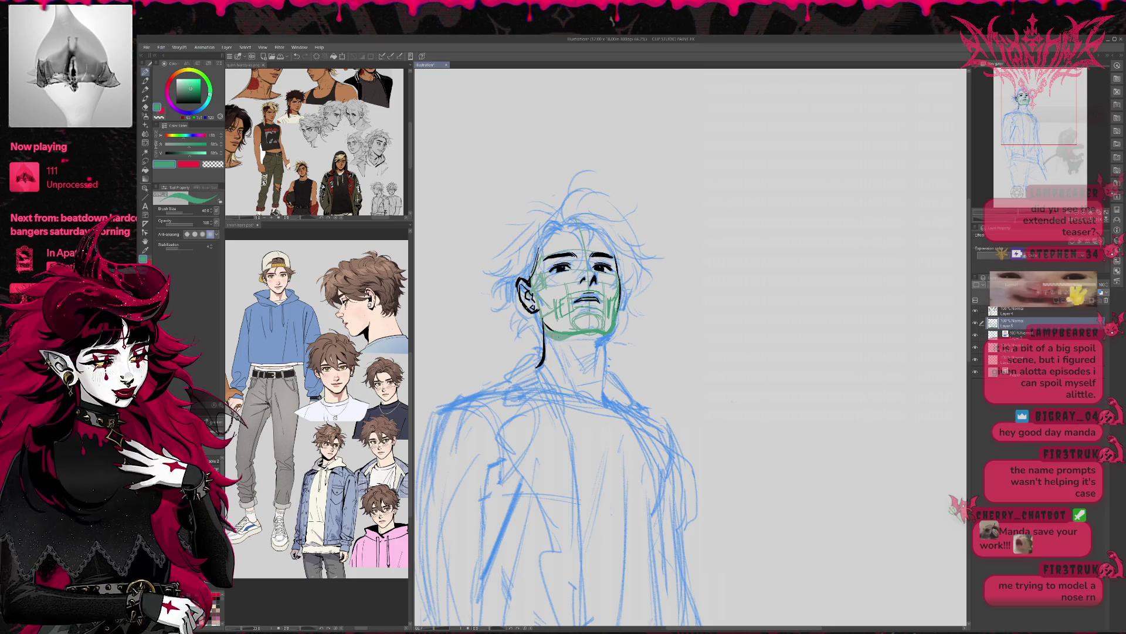
# Draw green lines down both sides of the neck and reinforce the under-chin and neck lines.
pyautogui.moveTo(555, 339)
pyautogui.mouseDown()
pyautogui.moveTo(572, 391)
pyautogui.moveTo(562, 369)
pyautogui.mouseUp()
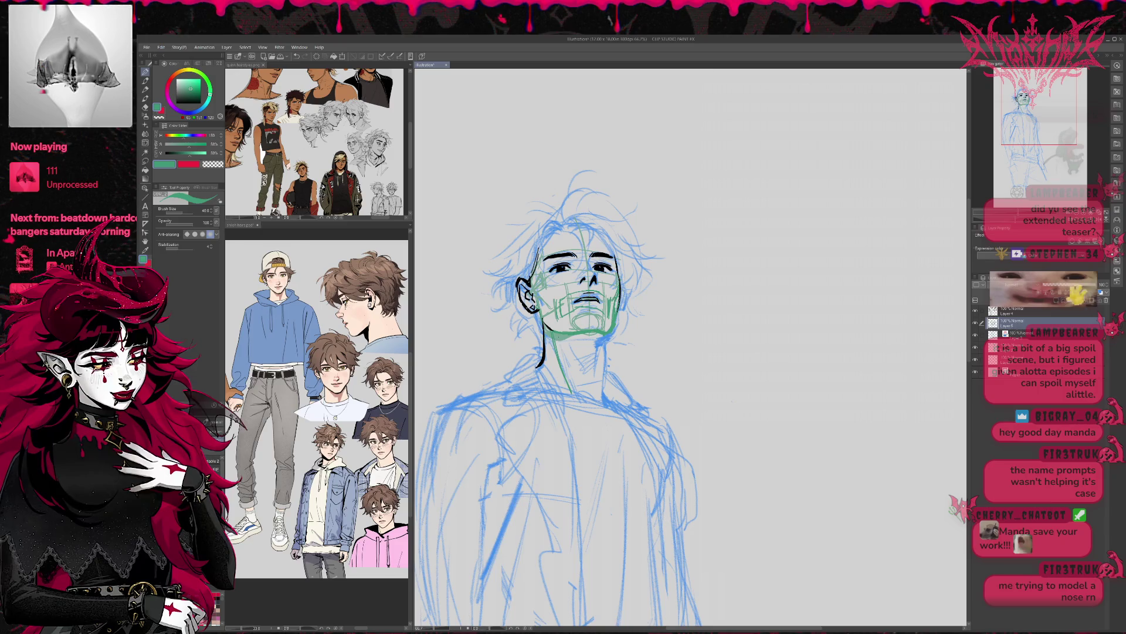
pyautogui.moveTo(600, 343); pyautogui.dragTo(590, 395)
pyautogui.moveTo(608, 355); pyautogui.dragTo(603, 392)
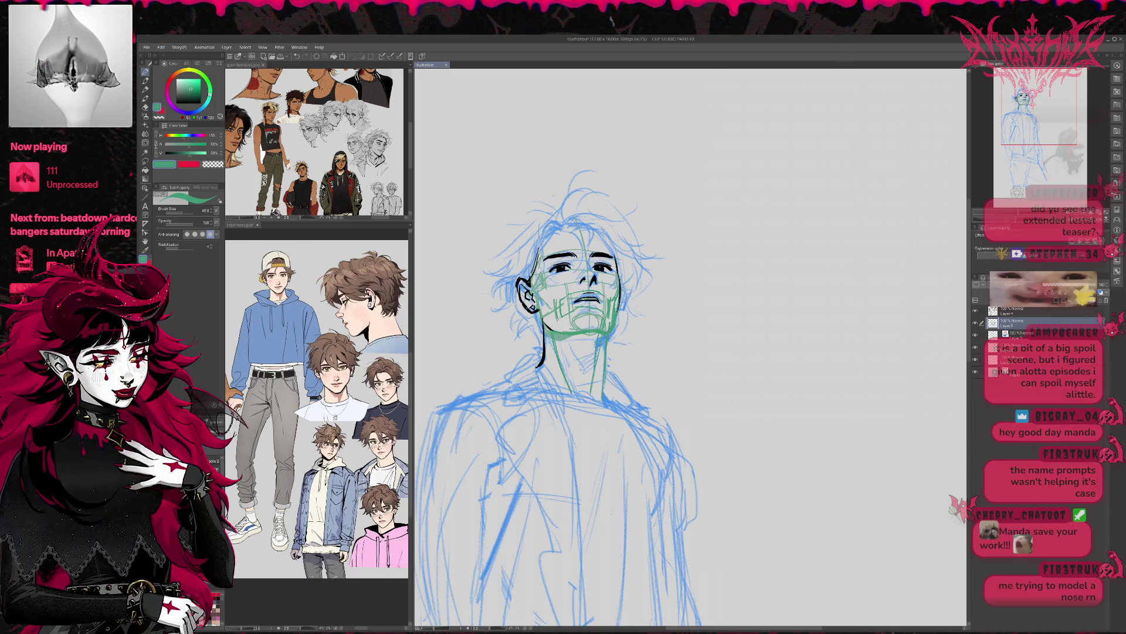
pyautogui.moveTo(557, 336); pyautogui.dragTo(574, 347)
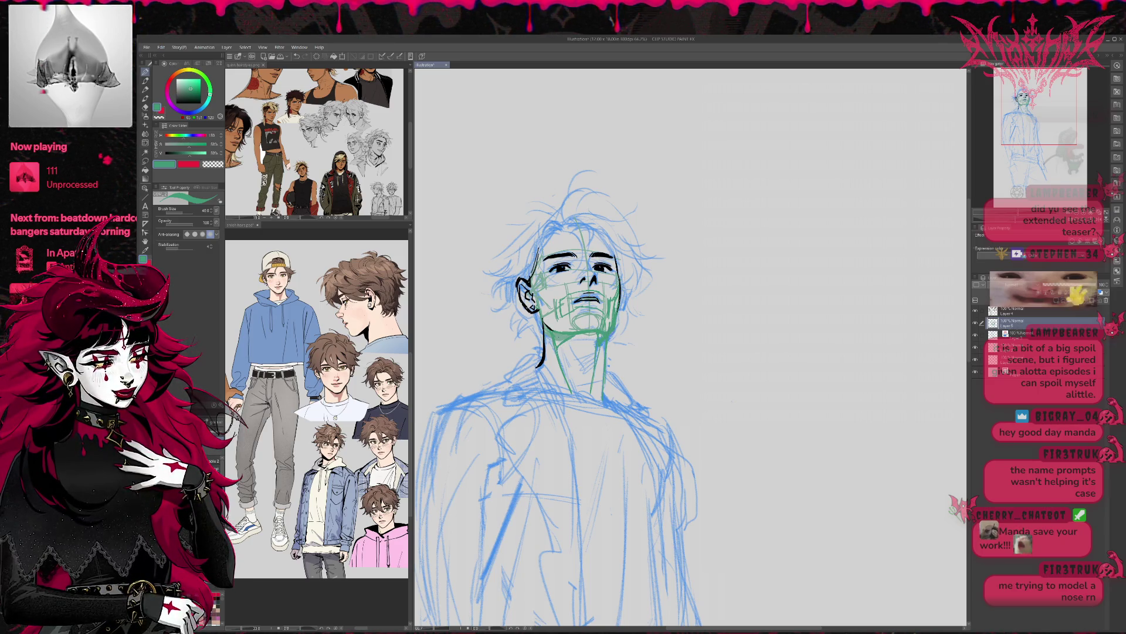
pyautogui.moveTo(567, 338)
pyautogui.mouseDown()
pyautogui.moveTo(599, 338)
pyautogui.moveTo(586, 342)
pyautogui.moveTo(589, 327)
pyautogui.mouseUp()
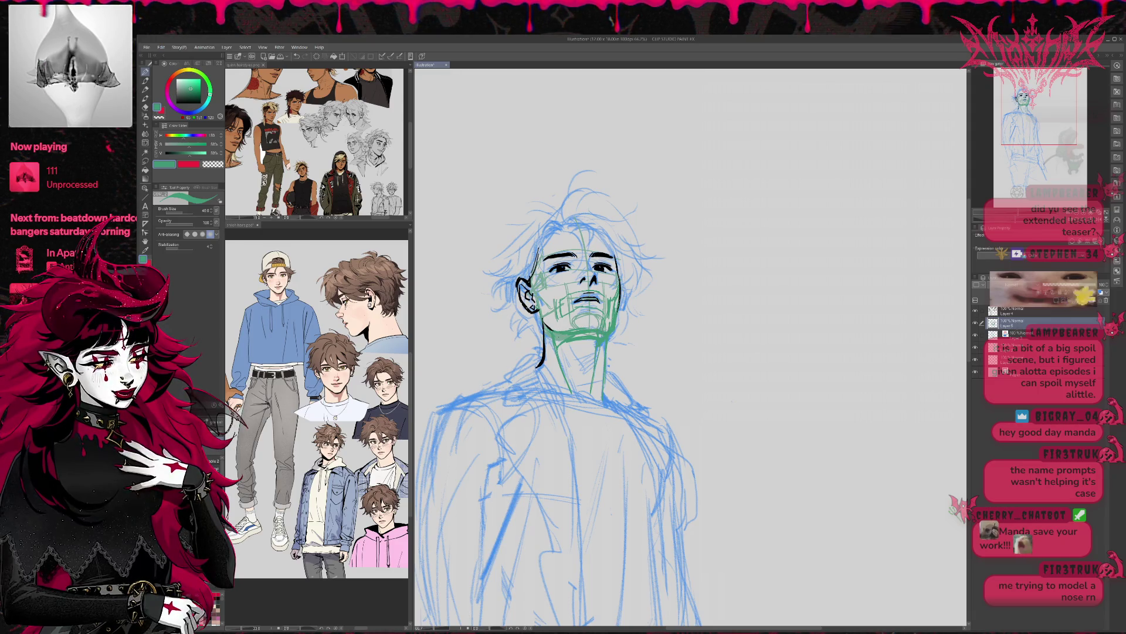
pyautogui.moveTo(561, 348); pyautogui.dragTo(588, 402)
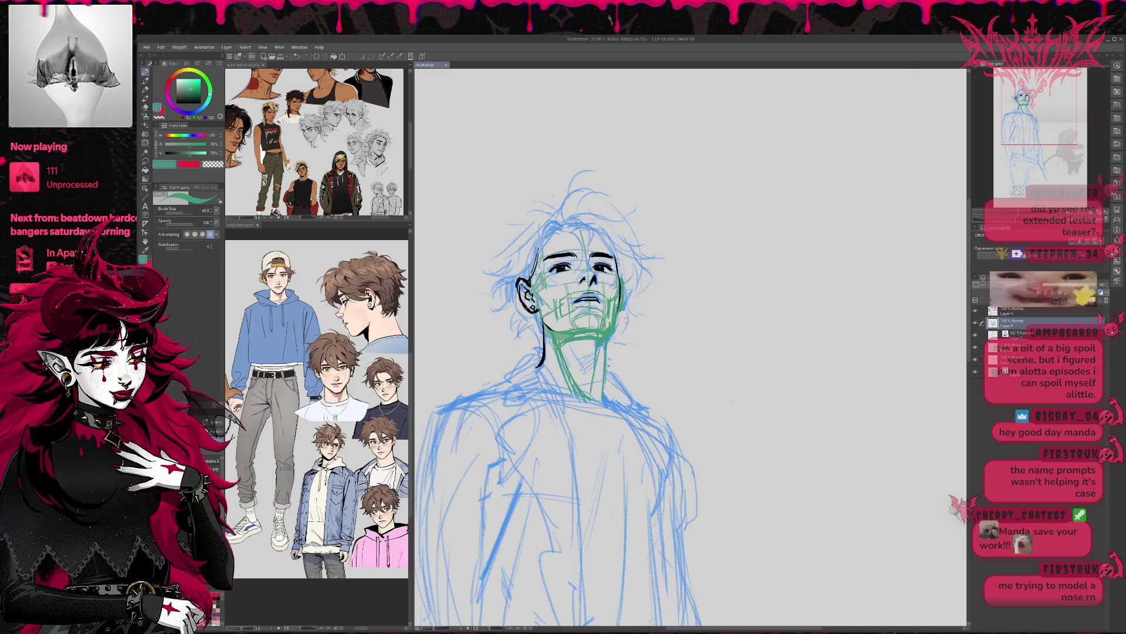
pyautogui.click(1021, 310)
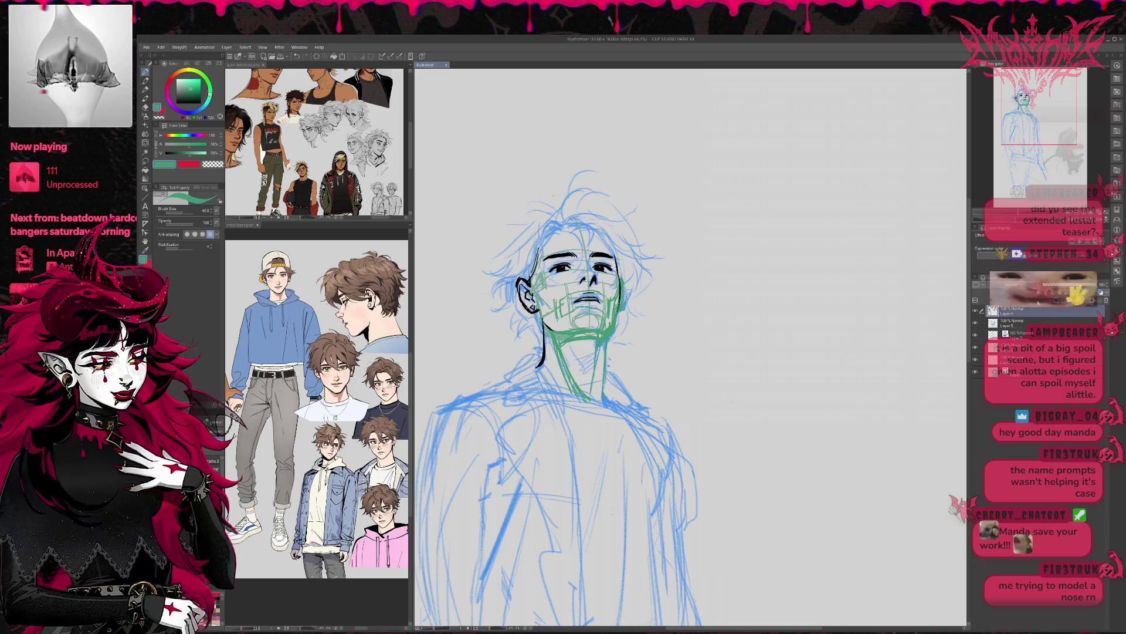
# Fade the green construction layer to 25% opacity and return to Layer 4.
pyautogui.click(1021, 322)
pyautogui.moveTo(1091, 285); pyautogui.dragTo(1038, 285)
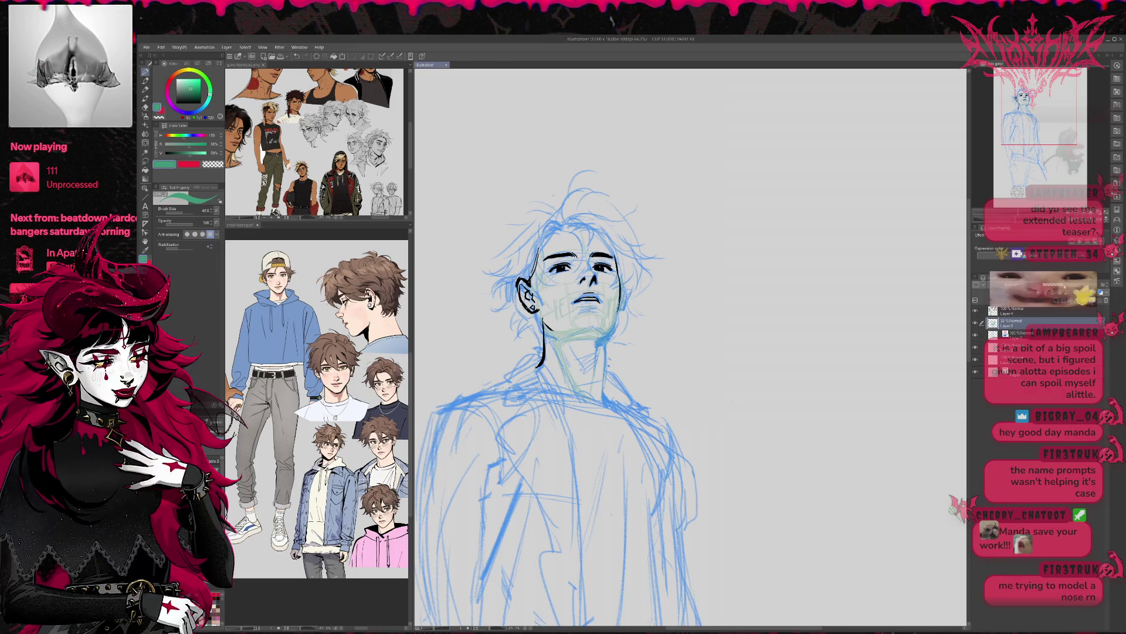
pyautogui.click(1024, 310)
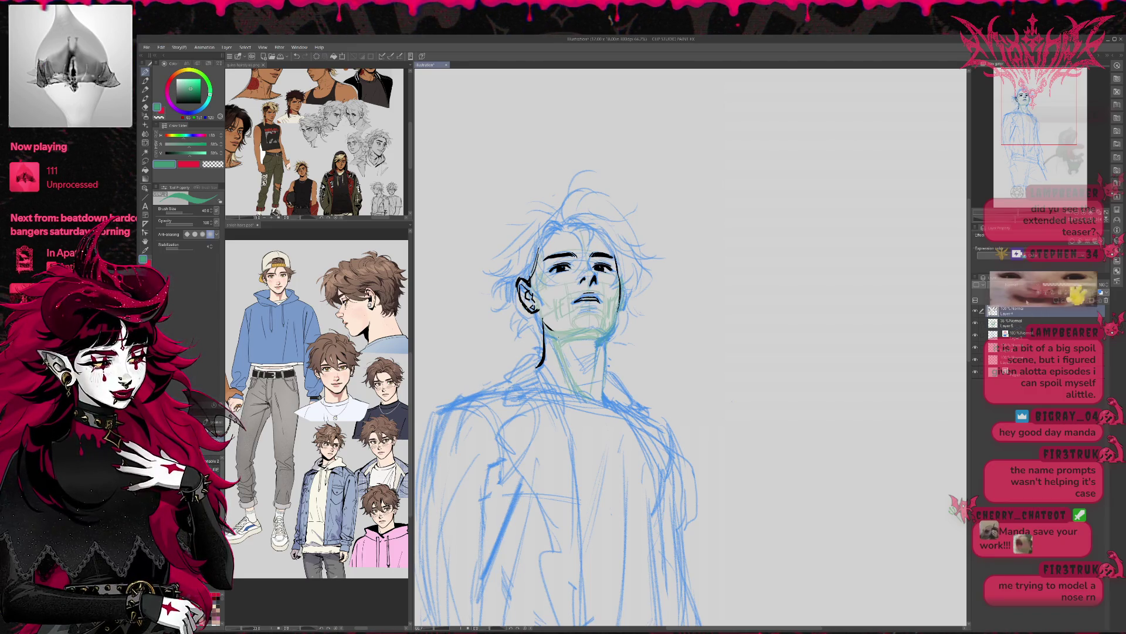
# On the mirrored canvas, ink the left jaw contour and neck side in black, undoing failed neck strokes.
pyautogui.press('h')
pyautogui.moveTo(763, 352); pyautogui.dragTo(569, 346)
pyautogui.click(305, 194)
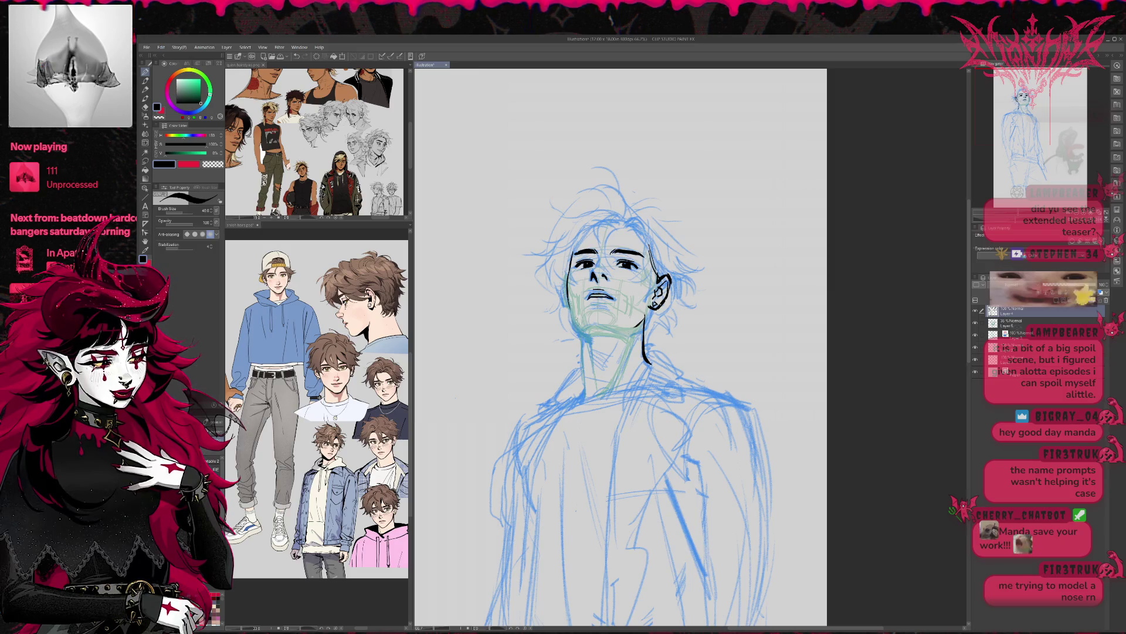
pyautogui.moveTo(571, 308)
pyautogui.mouseDown()
pyautogui.moveTo(593, 338)
pyautogui.moveTo(597, 372)
pyautogui.mouseUp()
pyautogui.moveTo(587, 335); pyautogui.dragTo(593, 343)
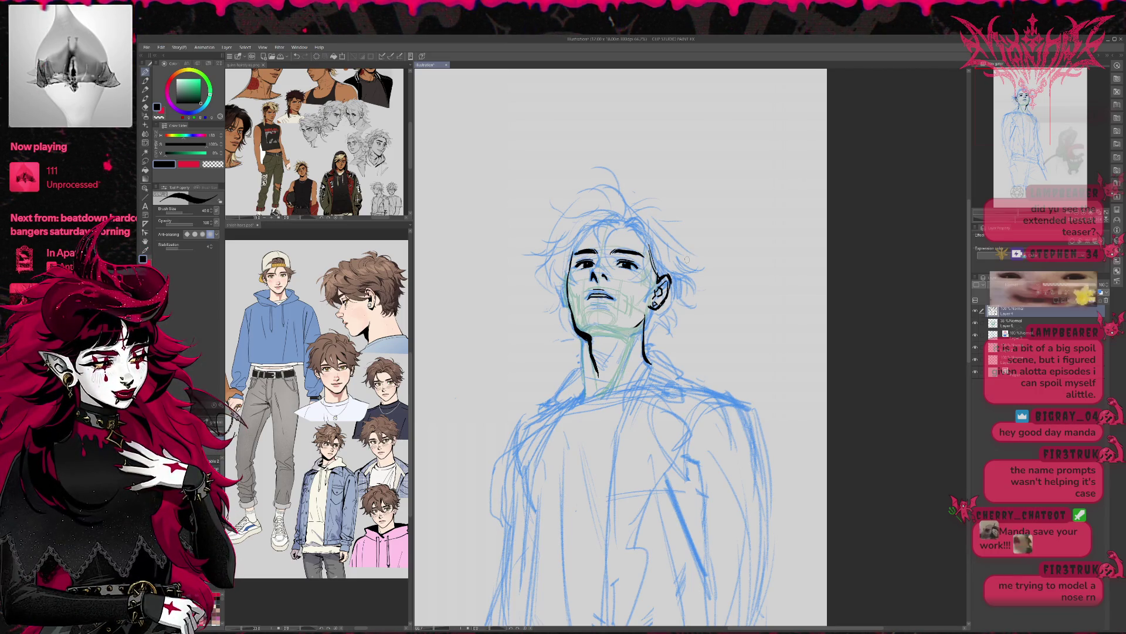
pyautogui.moveTo(582, 333); pyautogui.dragTo(587, 401)
pyautogui.hotkey('ctrl', 'z')
pyautogui.hotkey('ctrl', 'z')
pyautogui.moveTo(581, 334); pyautogui.dragTo(585, 389)
pyautogui.hotkey('ctrl', 'z')
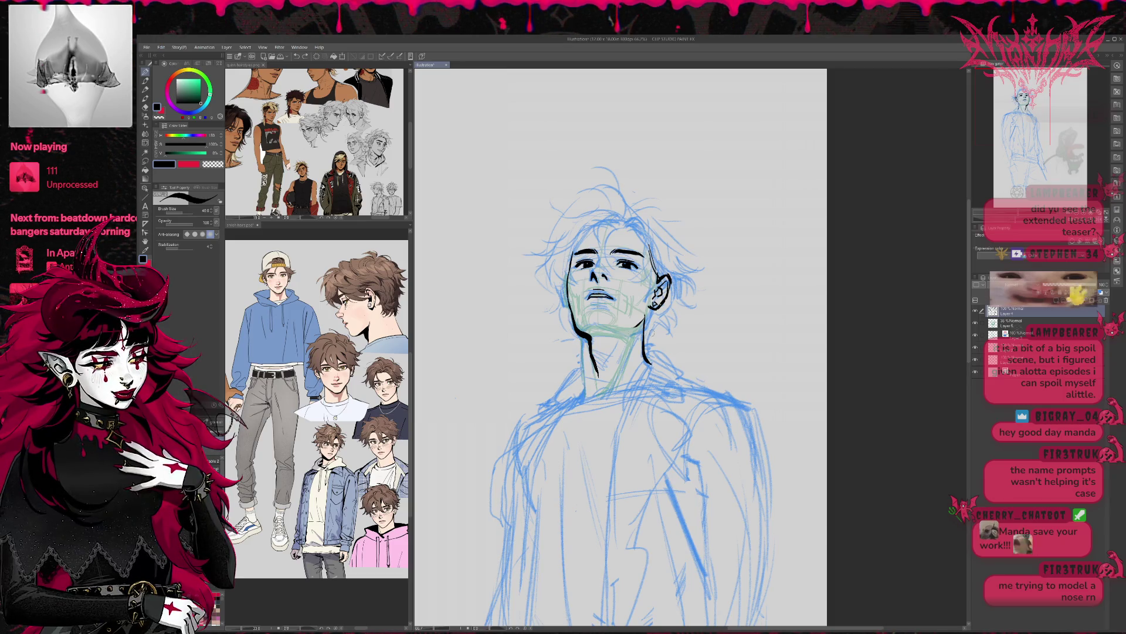
pyautogui.press('h')
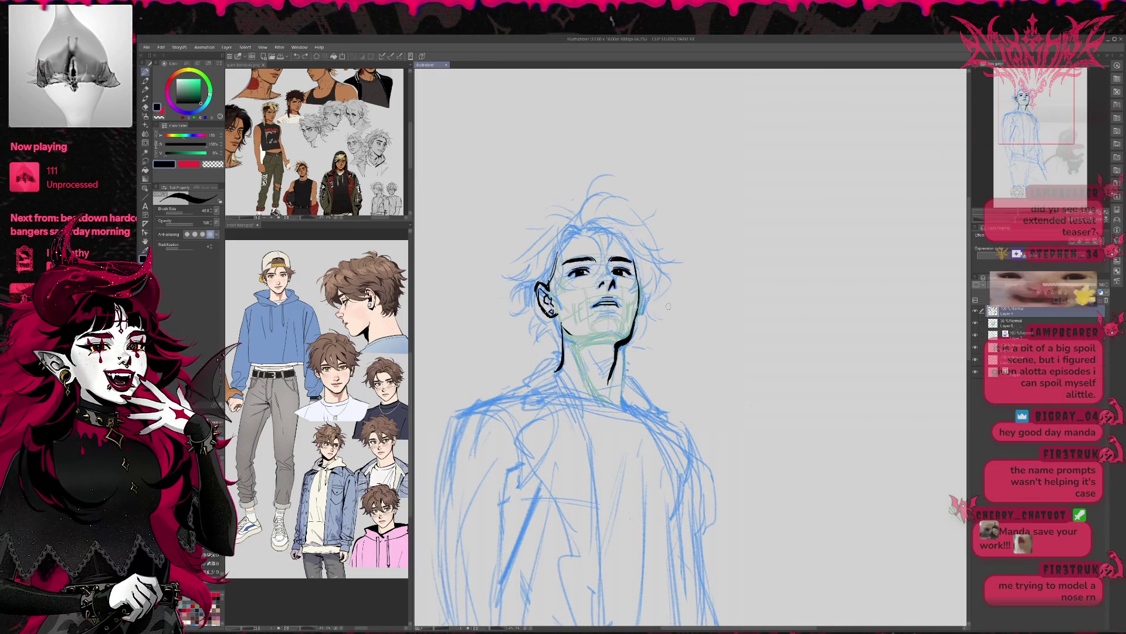
# Ink the right neck line and short jawline and neck strokes, toggling the green guides to check.
pyautogui.moveTo(631, 335); pyautogui.dragTo(621, 405)
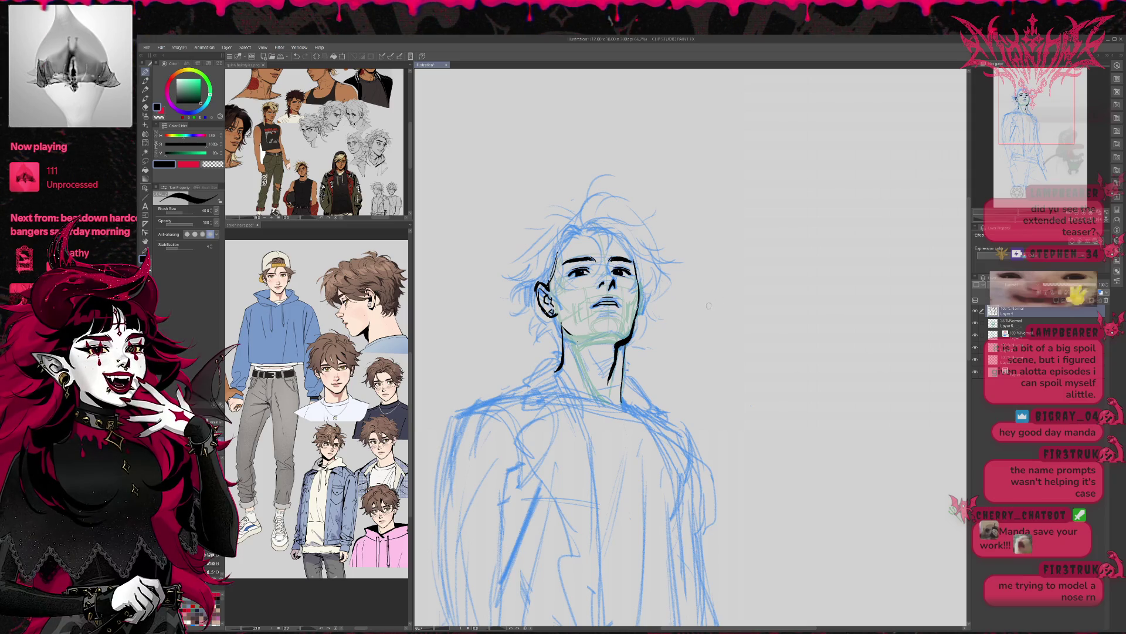
pyautogui.scroll(-2, 709, 306)
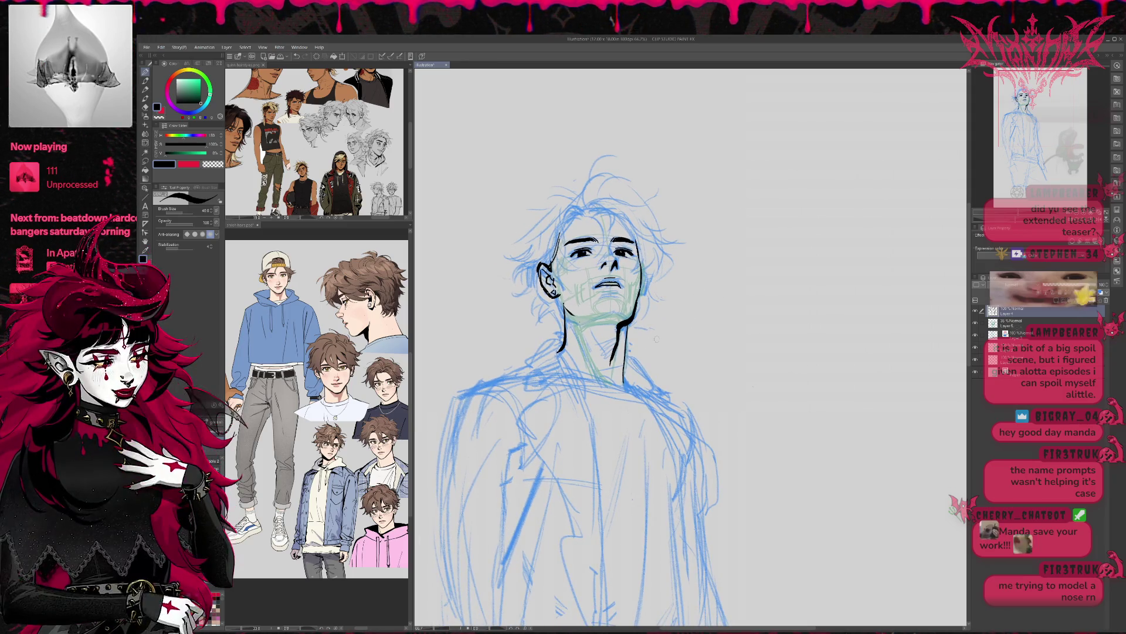
pyautogui.click(975, 324)
pyautogui.click(975, 323)
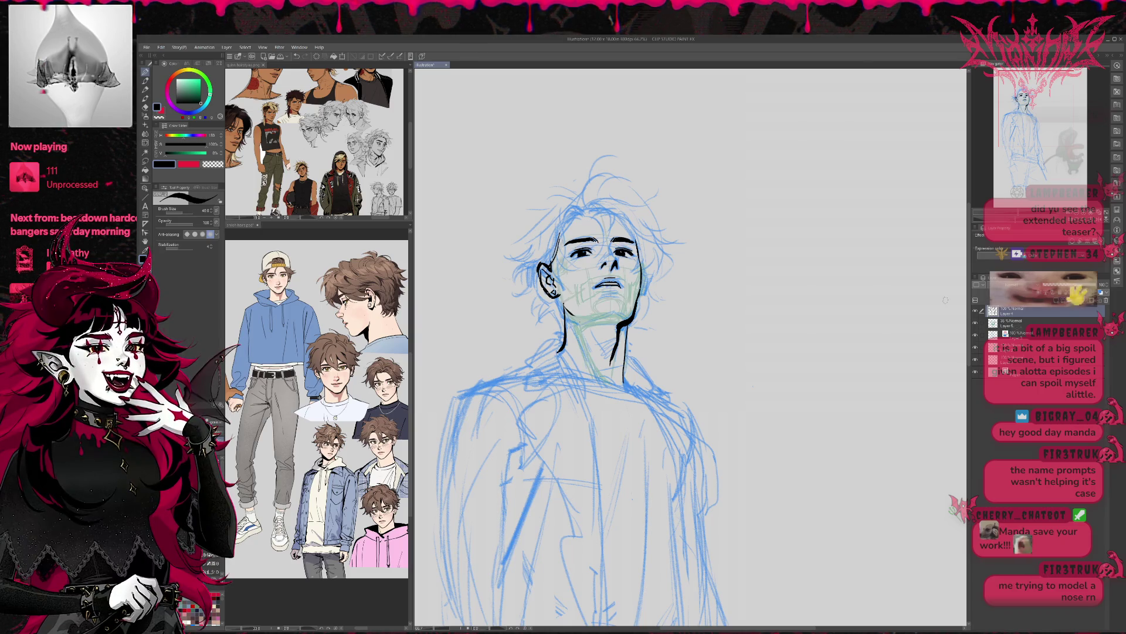
pyautogui.moveTo(579, 324); pyautogui.dragTo(569, 314)
pyautogui.moveTo(700, 291); pyautogui.dragTo(681, 279)
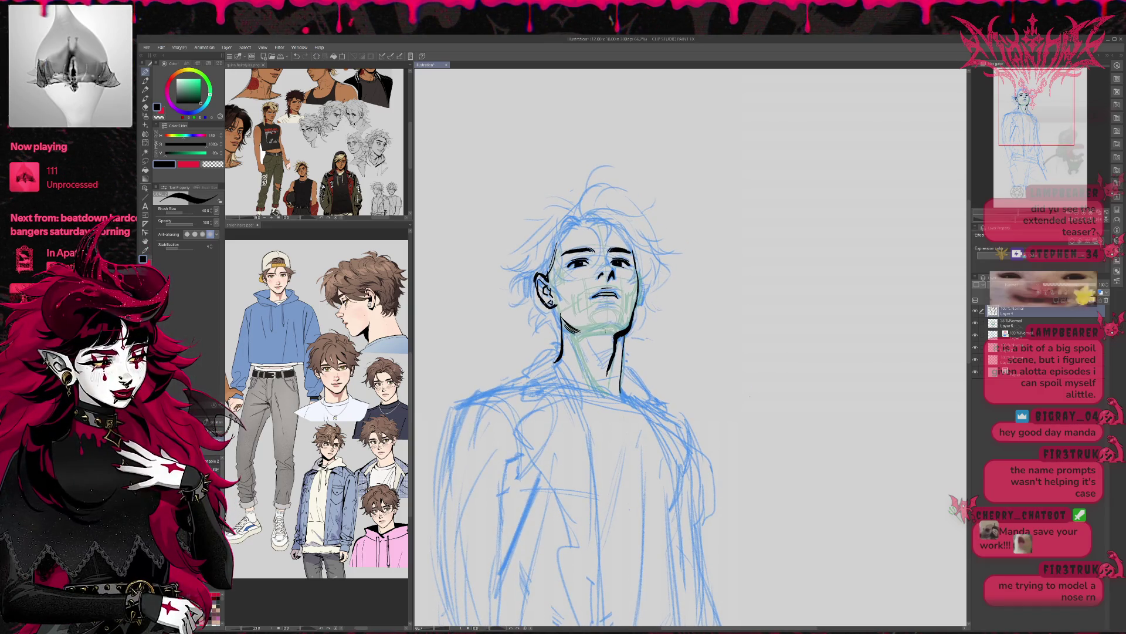
pyautogui.moveTo(618, 325); pyautogui.dragTo(608, 335)
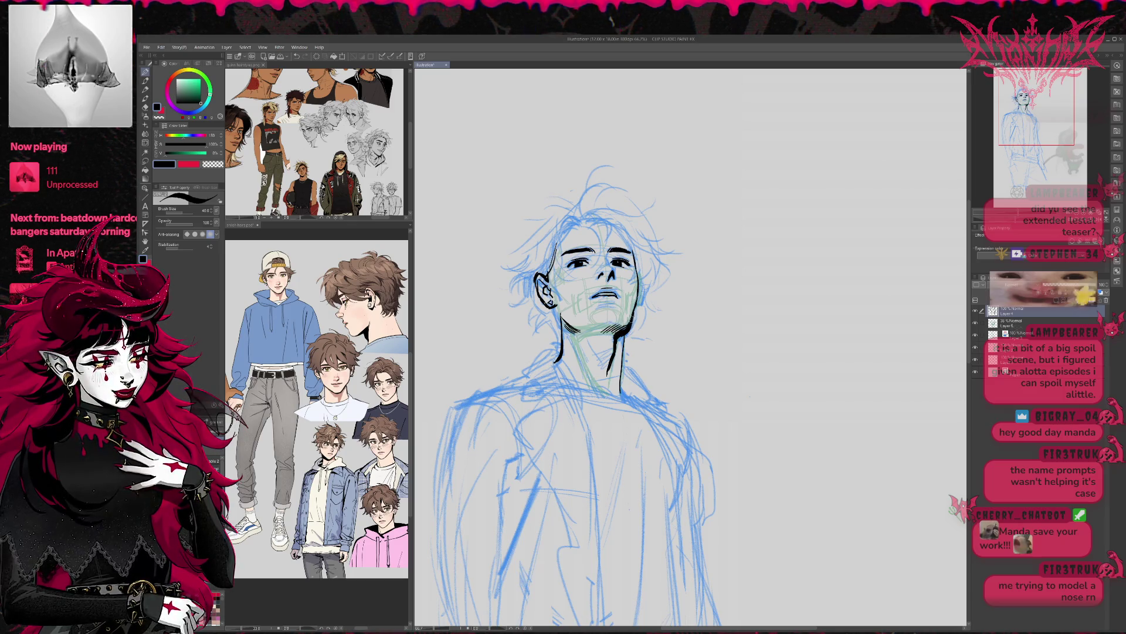
pyautogui.click(977, 323)
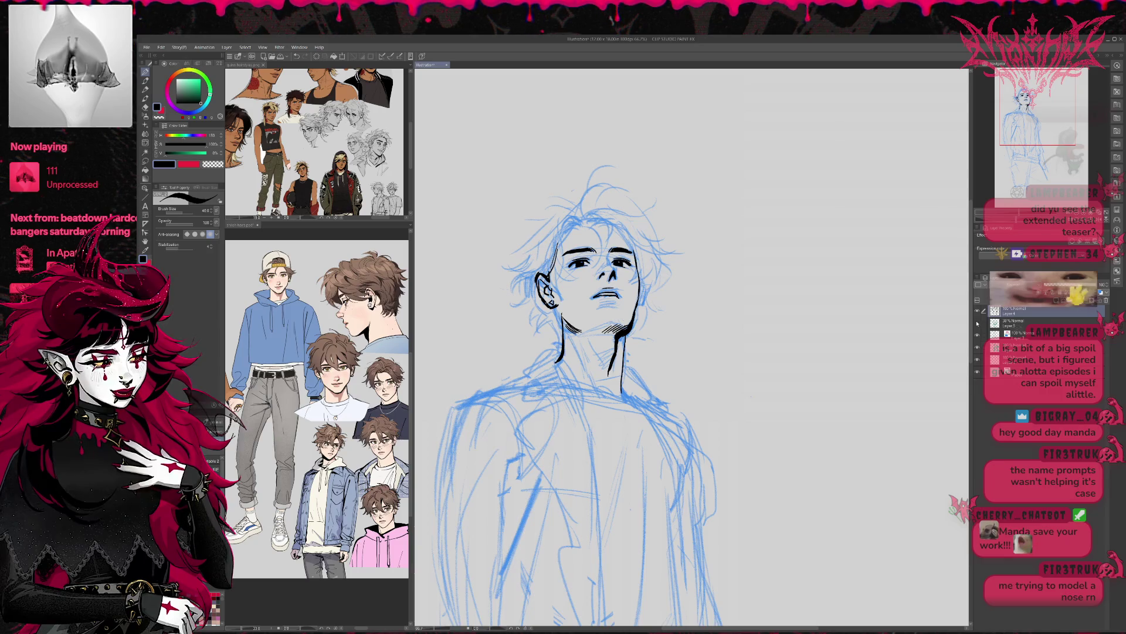
pyautogui.click(977, 322)
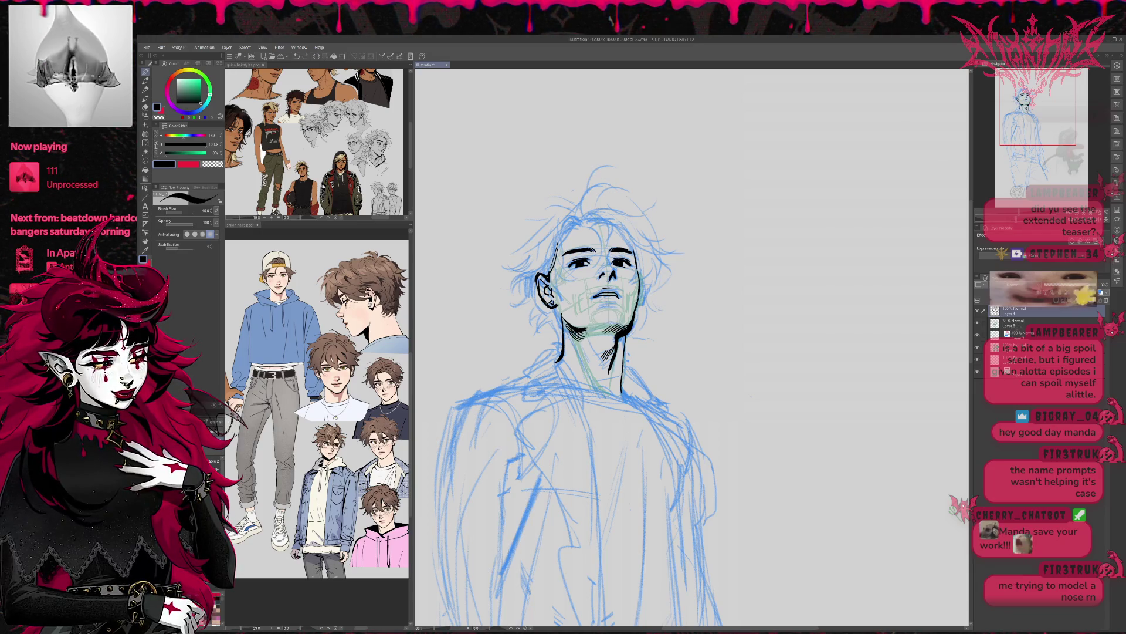
pyautogui.click(977, 323)
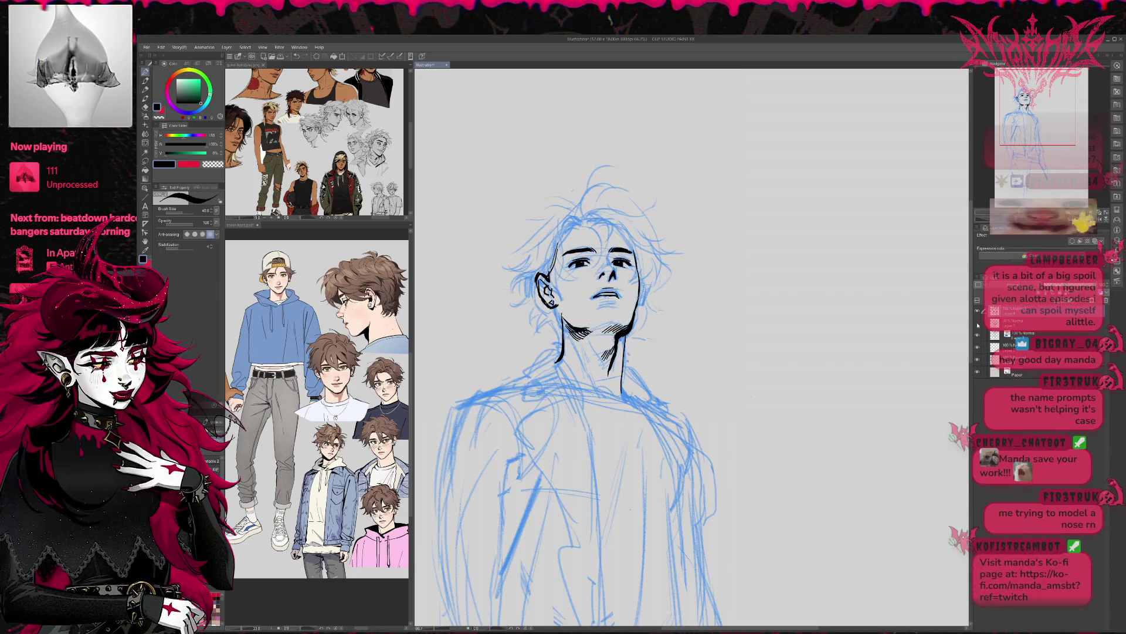
pyautogui.click(978, 323)
# Rotate the view and ink a short jaw line near the ear and a stroke on the ear.
pyautogui.press('r')
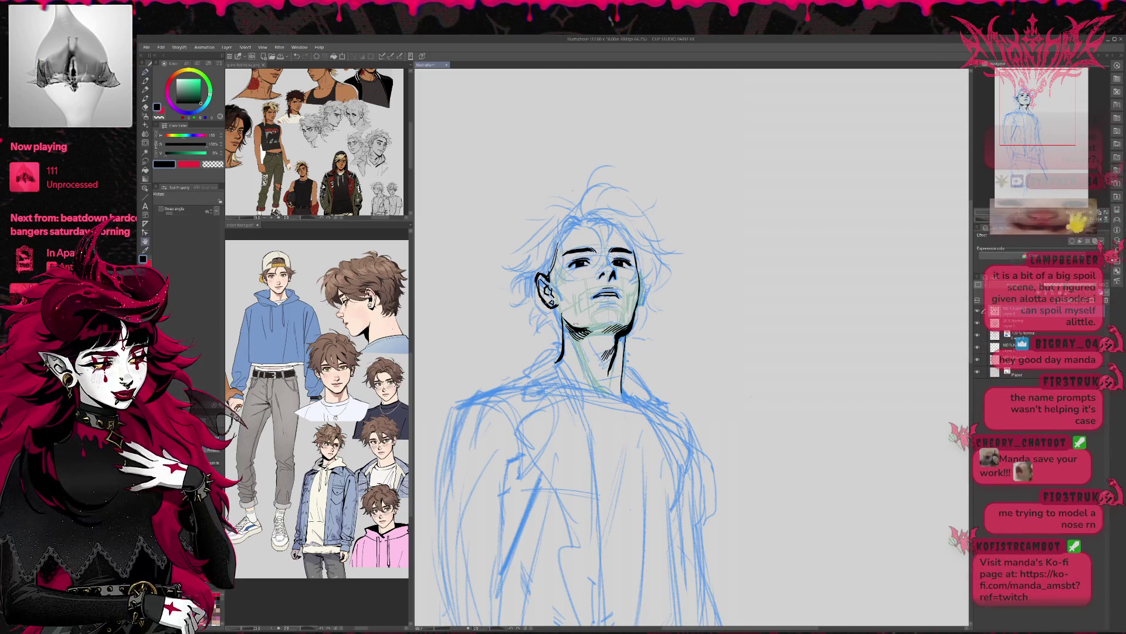
pyautogui.press('e')
pyautogui.press('p')
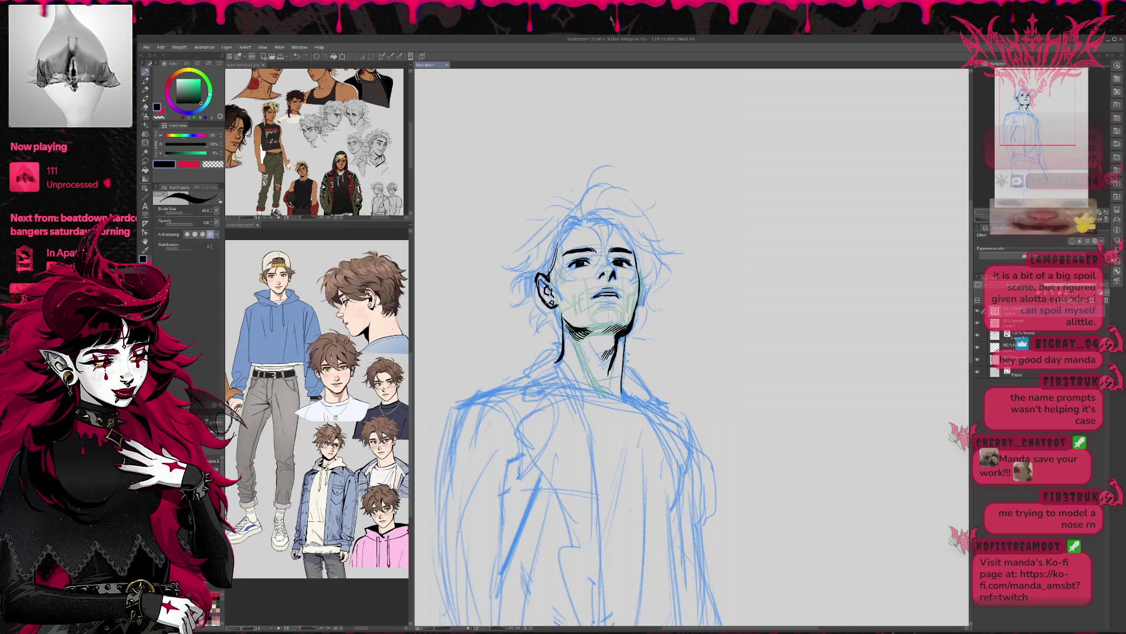
pyautogui.moveTo(640, 298); pyautogui.dragTo(638, 307)
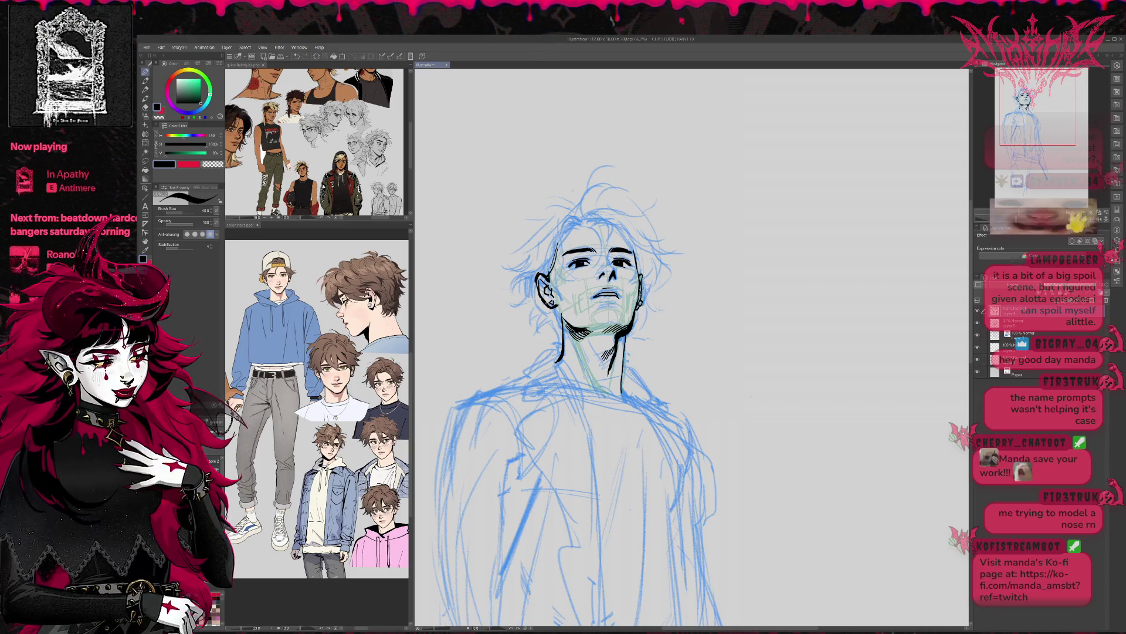
pyautogui.moveTo(679, 264); pyautogui.dragTo(681, 253)
pyautogui.press('e')
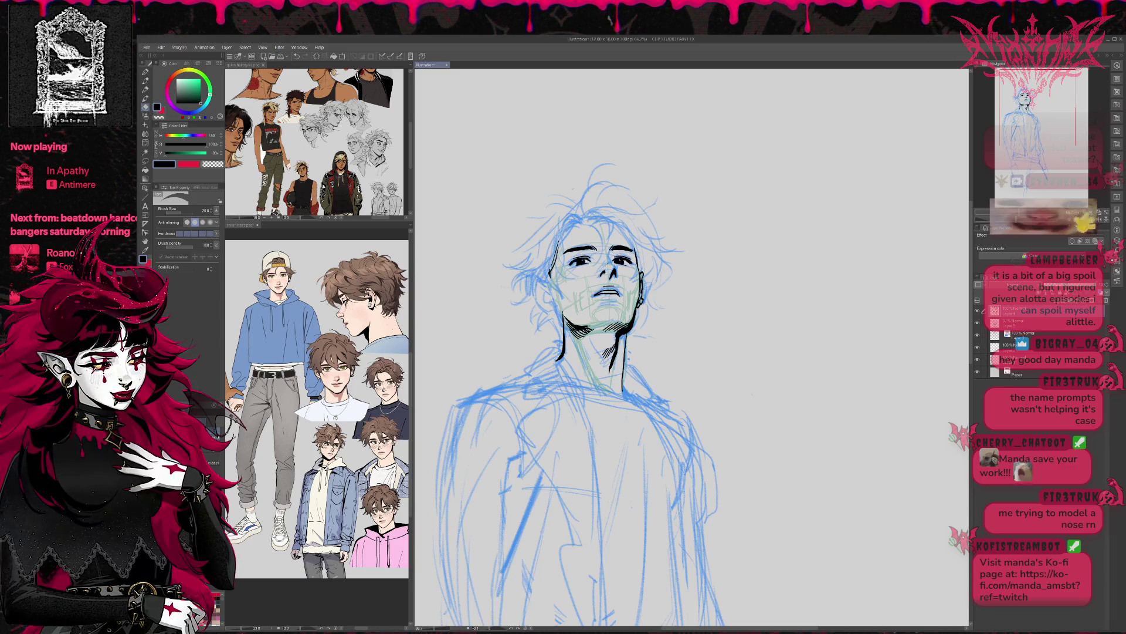
pyautogui.moveTo(681, 252); pyautogui.dragTo(642, 276)
pyautogui.press('p')
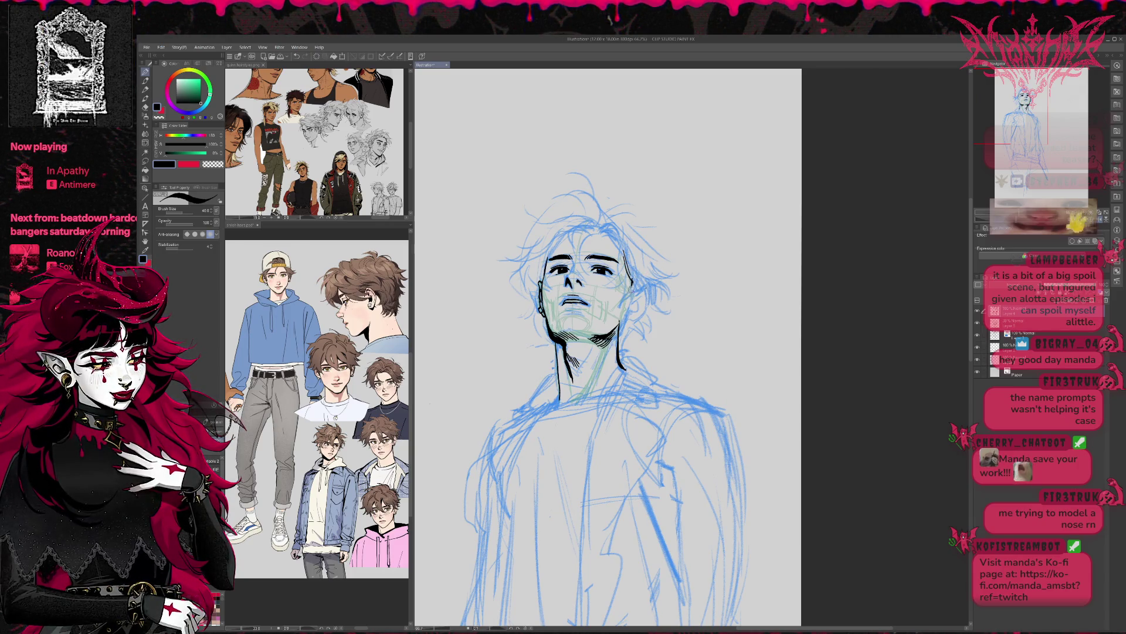
pyautogui.moveTo(642, 276); pyautogui.dragTo(636, 284)
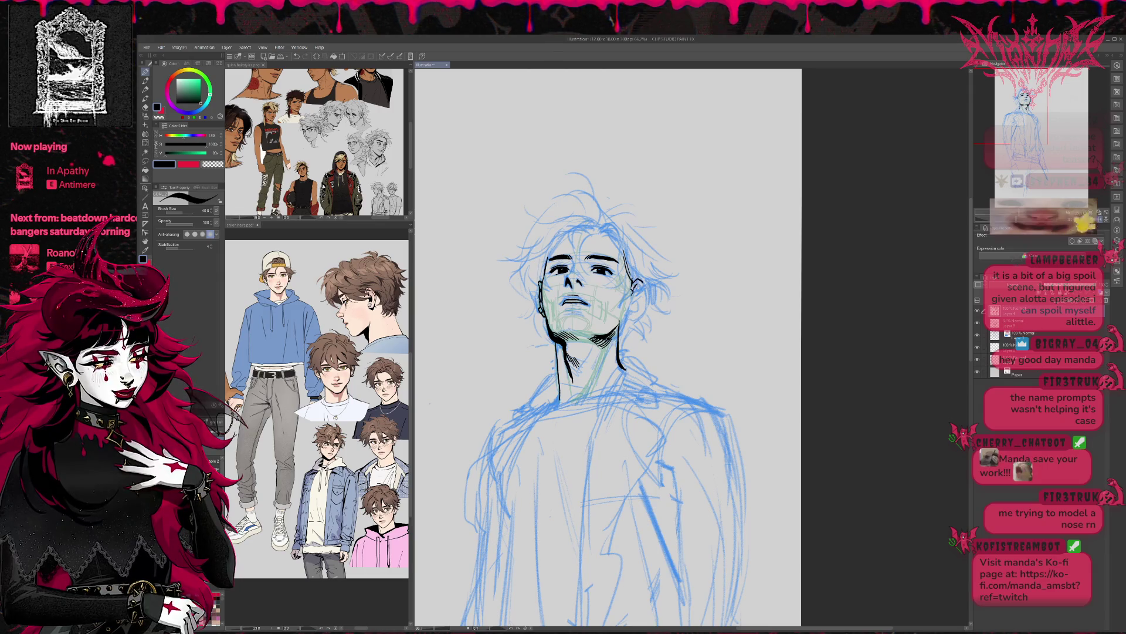
# Refine the ear ink by alternating eraser and pen, then mirror the canvas to check proportions.
pyautogui.press('e')
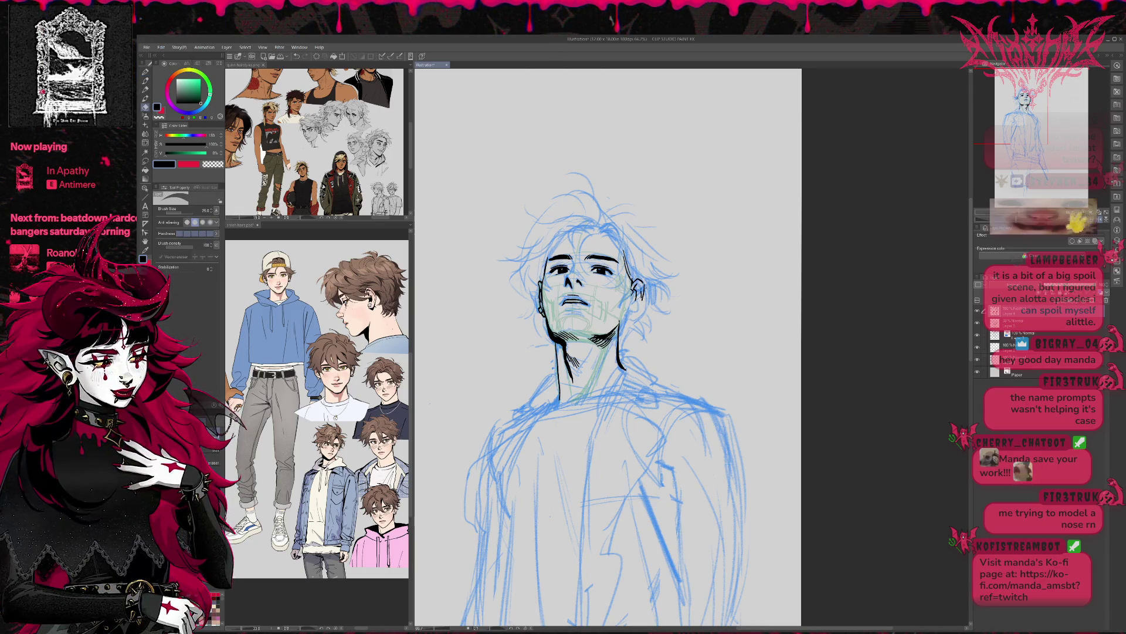
pyautogui.press('p')
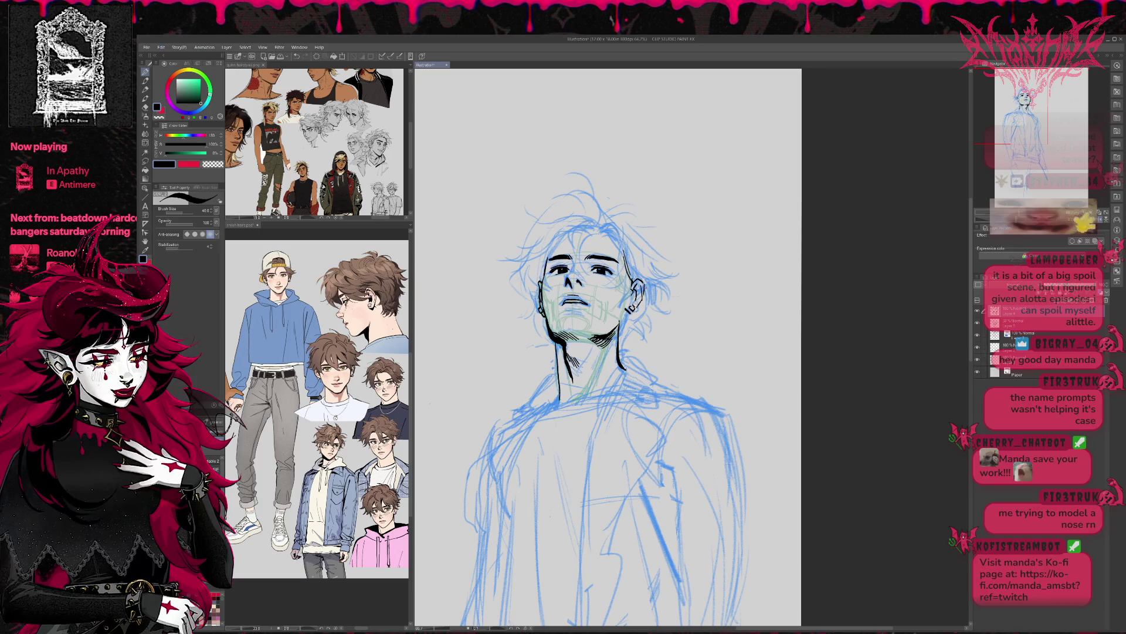
pyautogui.press('e')
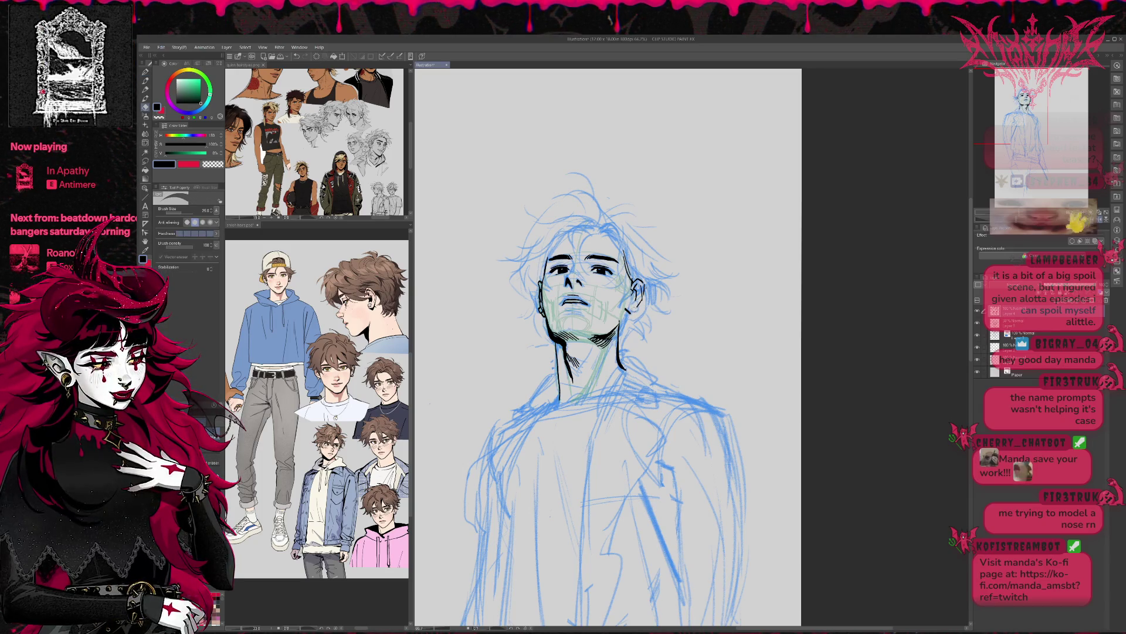
pyautogui.press('p')
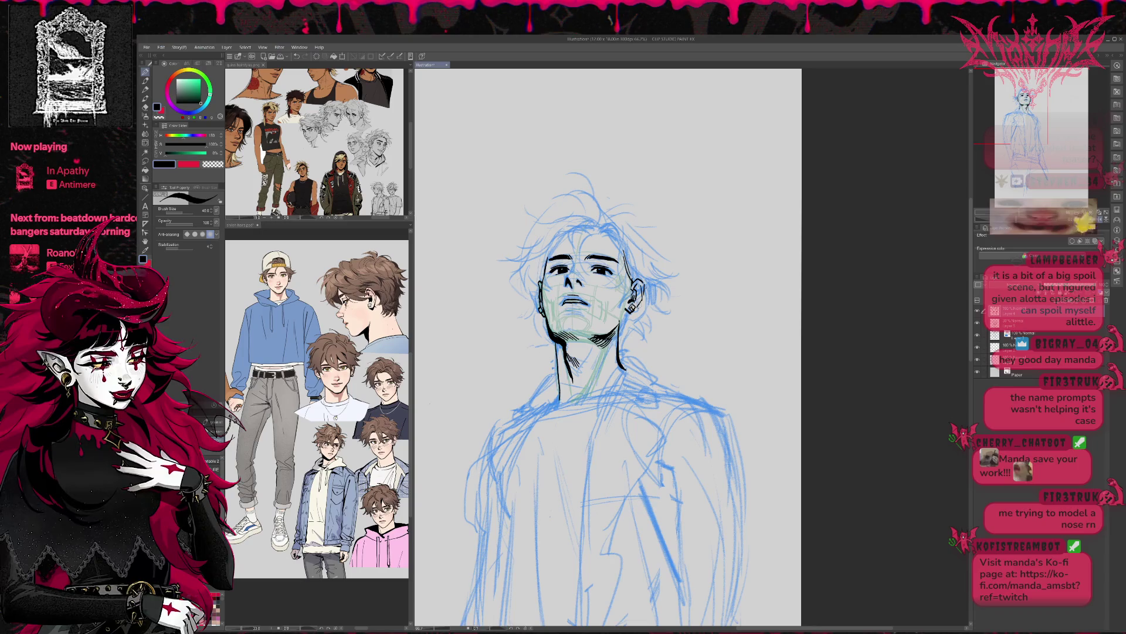
pyautogui.press('e')
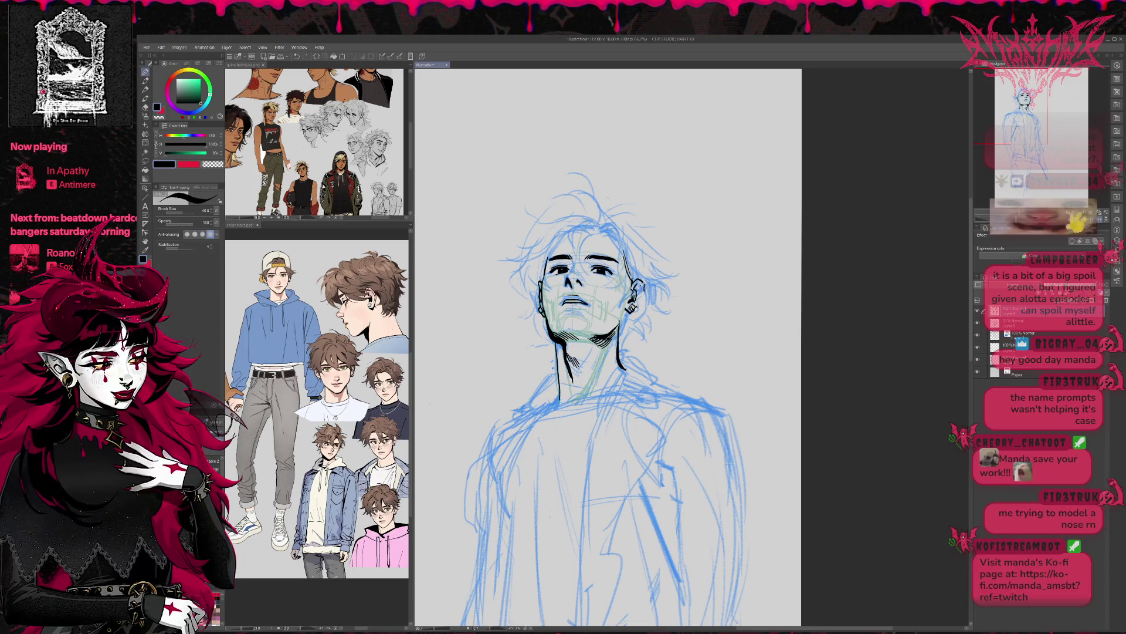
pyautogui.press('p')
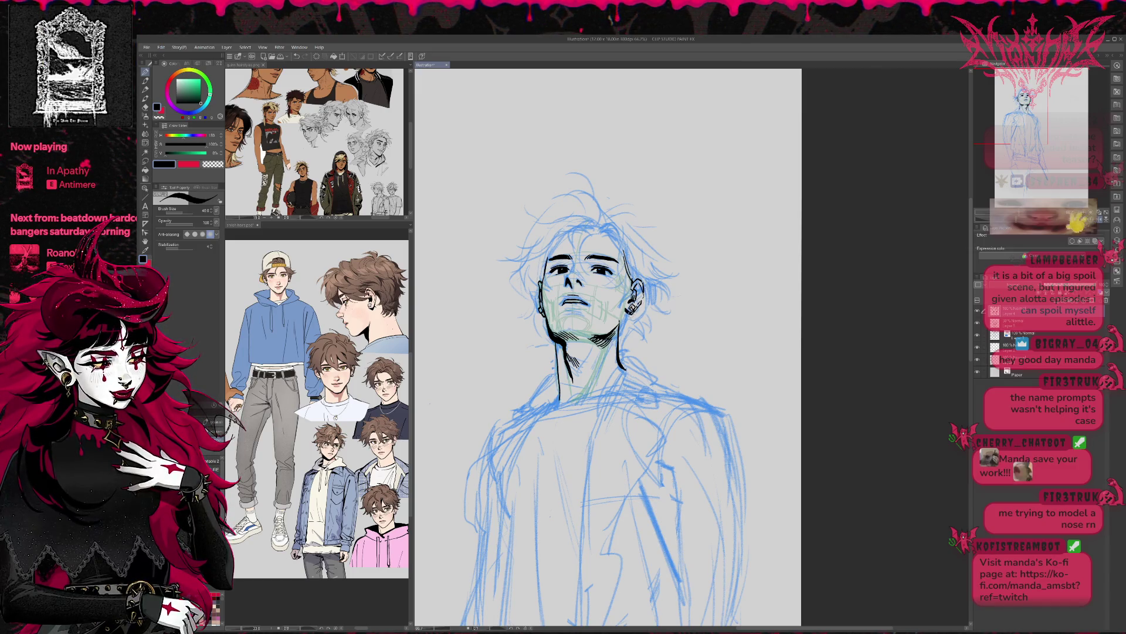
pyautogui.press('e')
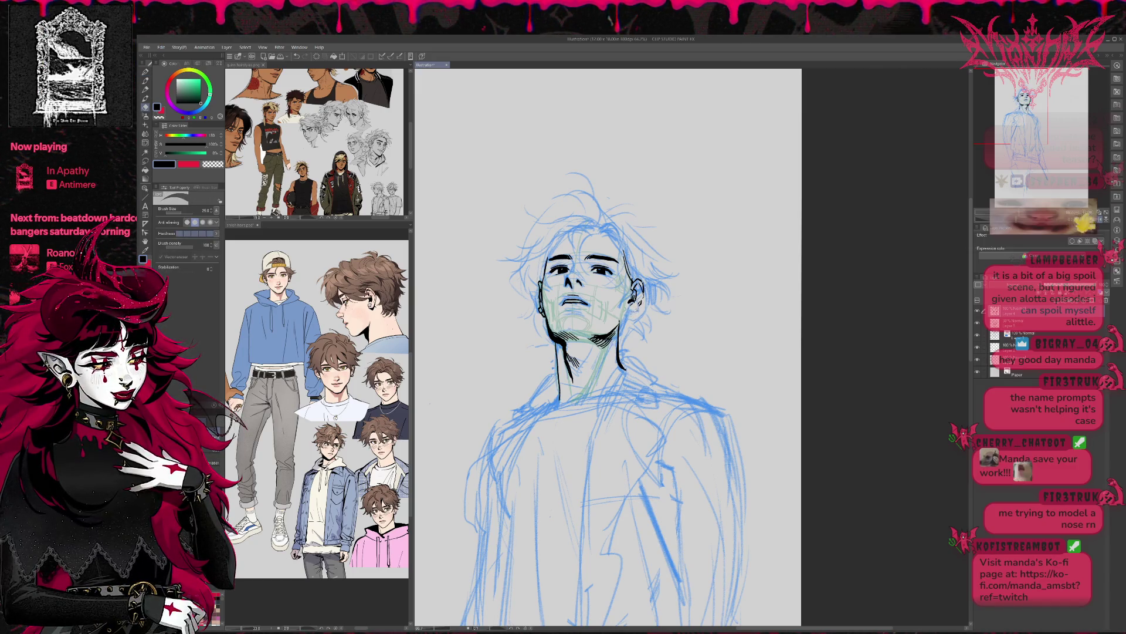
pyautogui.press('p')
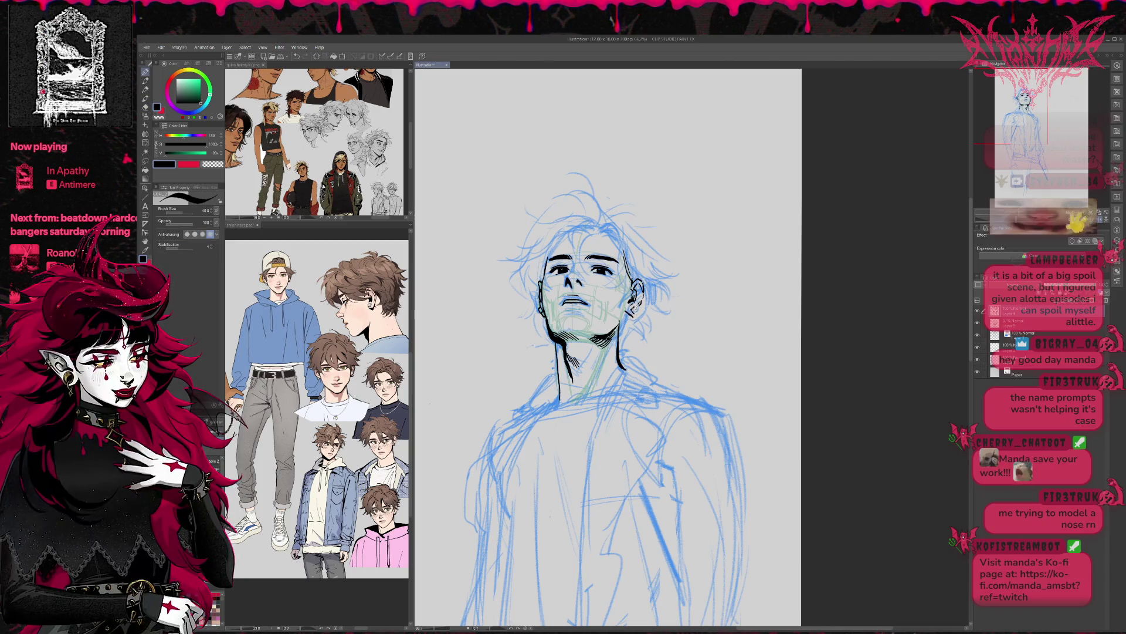
pyautogui.press('e')
pyautogui.press('p')
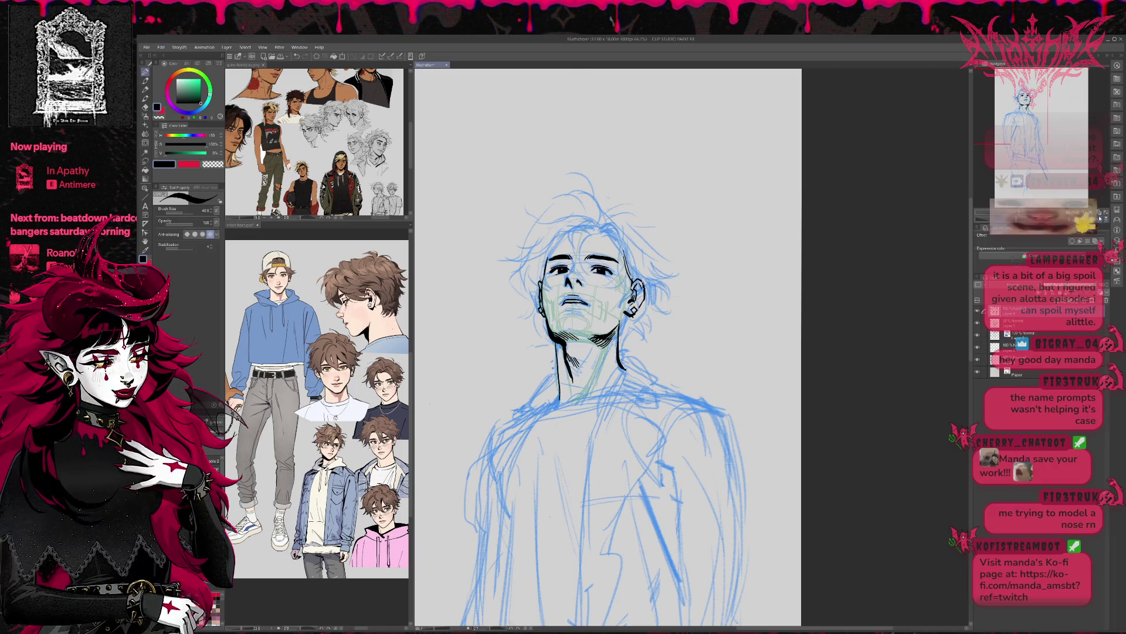
pyautogui.press('h')
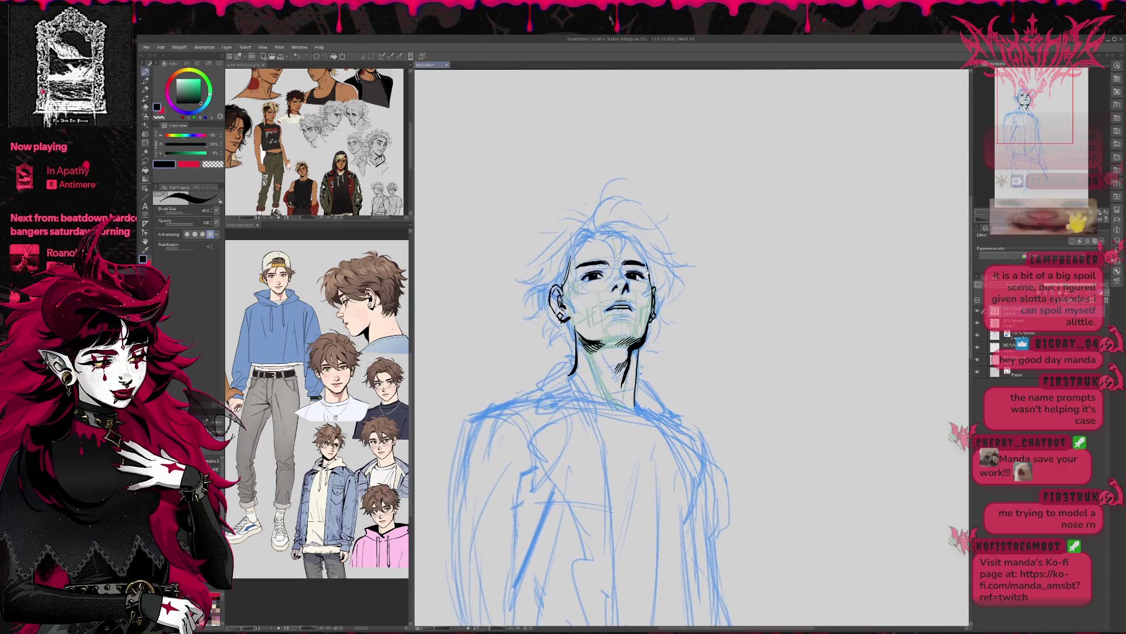
# Lasso the inked ear and nudge it a few pixels up and left with a transform.
pyautogui.press('m')
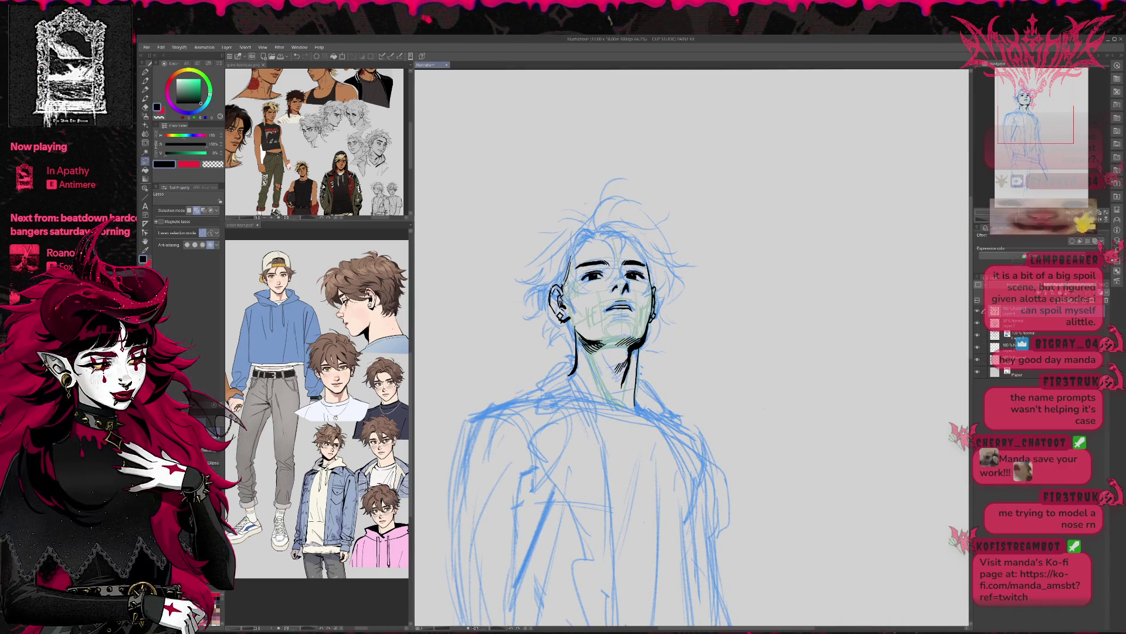
pyautogui.hotkey('ctrl', 't')
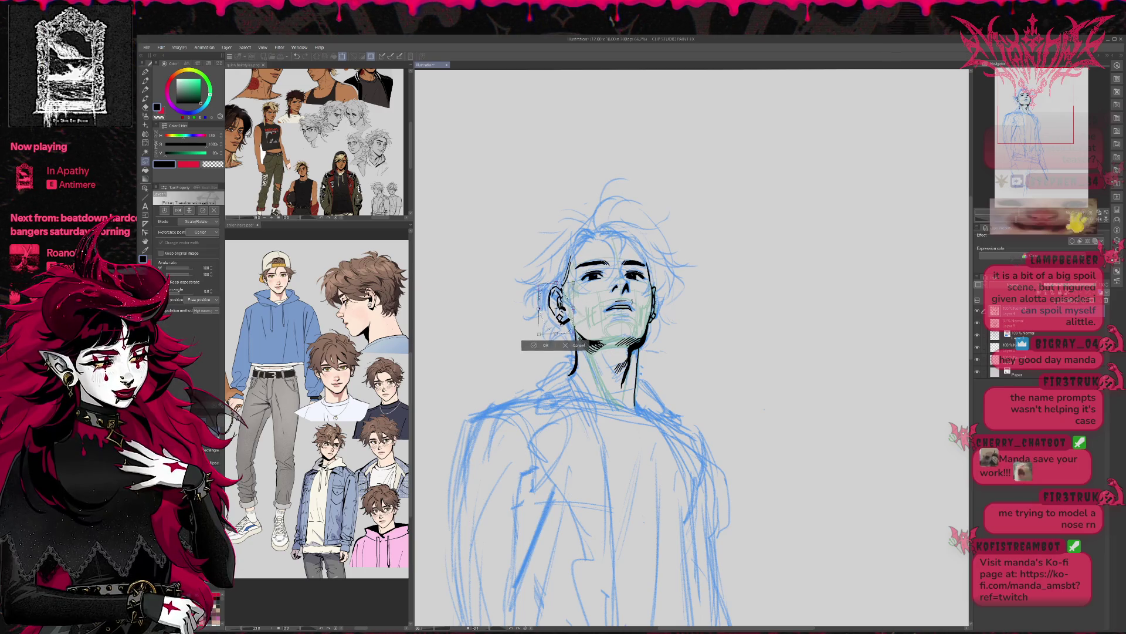
pyautogui.moveTo(552, 308); pyautogui.dragTo(553, 308)
pyautogui.press('Down')
pyautogui.press('Down')
pyautogui.press('Down')
pyautogui.press('Up')
pyautogui.press('Up')
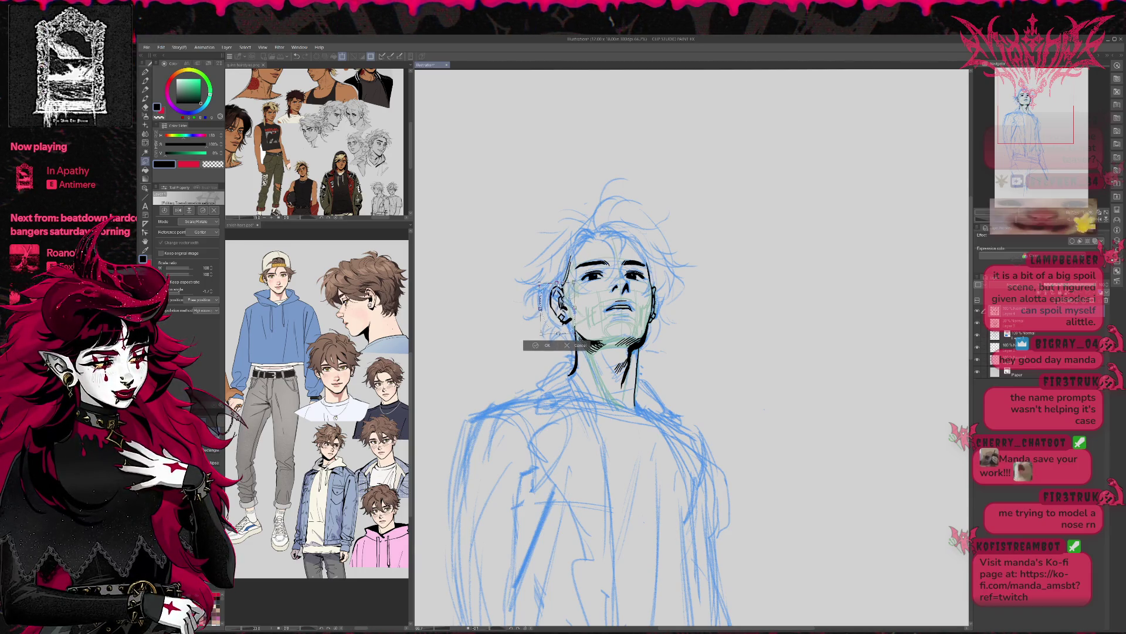
pyautogui.press('Up')
pyautogui.press('Up')
pyautogui.press('Up')
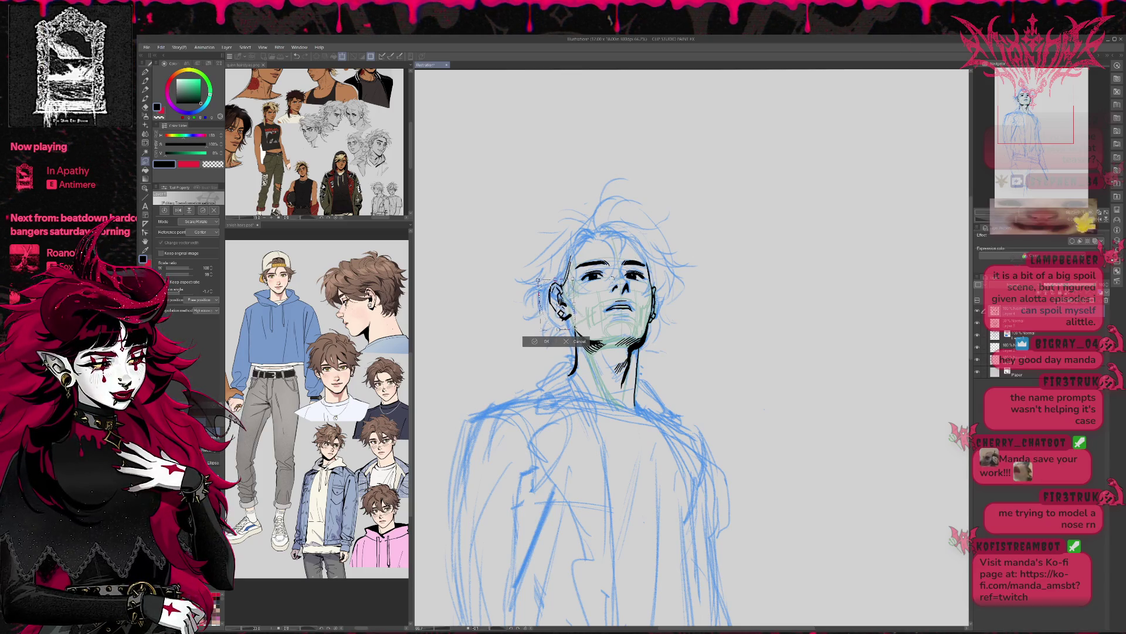
pyautogui.press('Left')
pyautogui.press('Left')
pyautogui.press('Left')
pyautogui.press('Down')
pyautogui.press('Left')
pyautogui.press('Down')
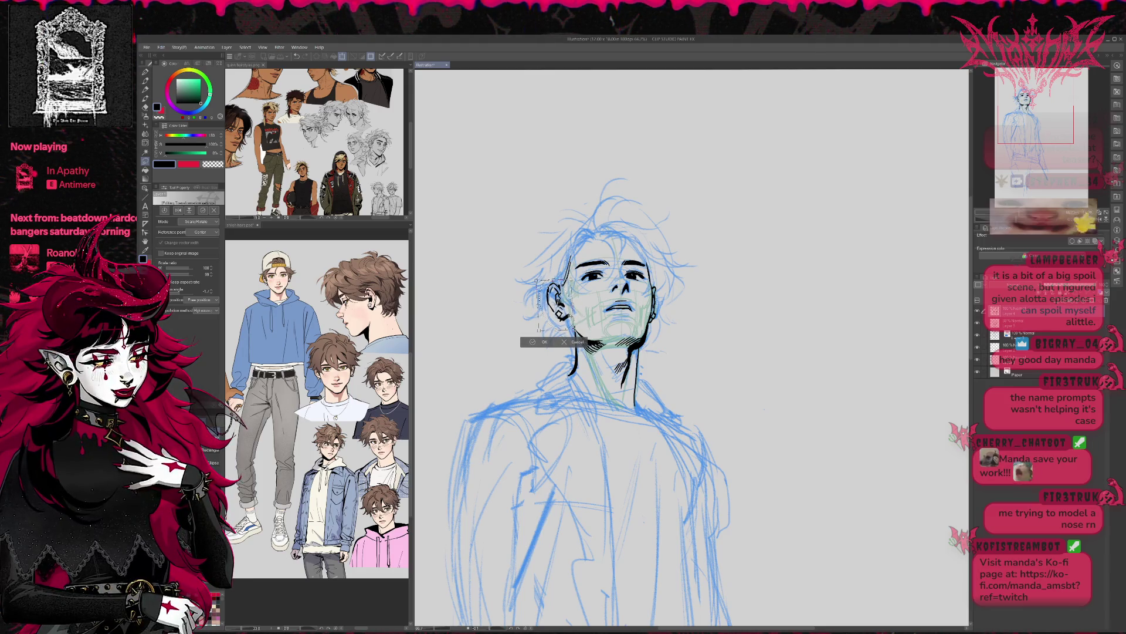
pyautogui.press('Down')
pyautogui.press('Down')
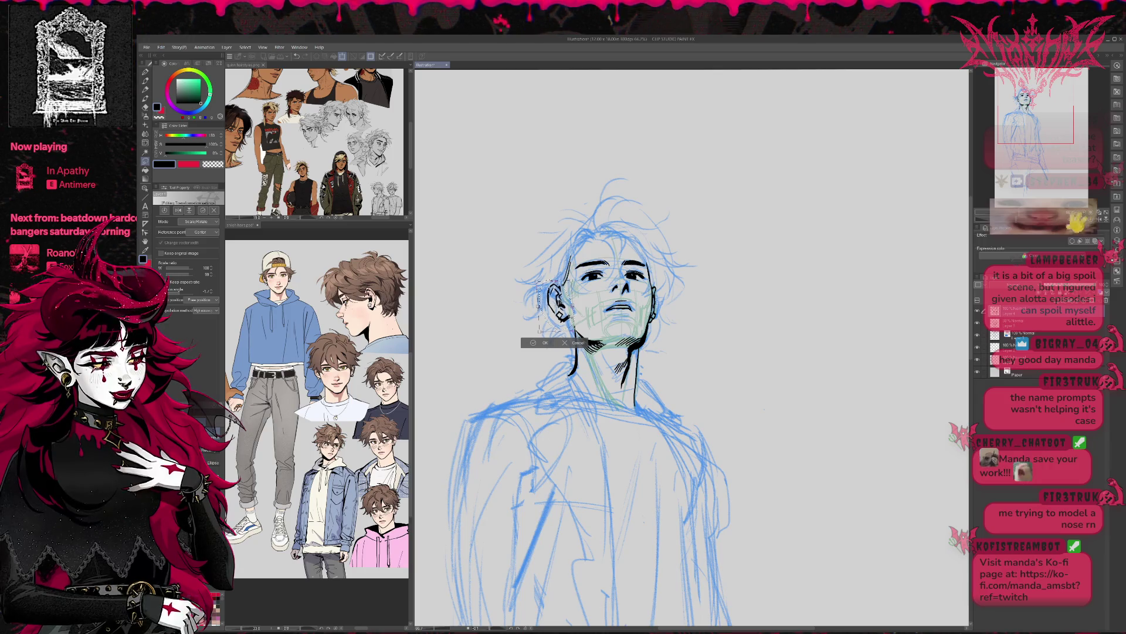
pyautogui.press('Down')
pyautogui.press('Down')
pyautogui.press('Down')
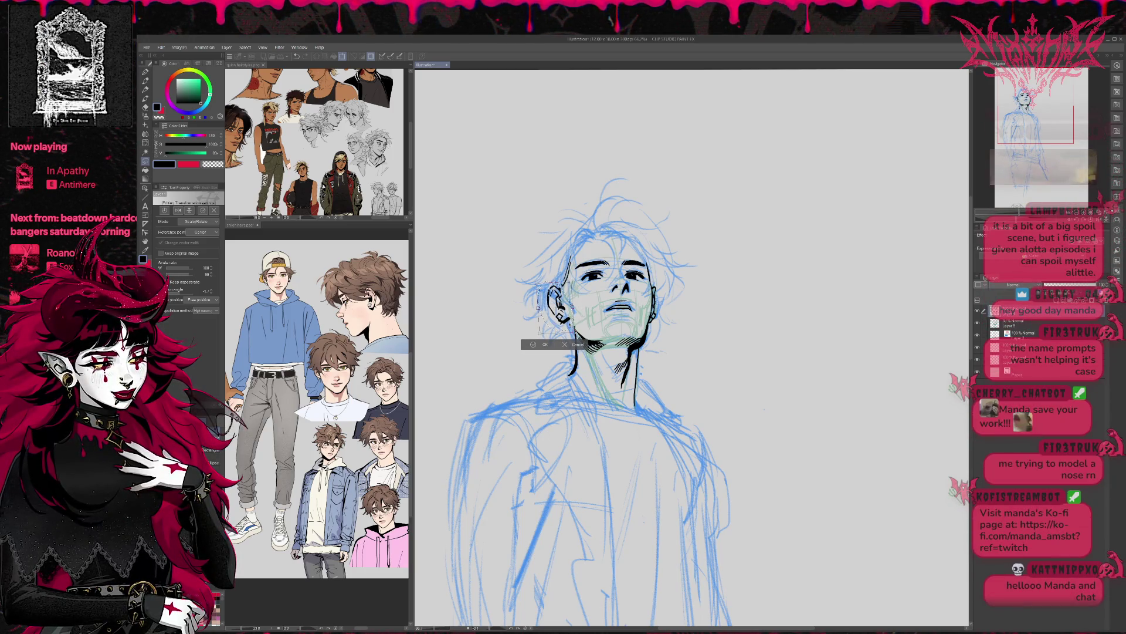
pyautogui.press('Up')
pyautogui.press('Left')
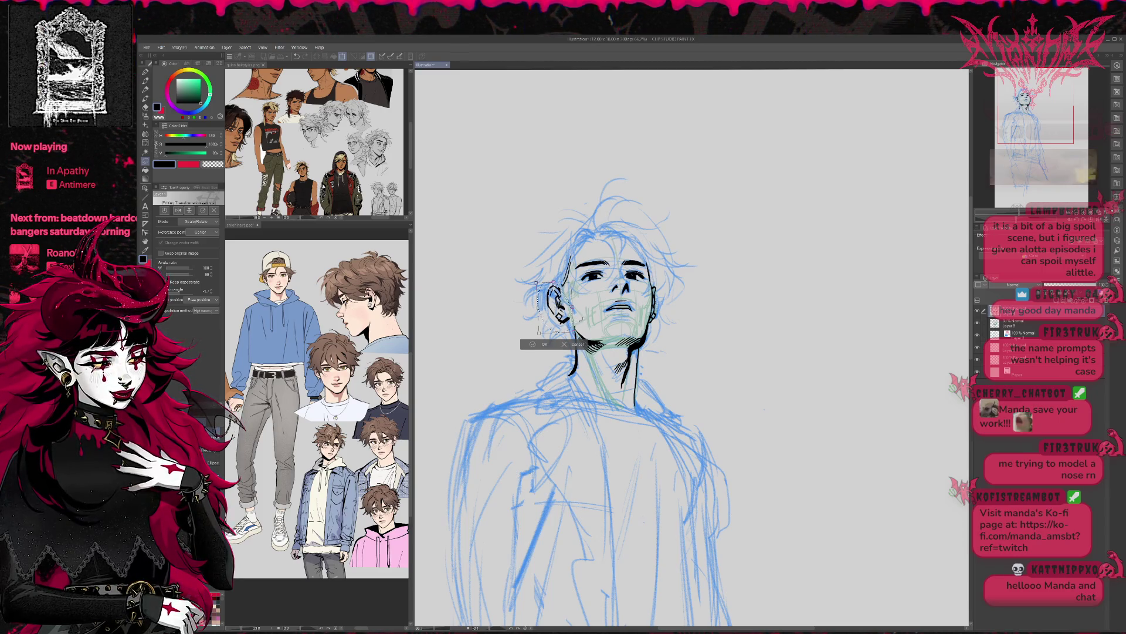
pyautogui.press('Return')
# Deselect, touch up the ink with pen and eraser, and flip the view back to normal.
pyautogui.hotkey('ctrl', 'd')
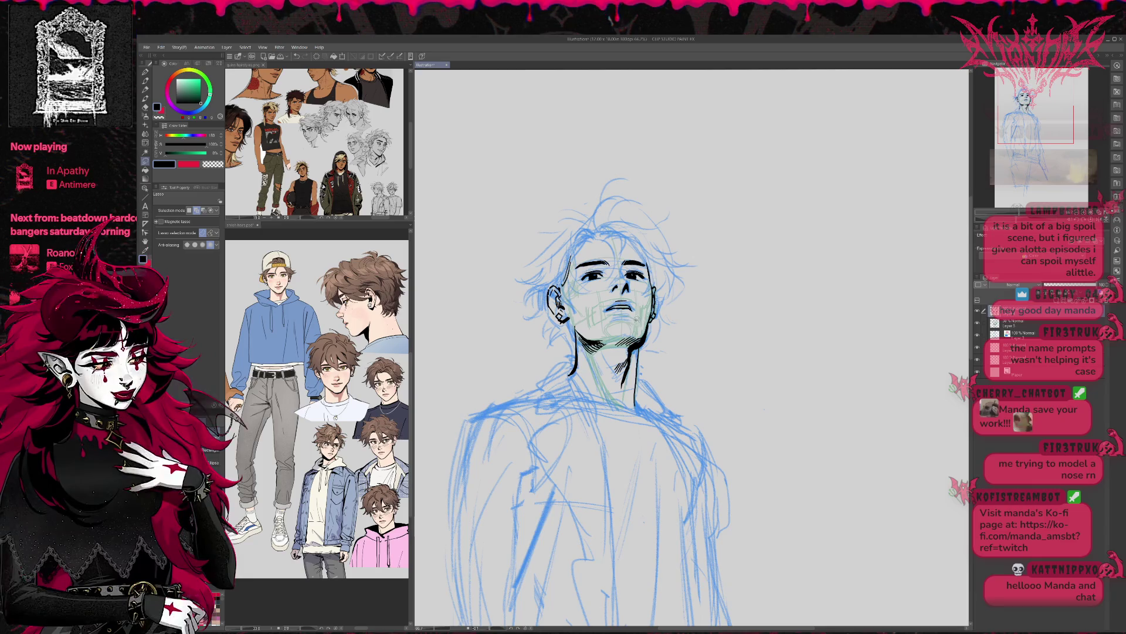
pyautogui.press('p')
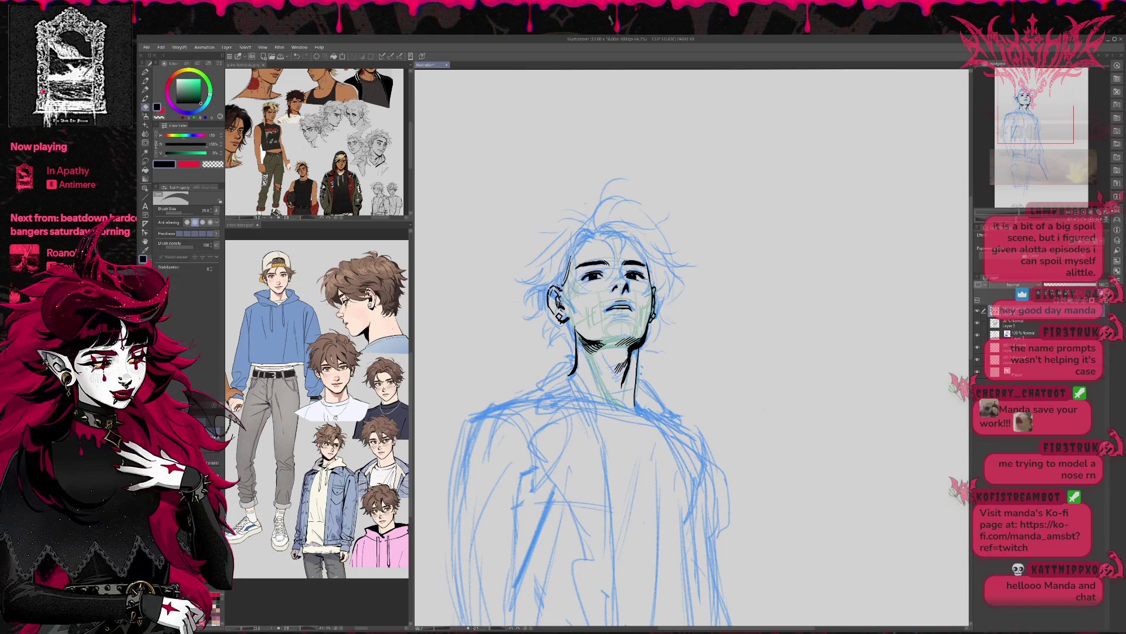
pyautogui.press('e')
pyautogui.press('p')
pyautogui.press('e')
pyautogui.press('p')
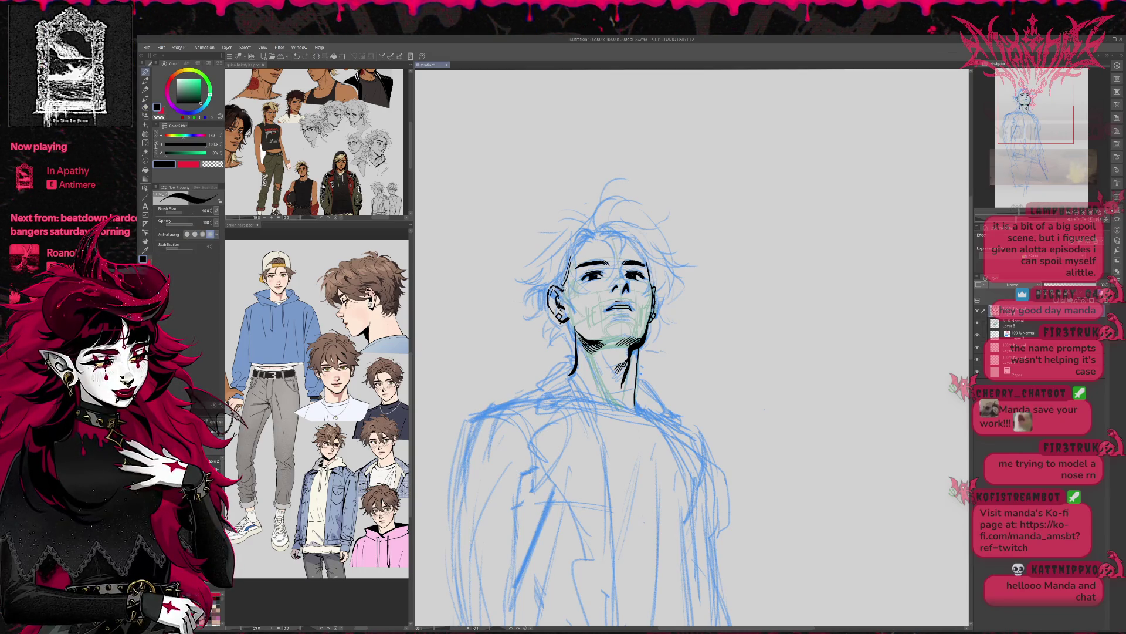
pyautogui.press('e')
pyautogui.press('h')
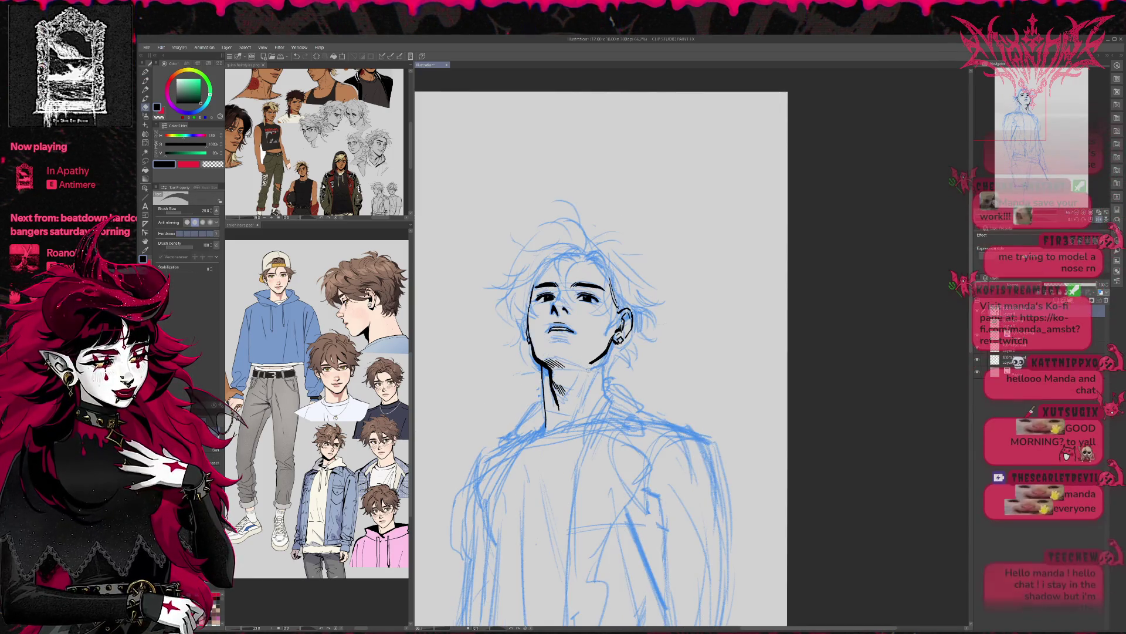
pyautogui.press('p')
pyautogui.press('e')
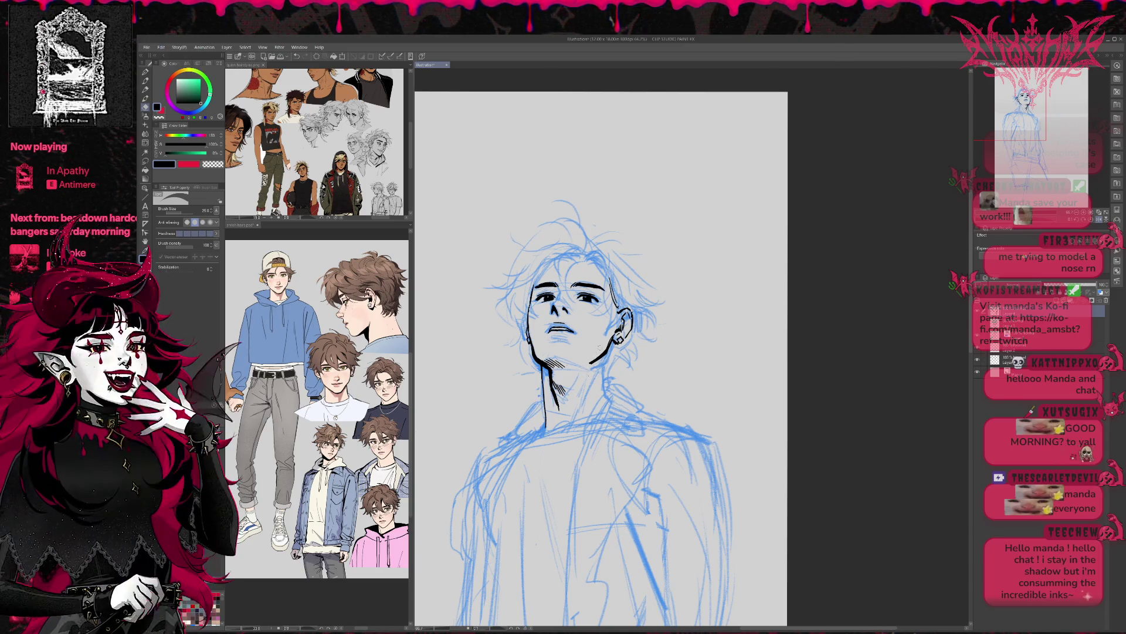
pyautogui.moveTo(601, 352); pyautogui.dragTo(584, 316)
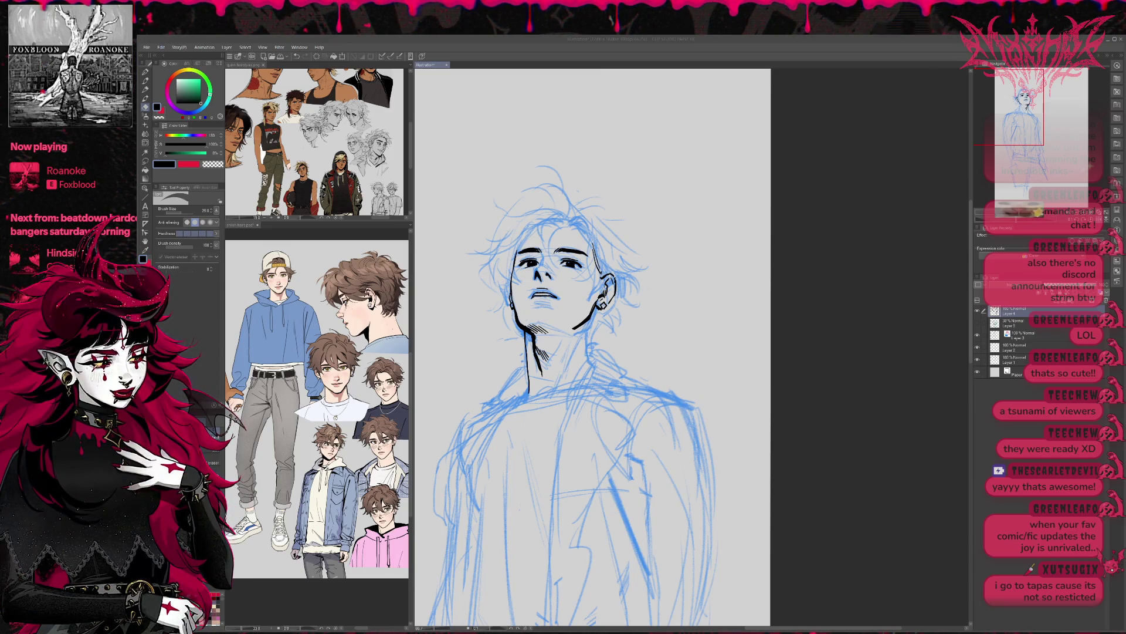
# Darken the black ink along the chin, temple and side of the head by the ear.
pyautogui.hotkey('alt', 'Tab')
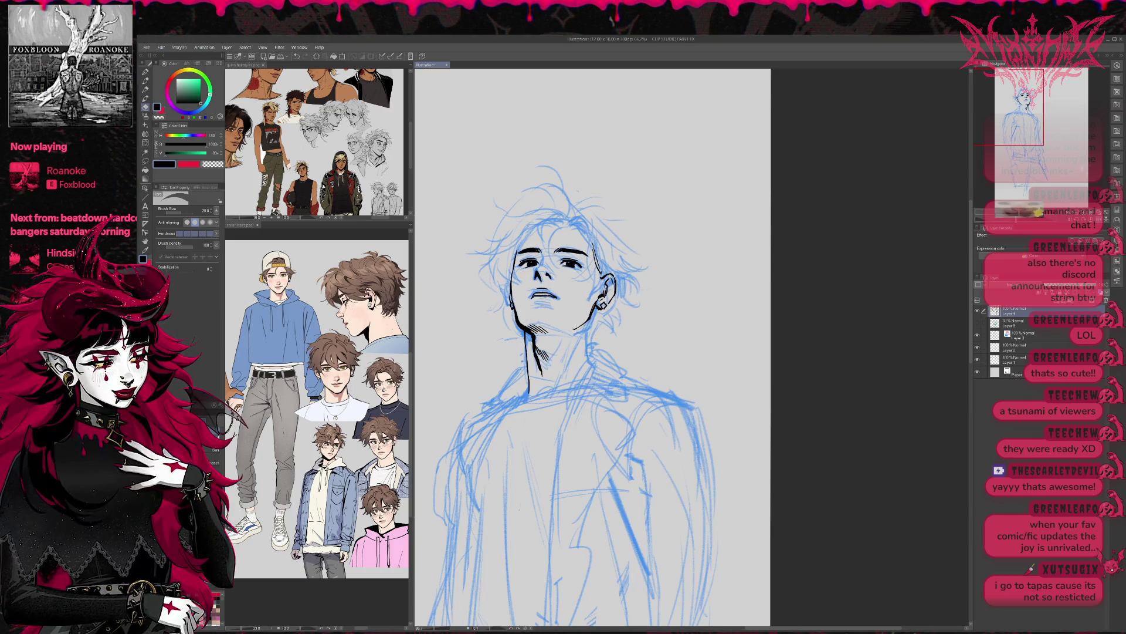
pyautogui.press('p')
pyautogui.moveTo(563, 332); pyautogui.dragTo(590, 318)
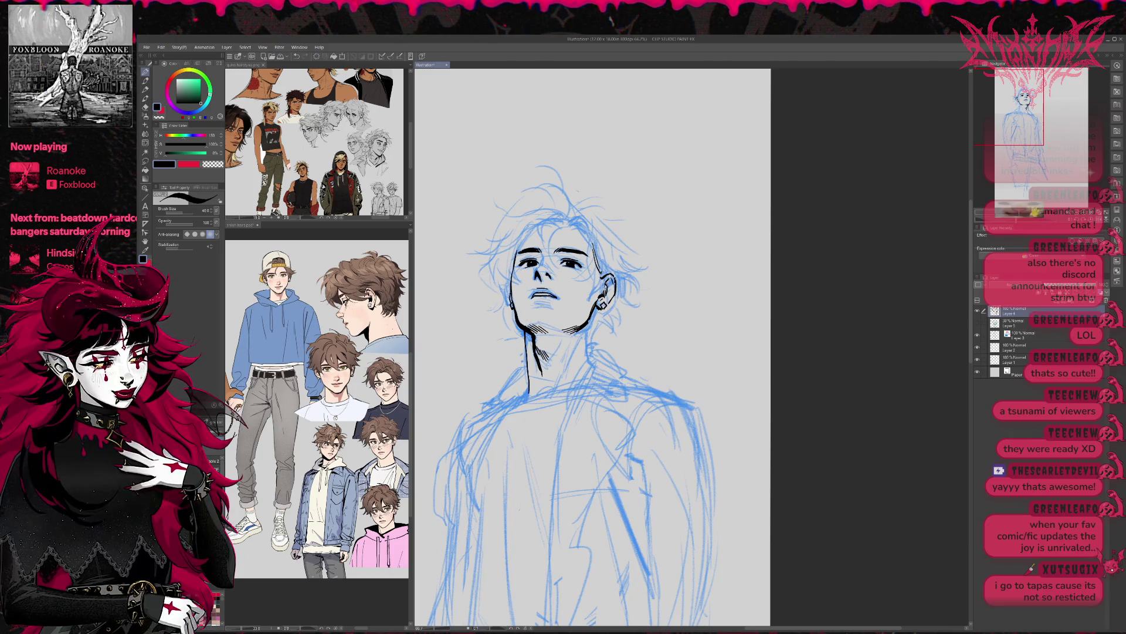
pyautogui.moveTo(591, 254)
pyautogui.mouseDown()
pyautogui.moveTo(604, 283)
pyautogui.moveTo(595, 295)
pyautogui.mouseUp()
pyautogui.moveTo(603, 280); pyautogui.dragTo(599, 288)
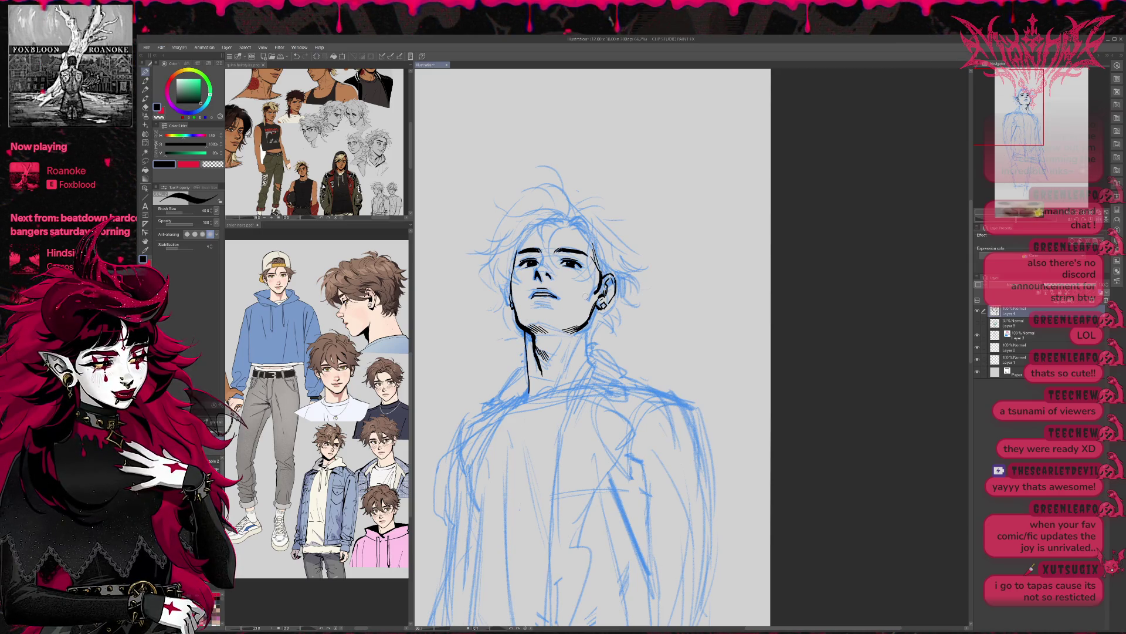
# On a new layer, shade green under the right eye and down the cheek, erasing thick jaw strokes.
pyautogui.hotkey('ctrl', 'shift', 'n')
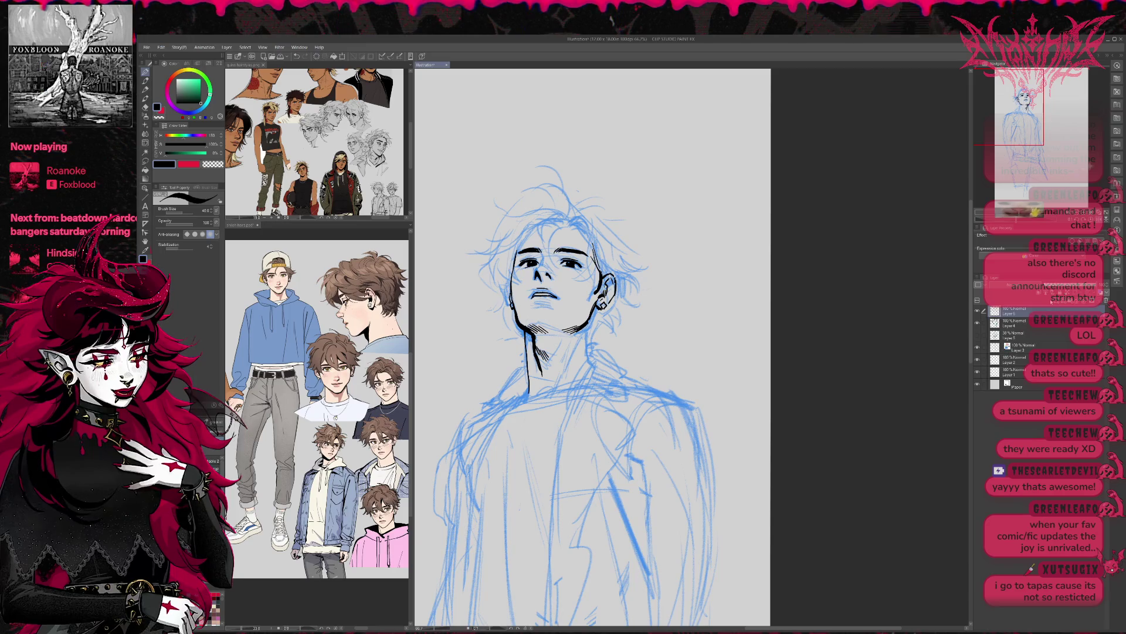
pyautogui.moveTo(167, 153); pyautogui.dragTo(197, 154)
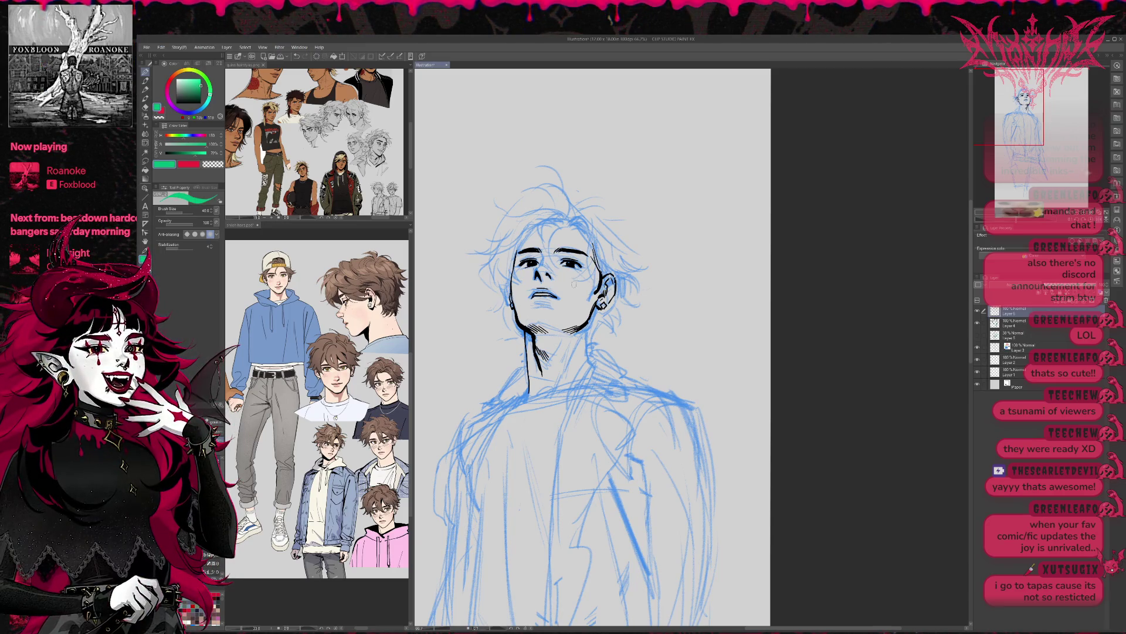
pyautogui.moveTo(555, 270); pyautogui.dragTo(588, 275)
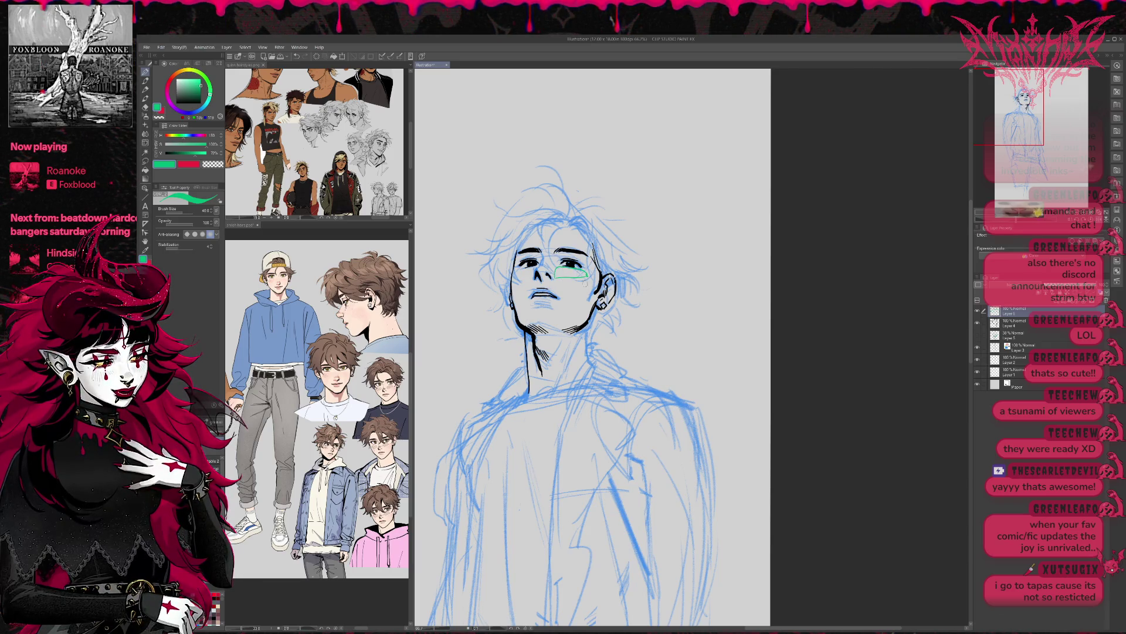
pyautogui.moveTo(570, 285)
pyautogui.mouseDown()
pyautogui.moveTo(598, 283)
pyautogui.moveTo(566, 316)
pyautogui.moveTo(591, 312)
pyautogui.moveTo(574, 322)
pyautogui.moveTo(586, 321)
pyautogui.mouseUp()
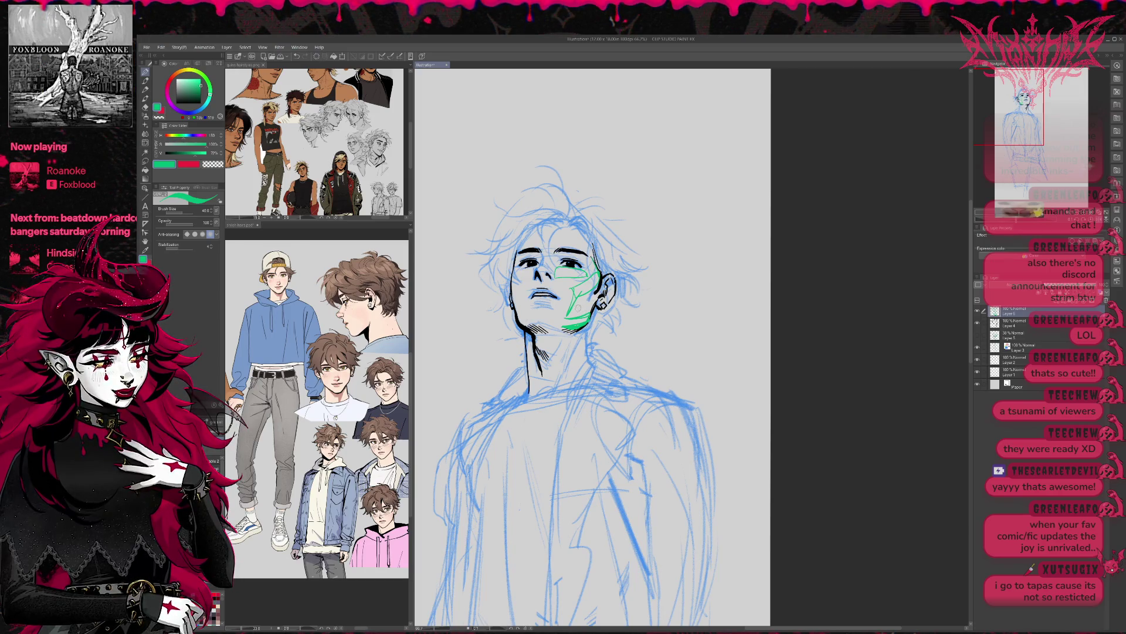
pyautogui.press('e')
pyautogui.moveTo(574, 311); pyautogui.dragTo(590, 328)
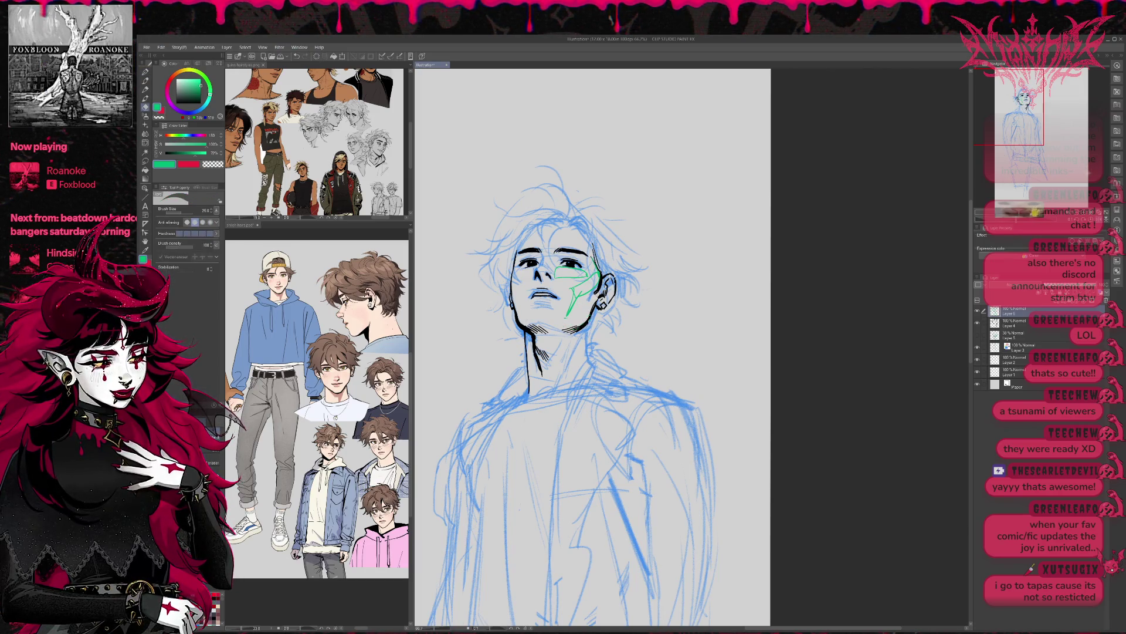
# Redraw and erase green strokes along the right cheek, jaw and ear until they sit right.
pyautogui.press('p')
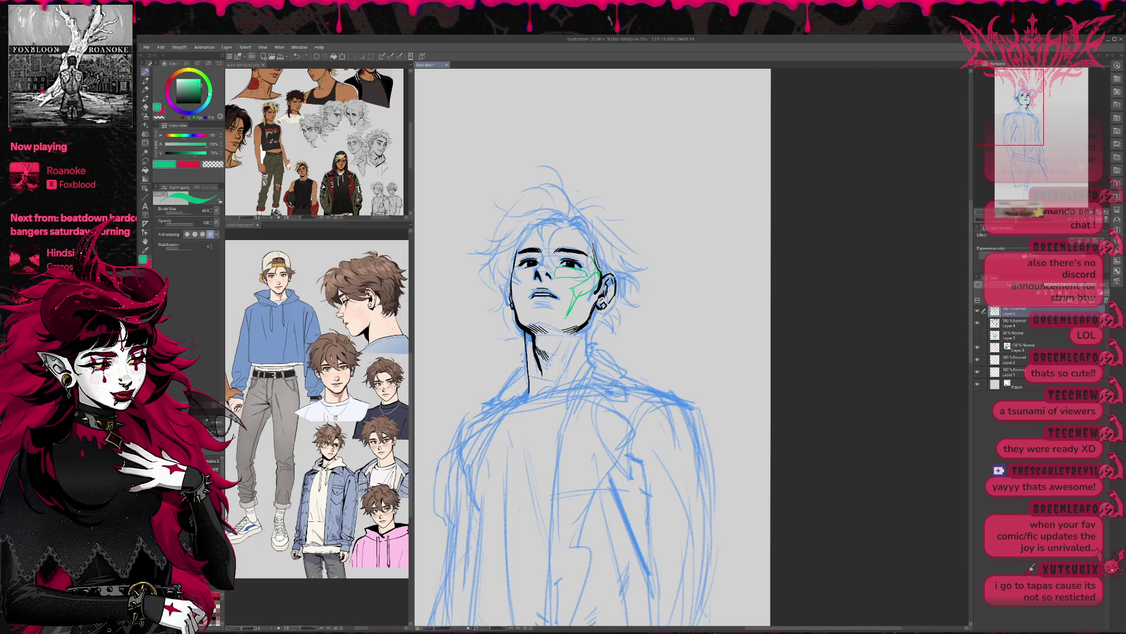
pyautogui.moveTo(590, 258)
pyautogui.mouseDown()
pyautogui.moveTo(592, 305)
pyautogui.moveTo(559, 330)
pyautogui.moveTo(542, 324)
pyautogui.mouseUp()
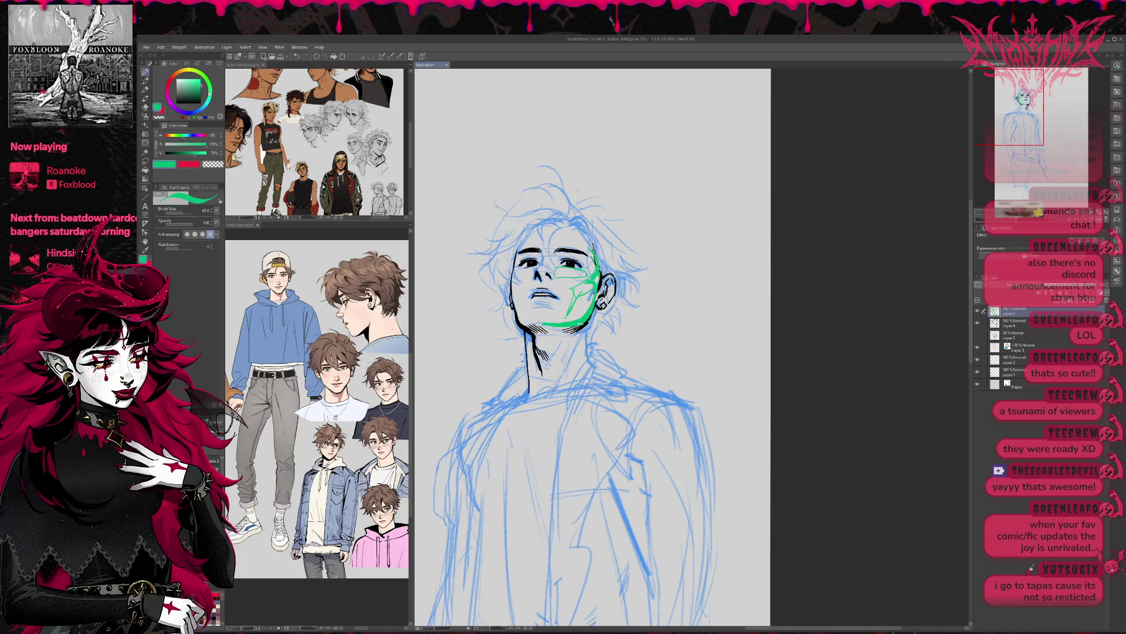
pyautogui.press('e')
pyautogui.moveTo(545, 326); pyautogui.dragTo(592, 312)
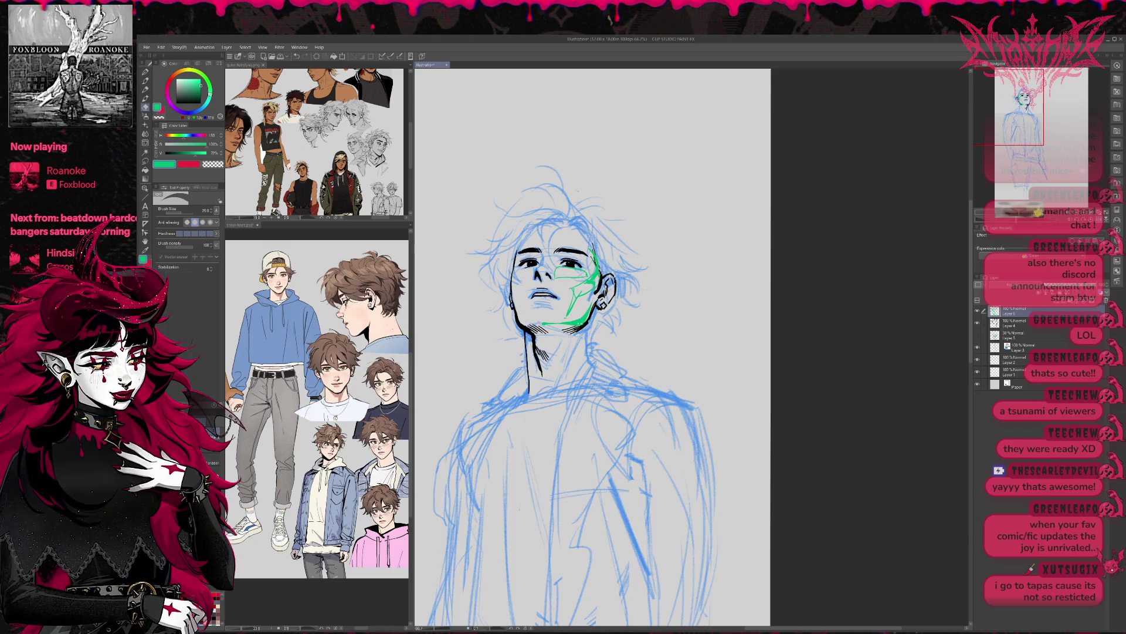
pyautogui.press('p')
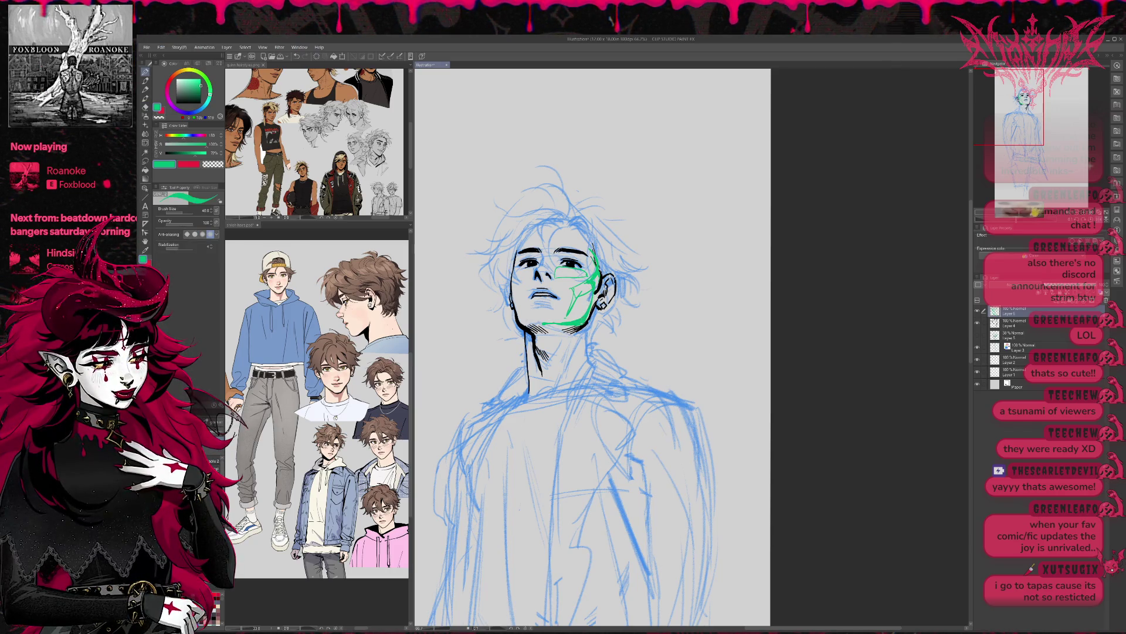
pyautogui.press('e')
pyautogui.moveTo(587, 321)
pyautogui.mouseDown()
pyautogui.moveTo(543, 325)
pyautogui.moveTo(585, 318)
pyautogui.mouseUp()
pyautogui.press('p')
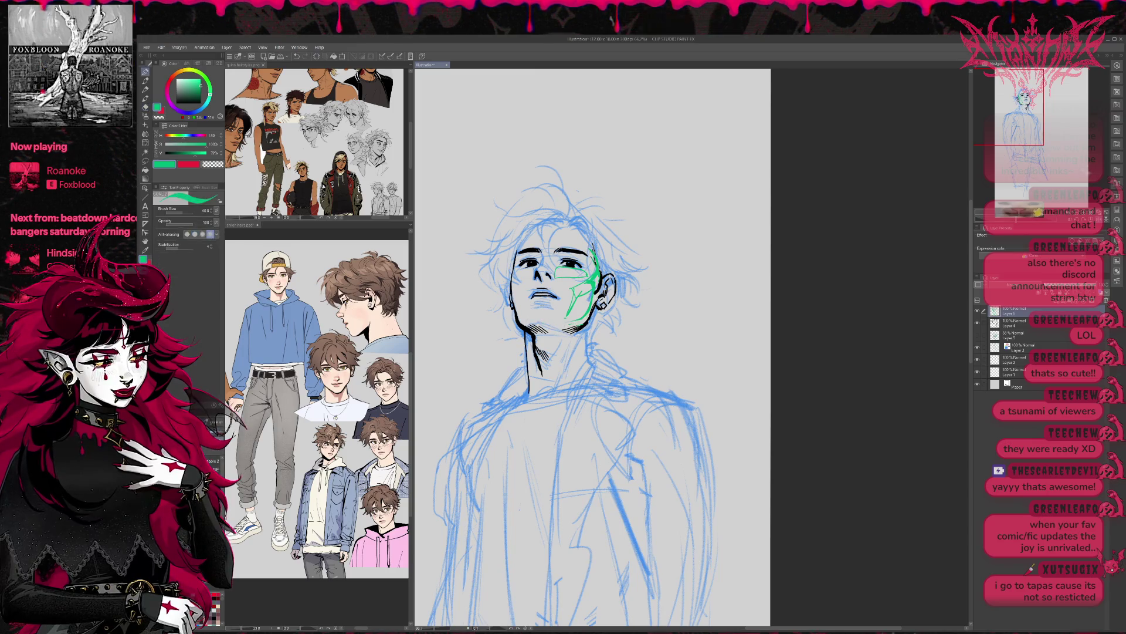
pyautogui.moveTo(594, 251)
pyautogui.mouseDown()
pyautogui.moveTo(581, 323)
pyautogui.moveTo(533, 334)
pyautogui.moveTo(569, 338)
pyautogui.mouseUp()
pyautogui.press('e')
pyautogui.press('p')
pyautogui.press('e')
pyautogui.press('p')
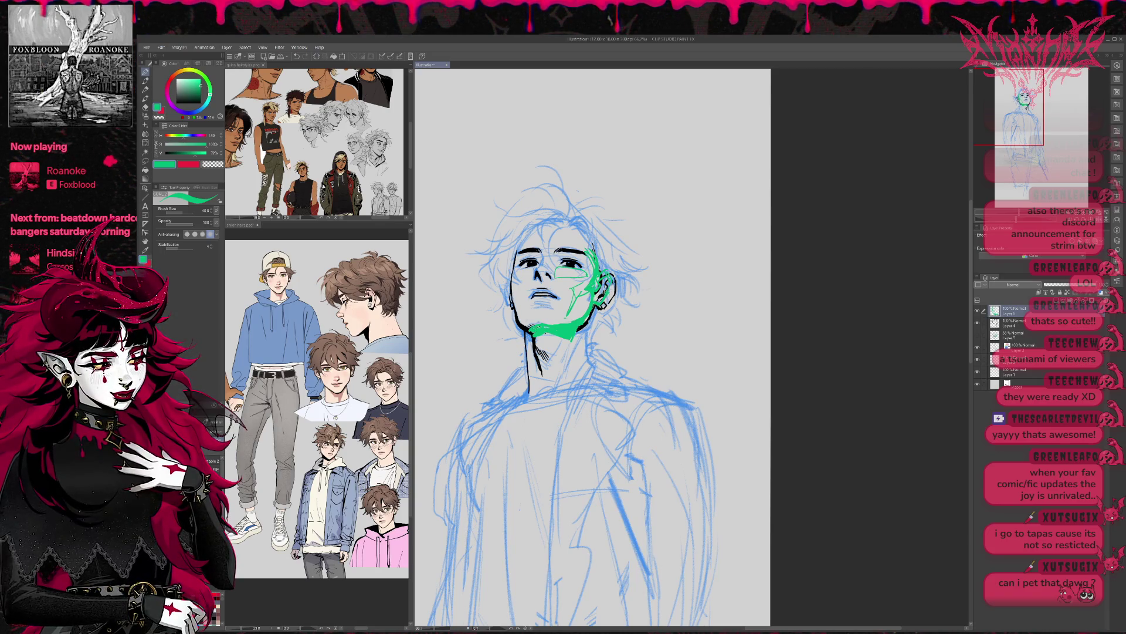
# Hide the black ink layer and shift the green shading slightly down-left on a mirrored view.
pyautogui.press('h')
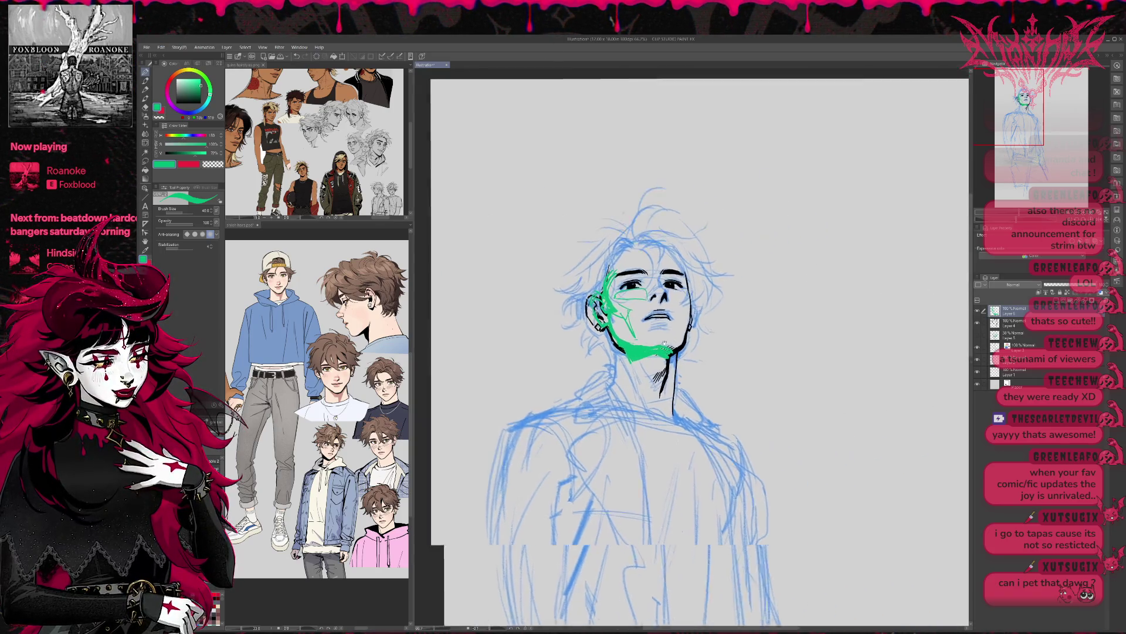
pyautogui.click(977, 323)
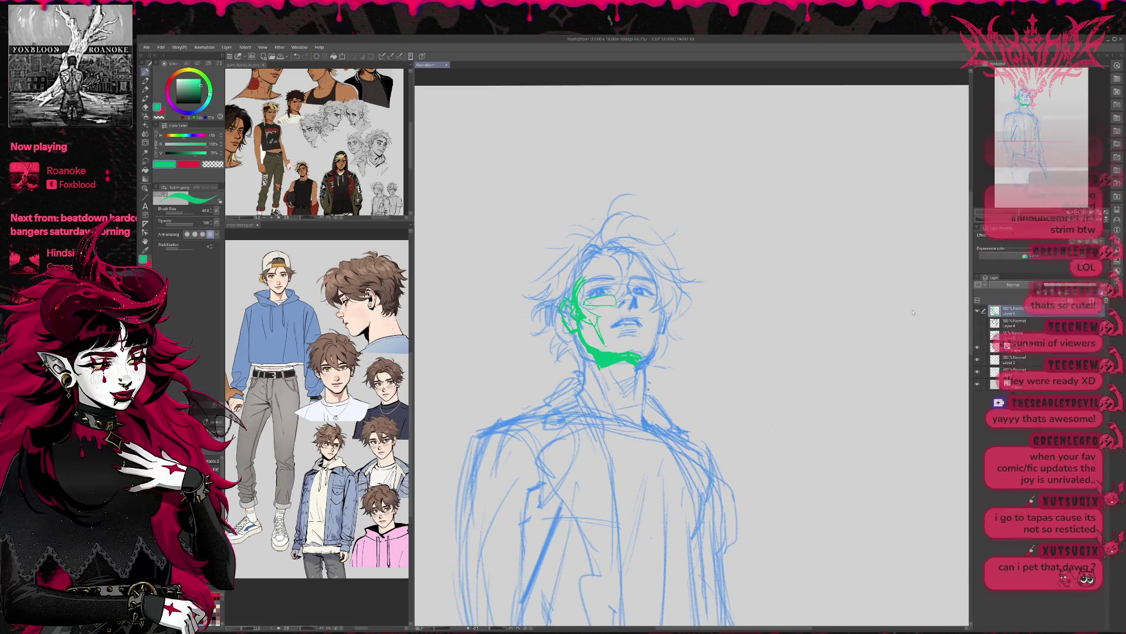
pyautogui.hotkey('ctrl', 't')
pyautogui.moveTo(650, 293); pyautogui.dragTo(647, 295)
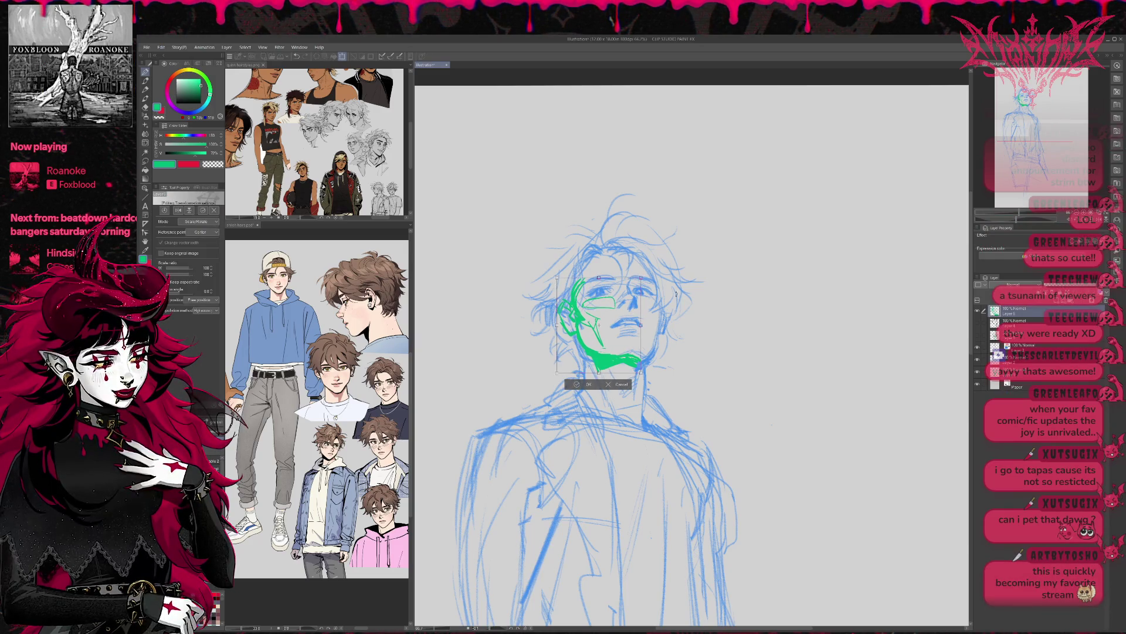
pyautogui.moveTo(626, 332); pyautogui.dragTo(632, 334)
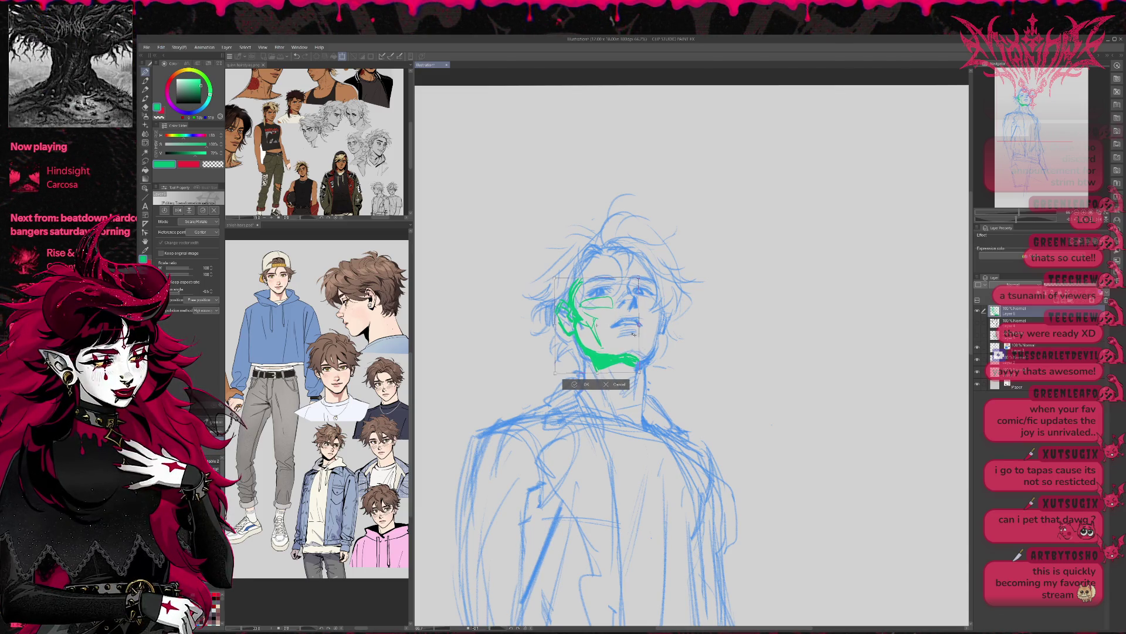
pyautogui.click(614, 383)
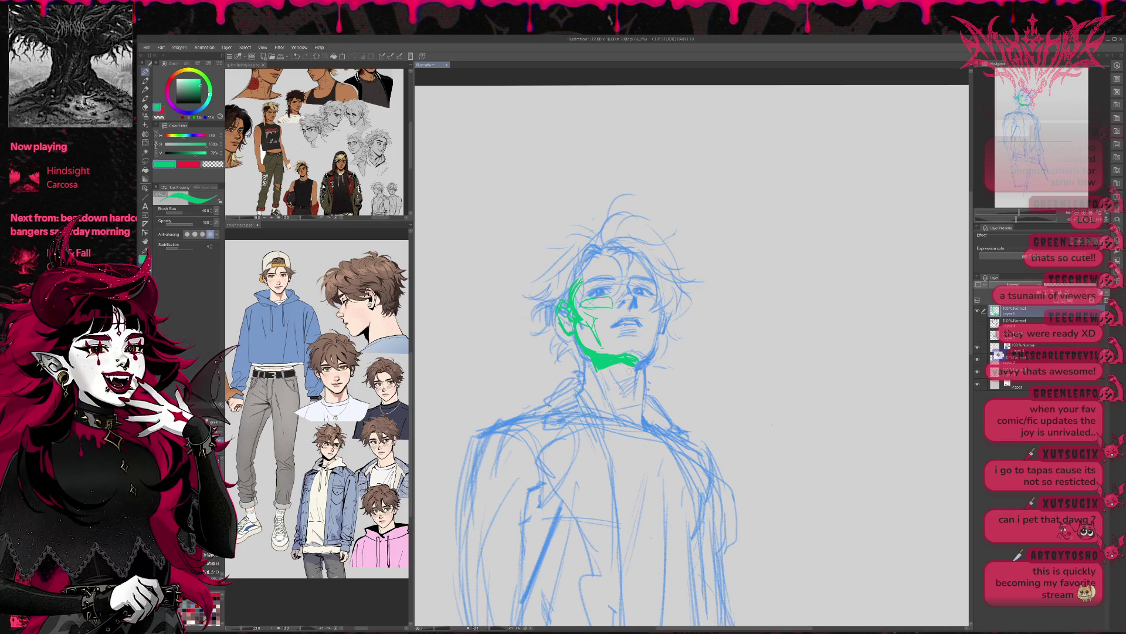
pyautogui.press('h')
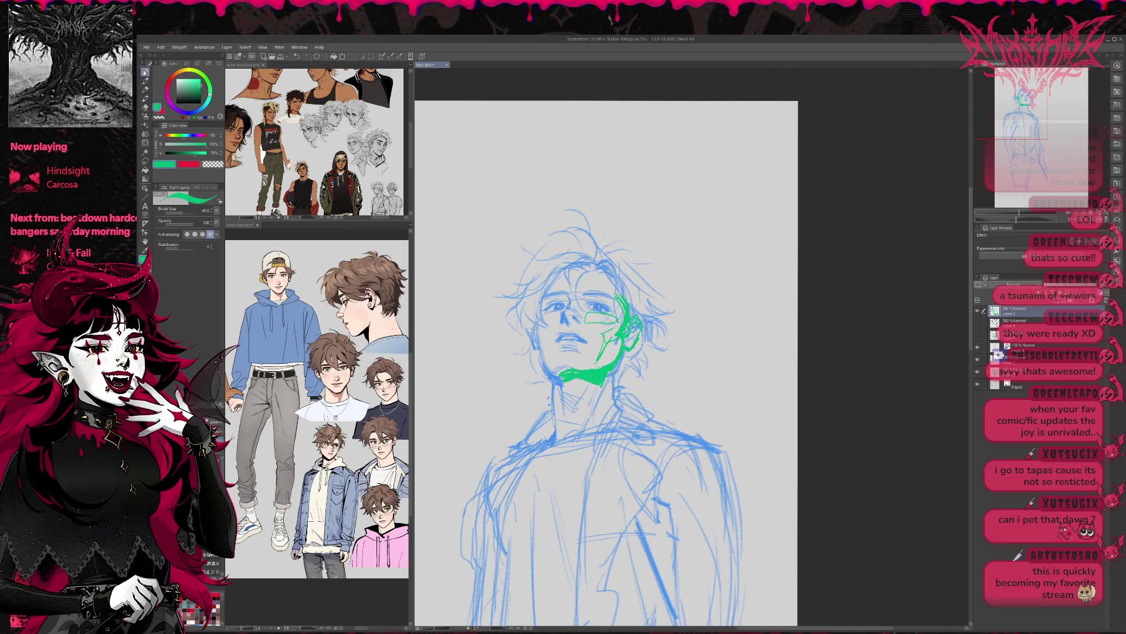
# Draw a green lens over the left eye and outline the left side of the face.
pyautogui.moveTo(563, 316)
pyautogui.mouseDown()
pyautogui.moveTo(541, 326)
pyautogui.moveTo(549, 360)
pyautogui.mouseUp()
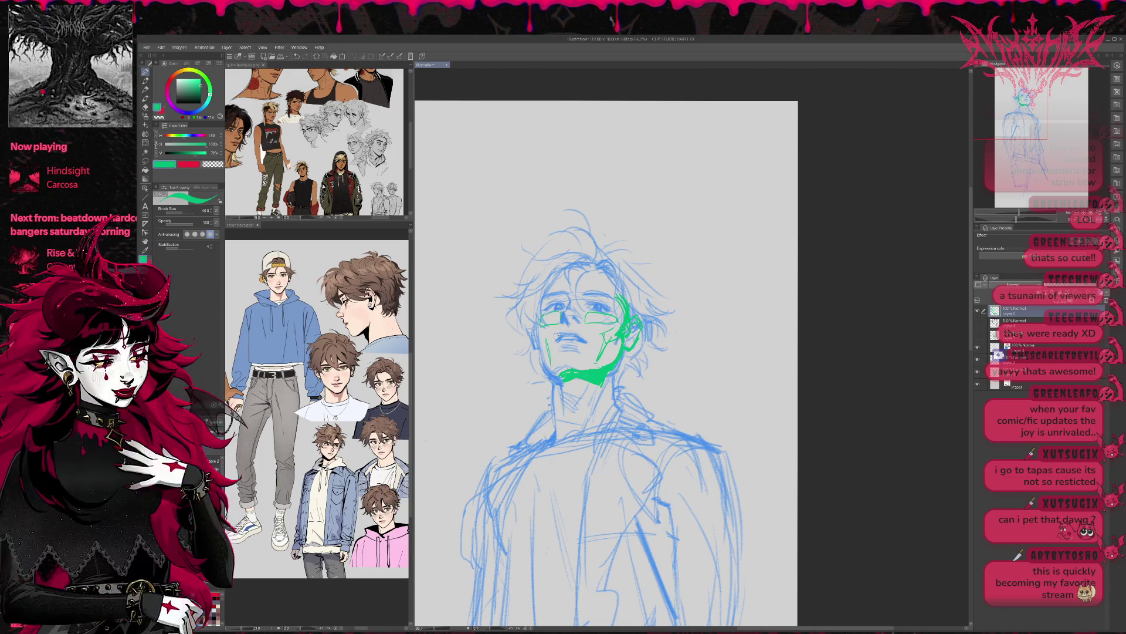
pyautogui.moveTo(546, 311)
pyautogui.mouseDown()
pyautogui.moveTo(548, 360)
pyautogui.moveTo(586, 355)
pyautogui.moveTo(567, 346)
pyautogui.mouseUp()
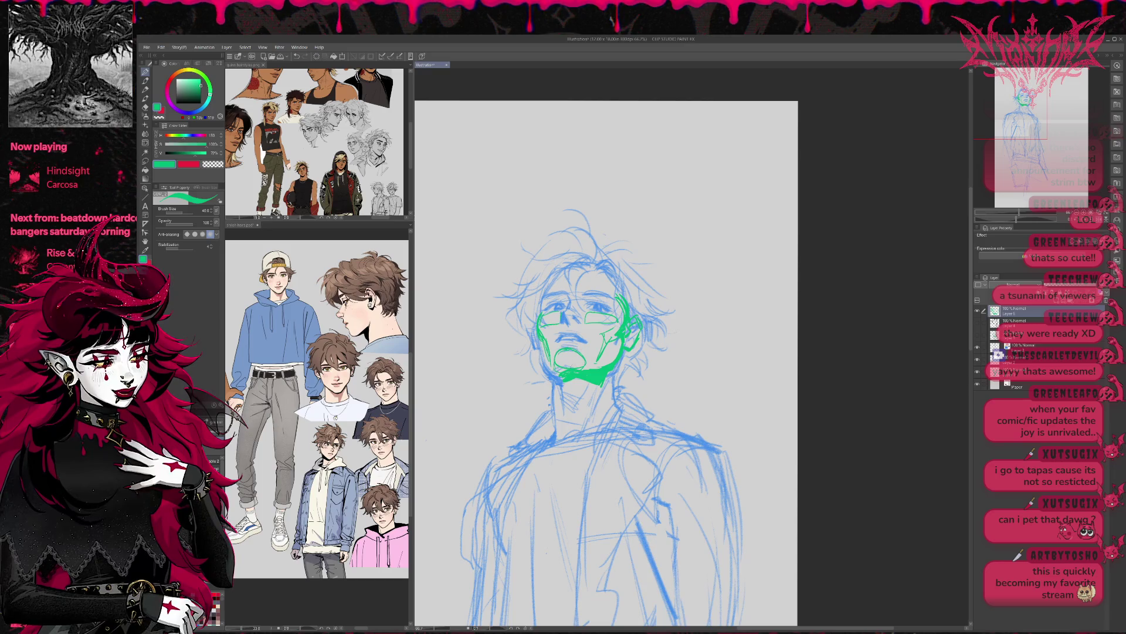
pyautogui.moveTo(544, 292); pyautogui.dragTo(540, 313)
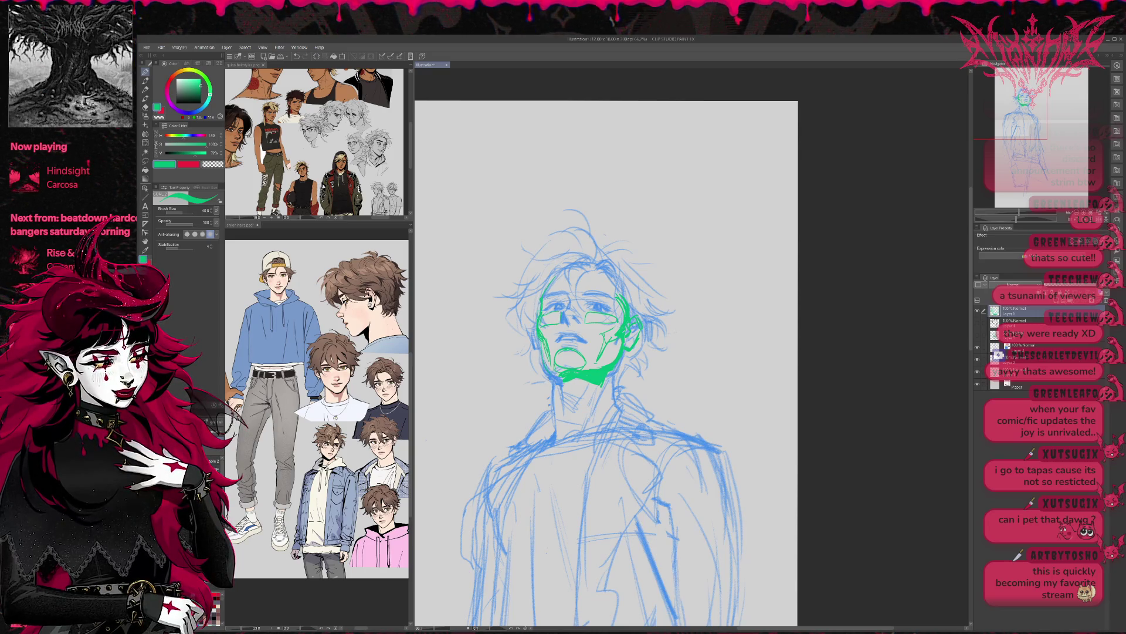
pyautogui.moveTo(541, 340); pyautogui.dragTo(546, 364)
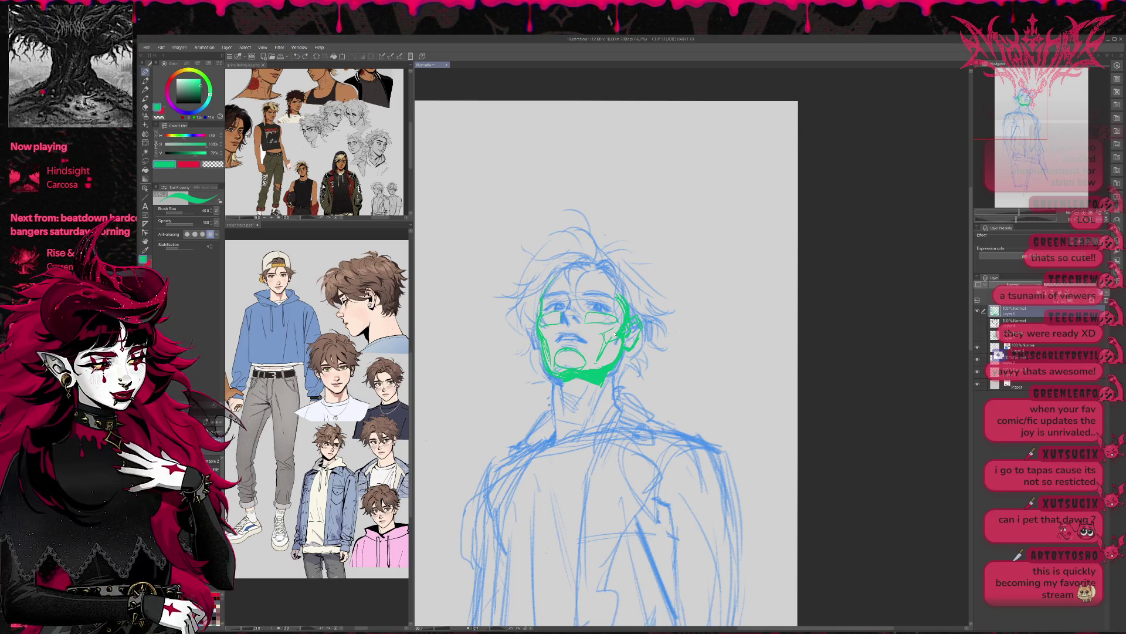
pyautogui.hotkey('ctrl', 'z')
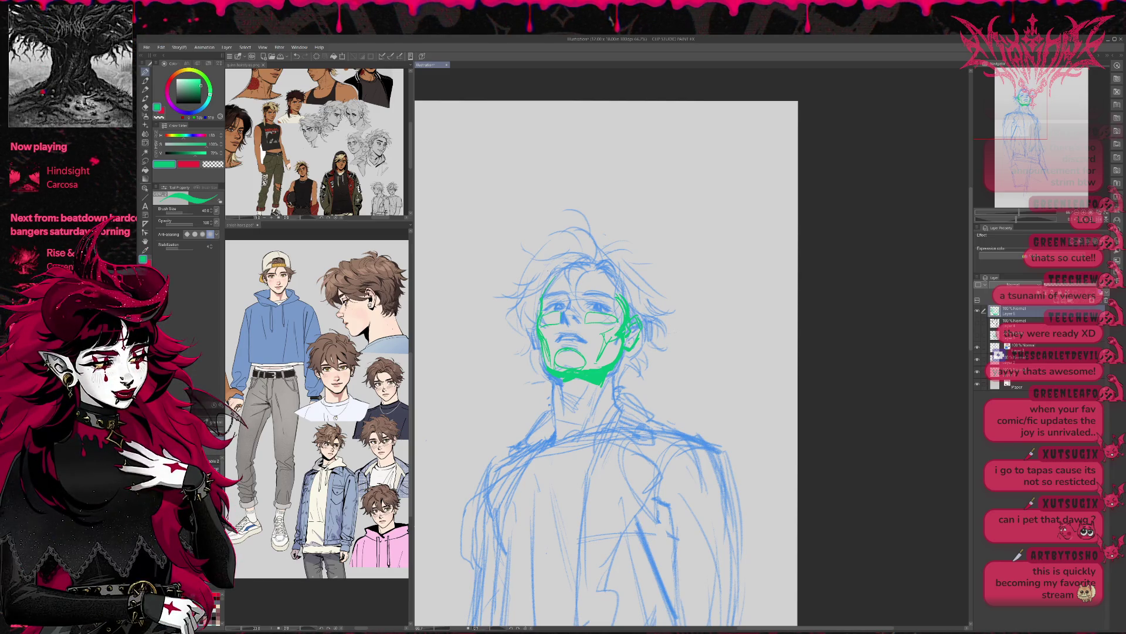
# Arc green outlines over the top of the head, down the right side and along the right jaw.
pyautogui.moveTo(547, 282); pyautogui.dragTo(615, 274)
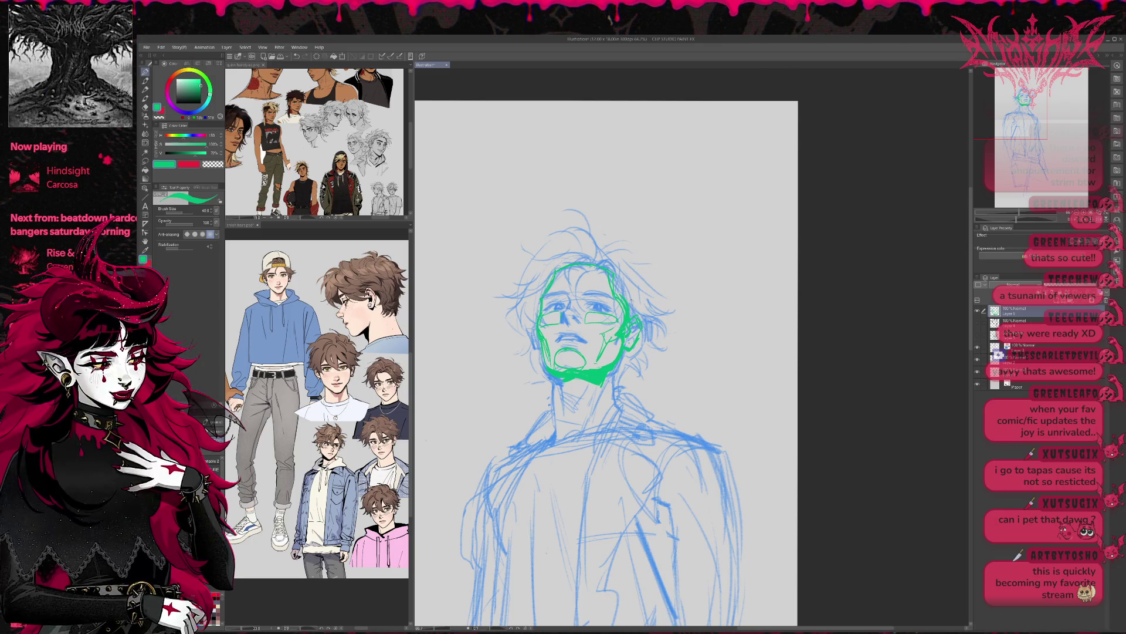
pyautogui.moveTo(616, 270); pyautogui.dragTo(646, 315)
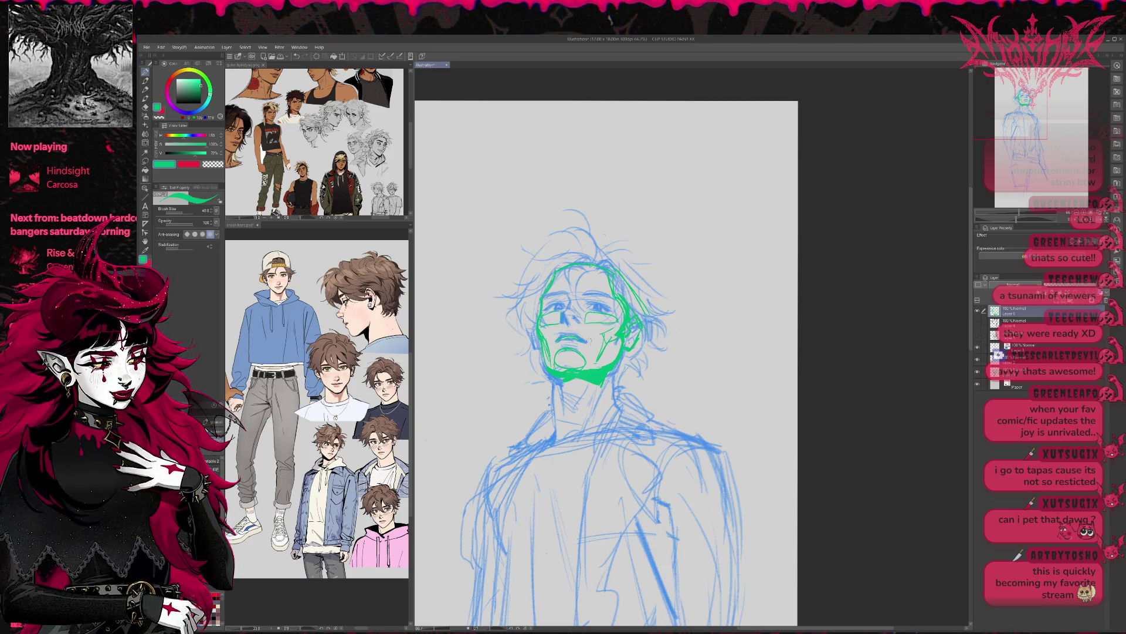
pyautogui.moveTo(584, 351)
pyautogui.mouseDown()
pyautogui.moveTo(619, 334)
pyautogui.moveTo(617, 346)
pyautogui.mouseUp()
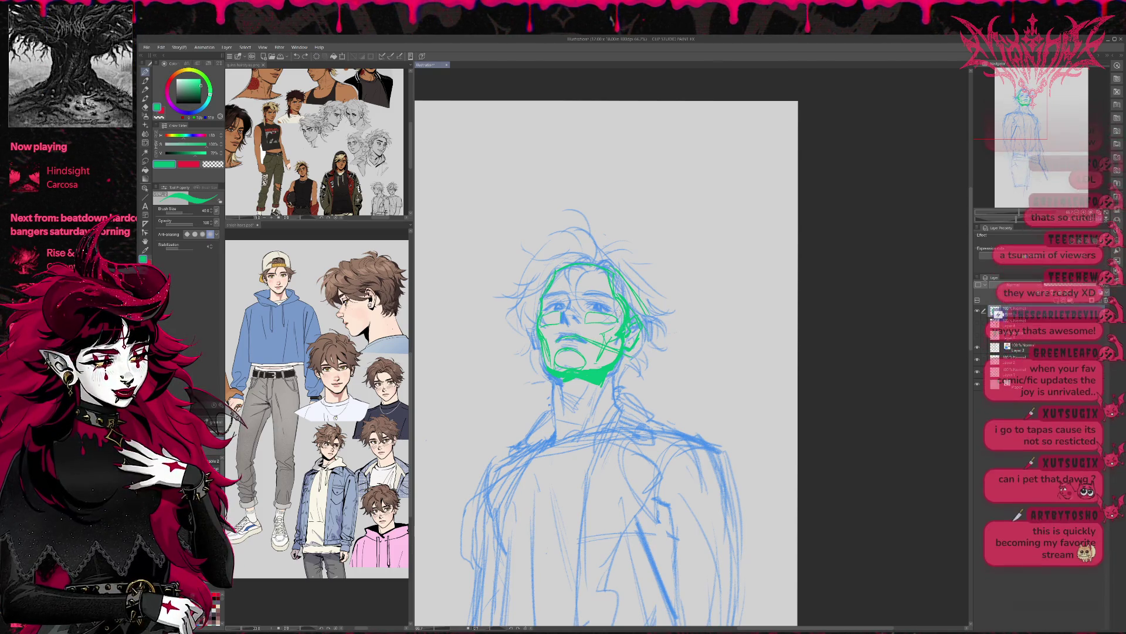
pyautogui.hotkey('ctrl', 'z')
pyautogui.hotkey('ctrl', 'z')
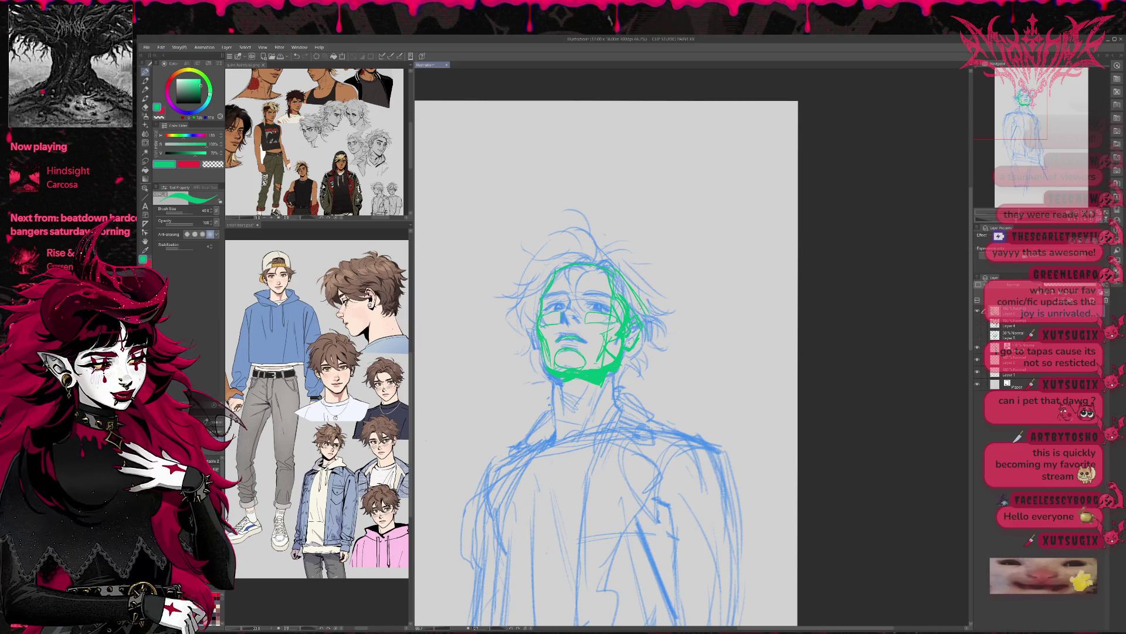
pyautogui.moveTo(621, 370); pyautogui.dragTo(638, 343)
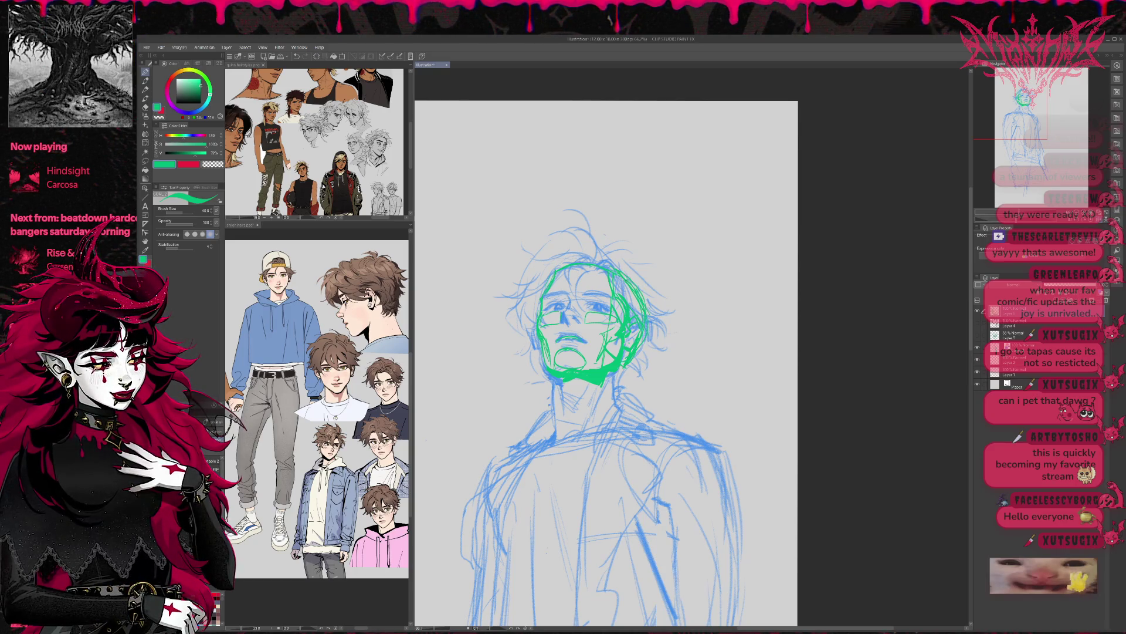
pyautogui.moveTo(557, 270); pyautogui.dragTo(602, 259)
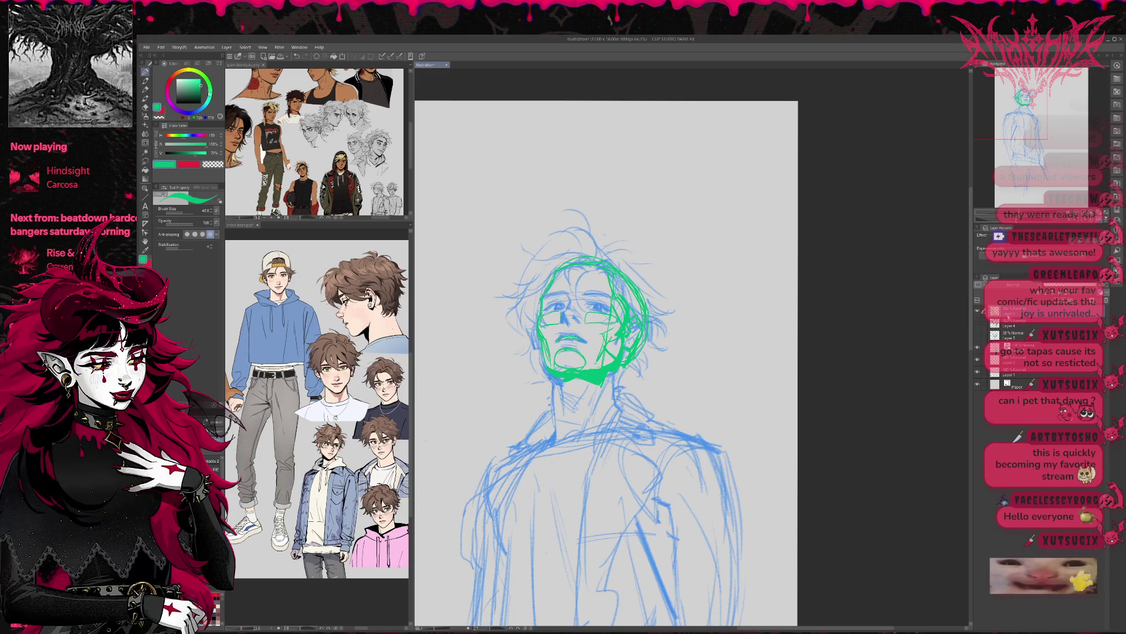
pyautogui.click(1008, 330)
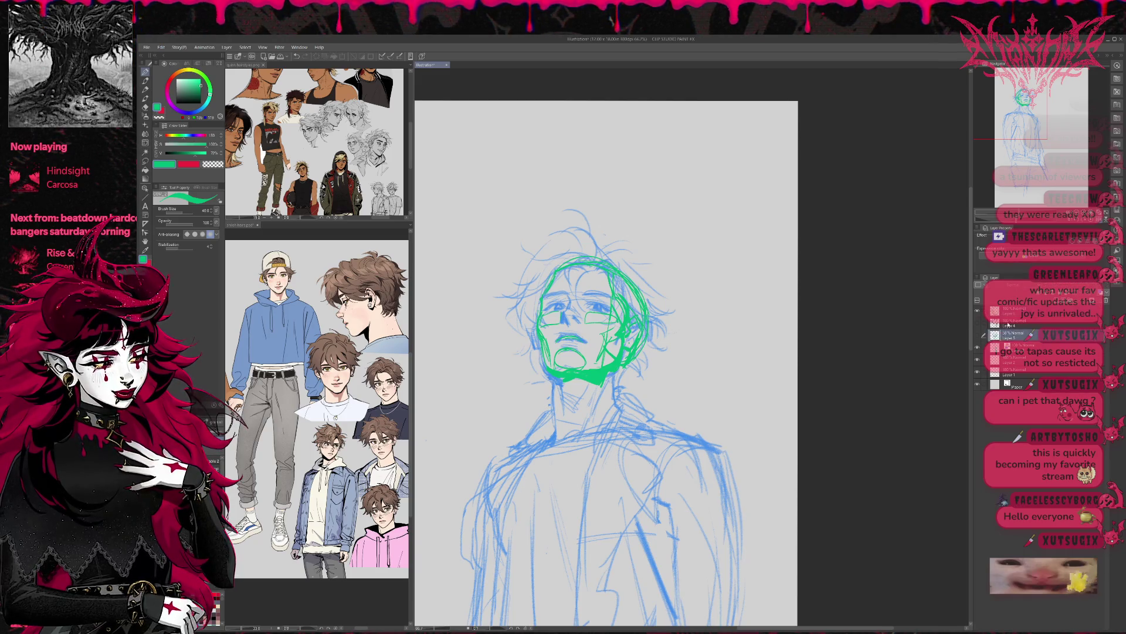
# Lasso the whole green head sketch on its layer and transform it slightly left and down.
pyautogui.click(1008, 324)
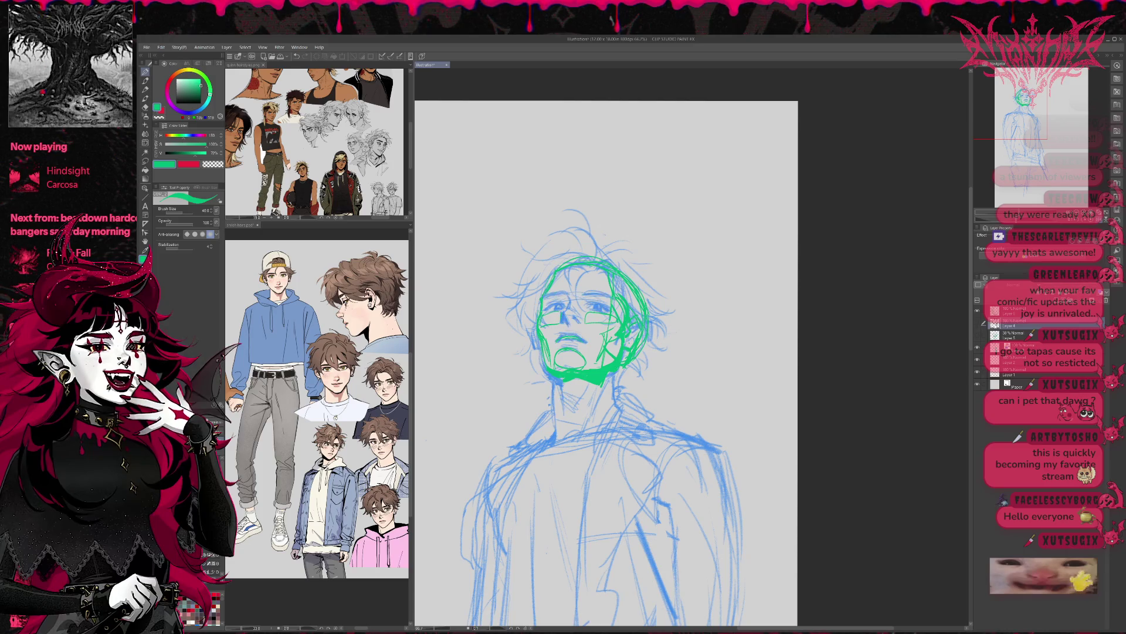
pyautogui.click(1009, 346)
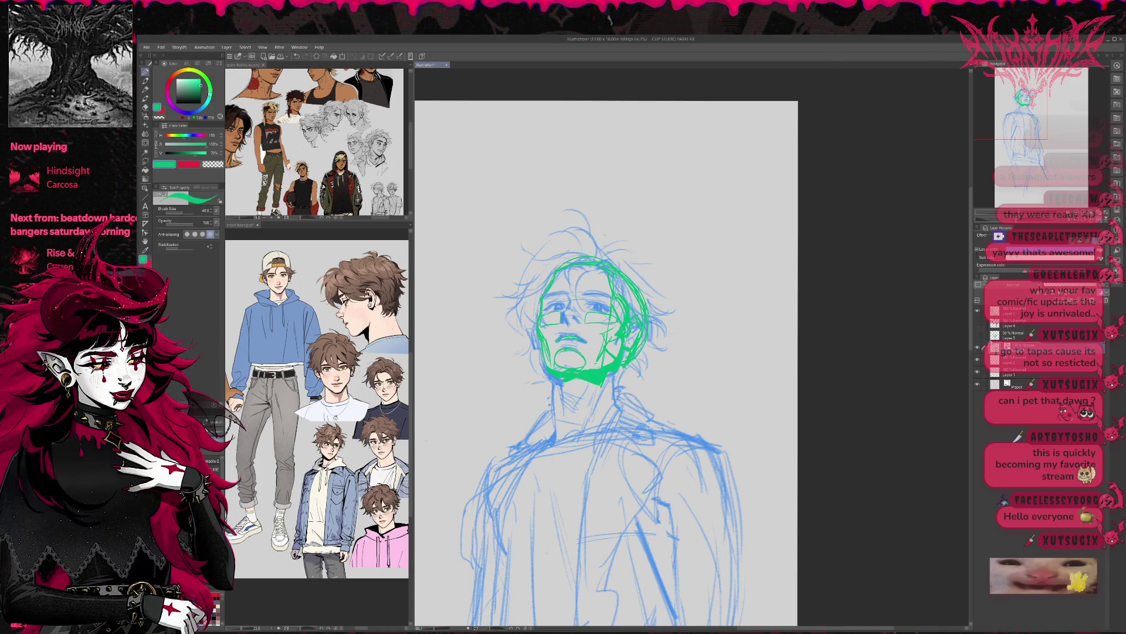
pyautogui.click(146, 161)
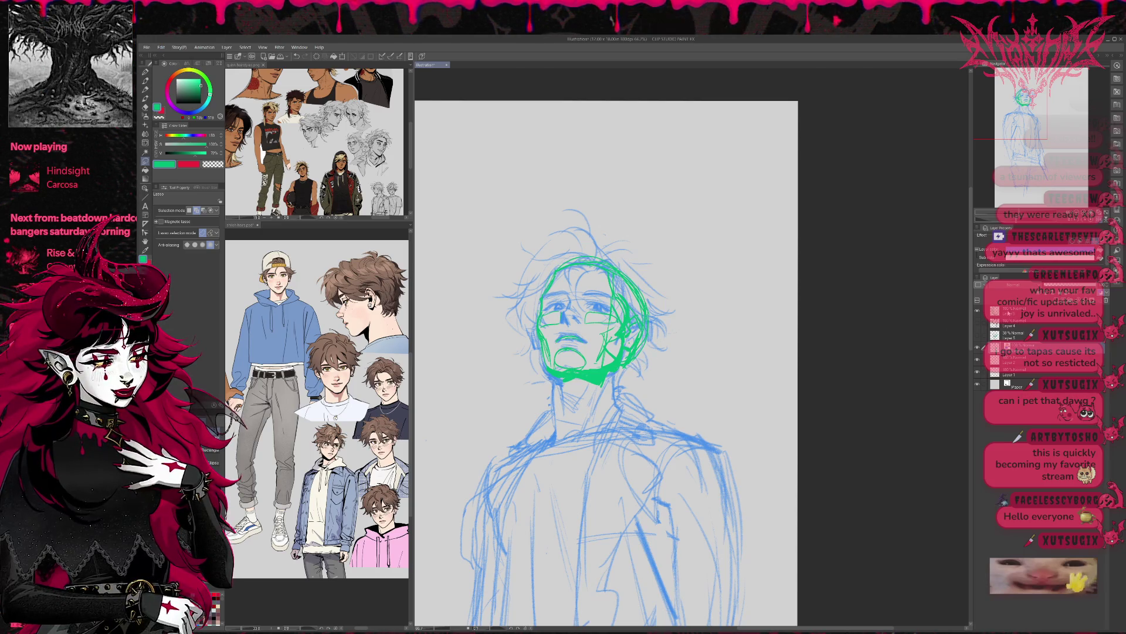
pyautogui.moveTo(641, 224); pyautogui.dragTo(618, 372)
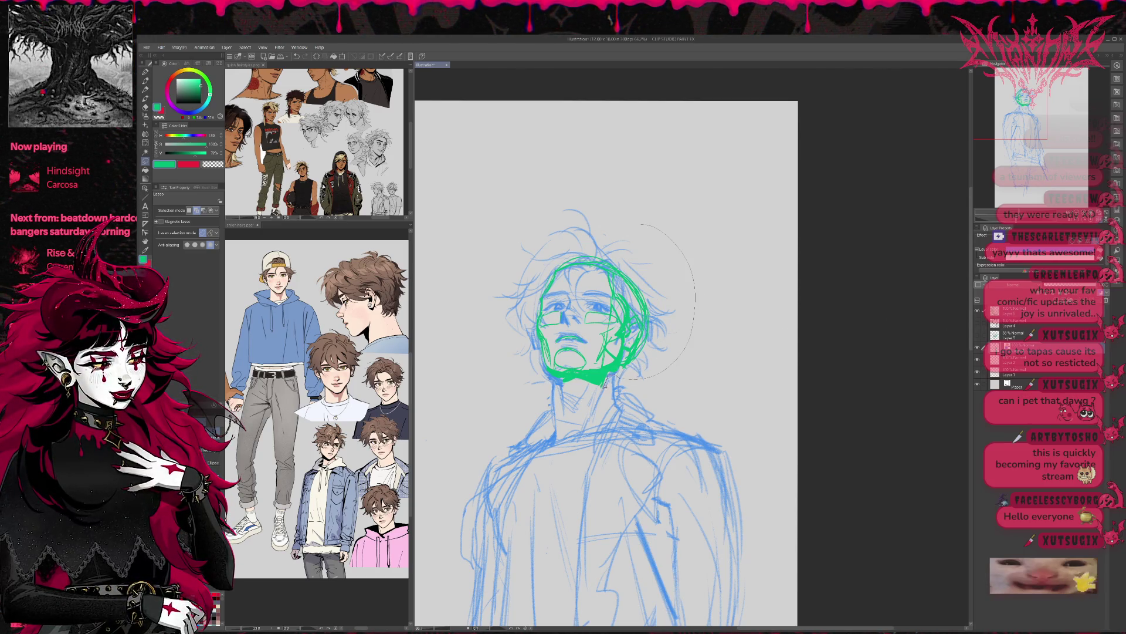
pyautogui.moveTo(529, 384); pyautogui.dragTo(674, 214)
pyautogui.hotkey('ctrl', 't')
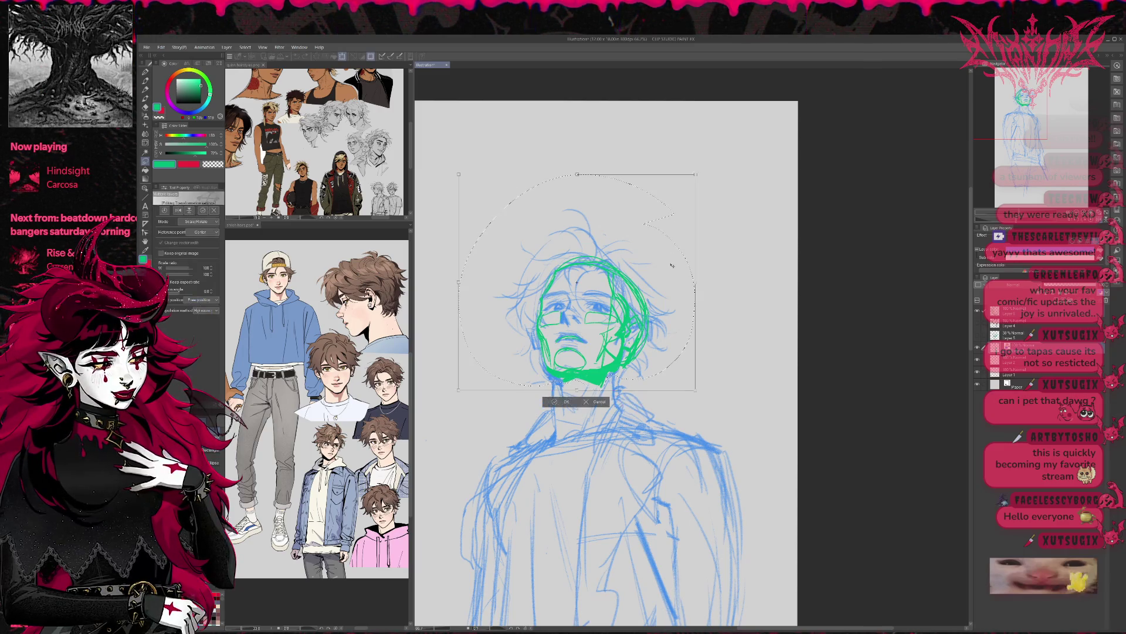
pyautogui.moveTo(668, 266)
pyautogui.mouseDown()
pyautogui.moveTo(711, 251)
pyautogui.moveTo(667, 270)
pyautogui.mouseUp()
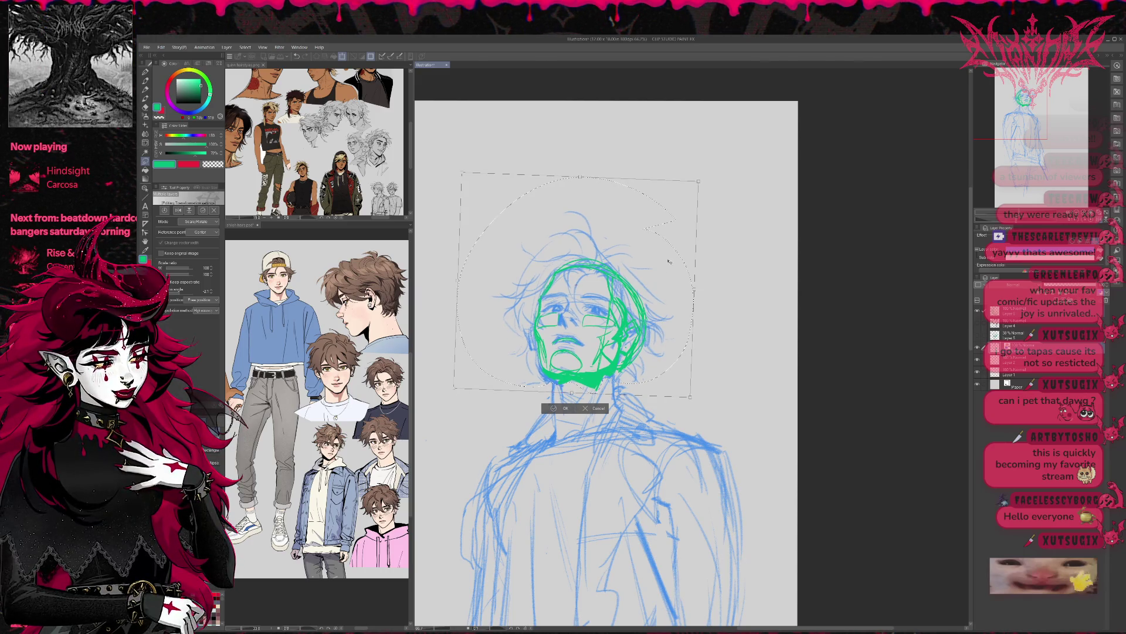
pyautogui.press('Return')
pyautogui.click(513, 406)
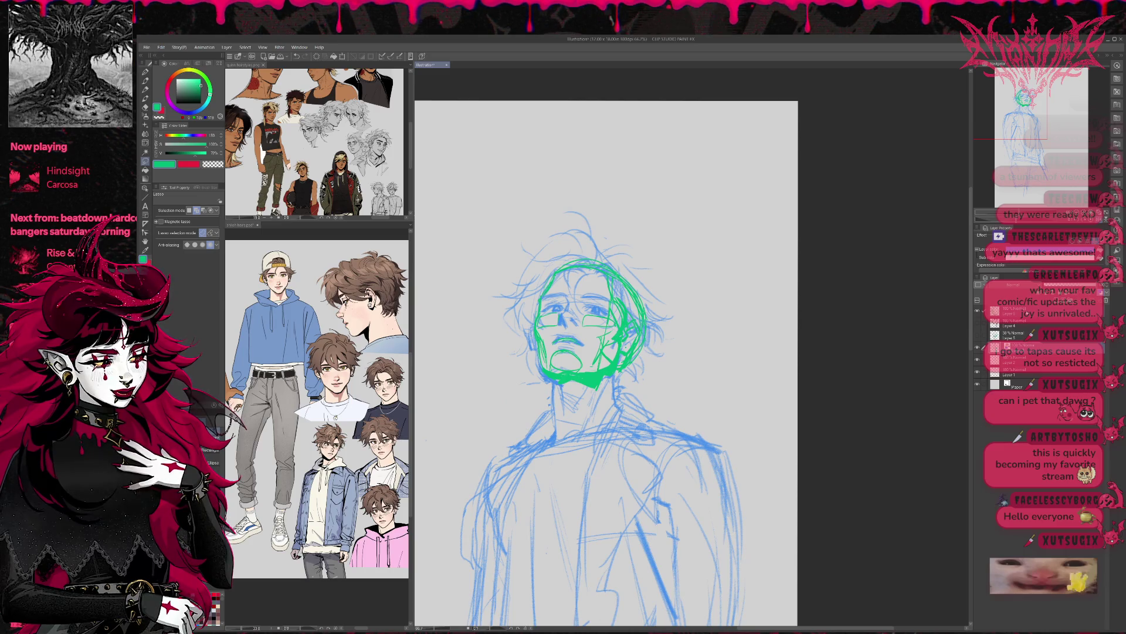
# Lower the green and blue sketch layers to low opacity and show the black face line art.
pyautogui.moveTo(1096, 285); pyautogui.dragTo(1065, 285)
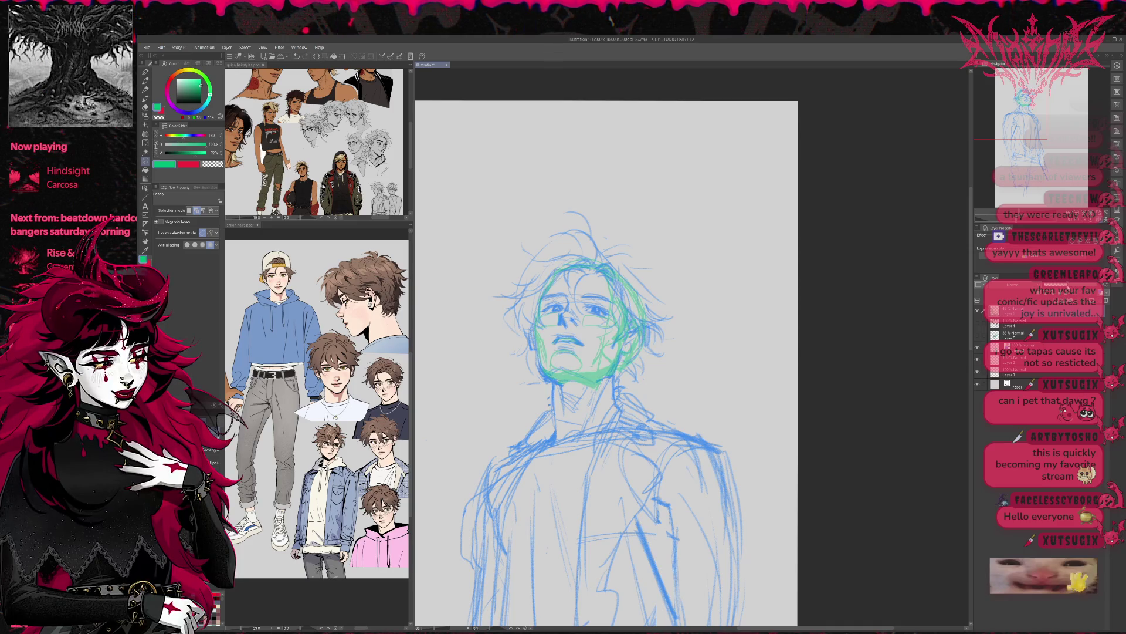
pyautogui.click(1021, 323)
pyautogui.moveTo(1095, 285); pyautogui.dragTo(1057, 286)
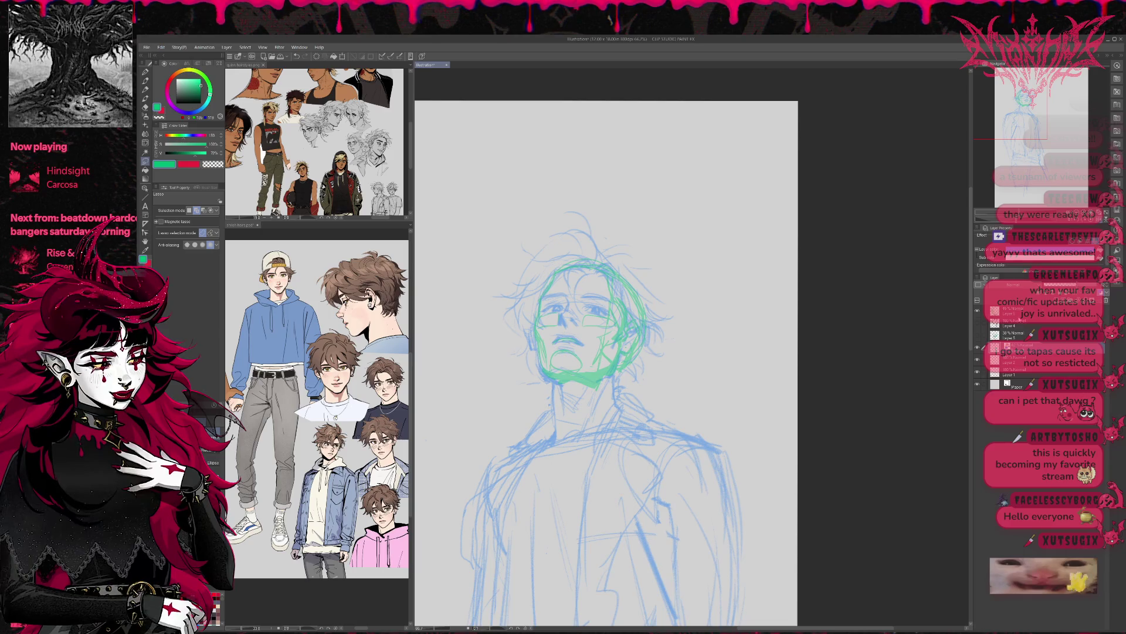
pyautogui.click(979, 323)
# Shift and rotate the face line art slightly to align it over the sketch, then flip the canvas.
pyautogui.hotkey('ctrl', 't')
pyautogui.moveTo(617, 368); pyautogui.dragTo(616, 374)
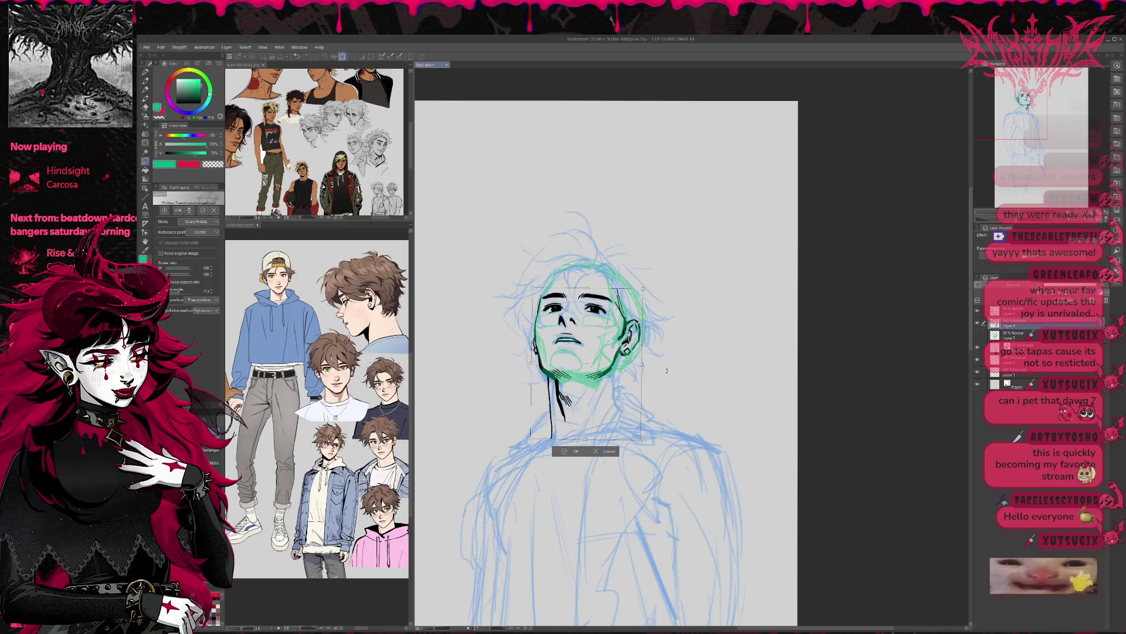
pyautogui.moveTo(668, 371); pyautogui.dragTo(630, 382)
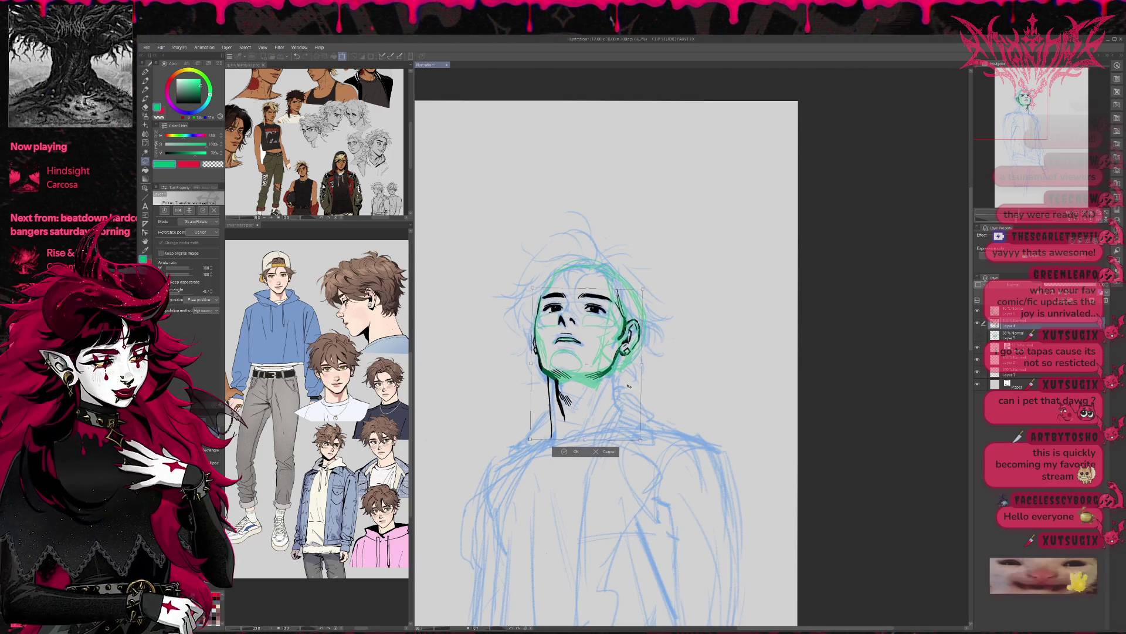
pyautogui.moveTo(628, 385)
pyautogui.mouseDown()
pyautogui.moveTo(639, 380)
pyautogui.moveTo(623, 388)
pyautogui.mouseUp()
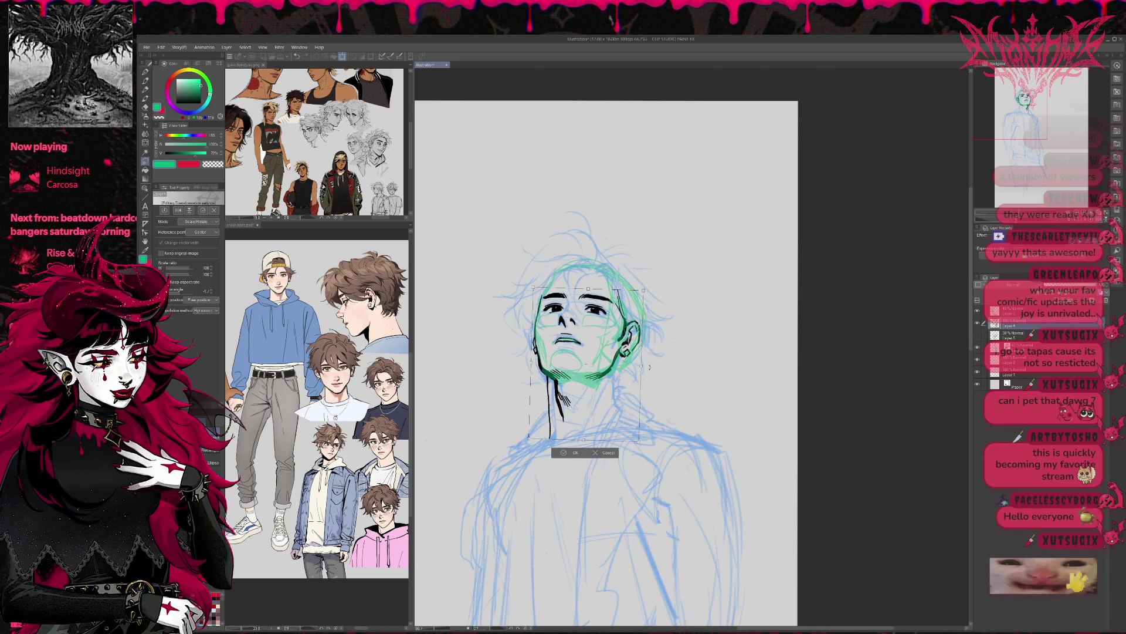
pyautogui.click(568, 453)
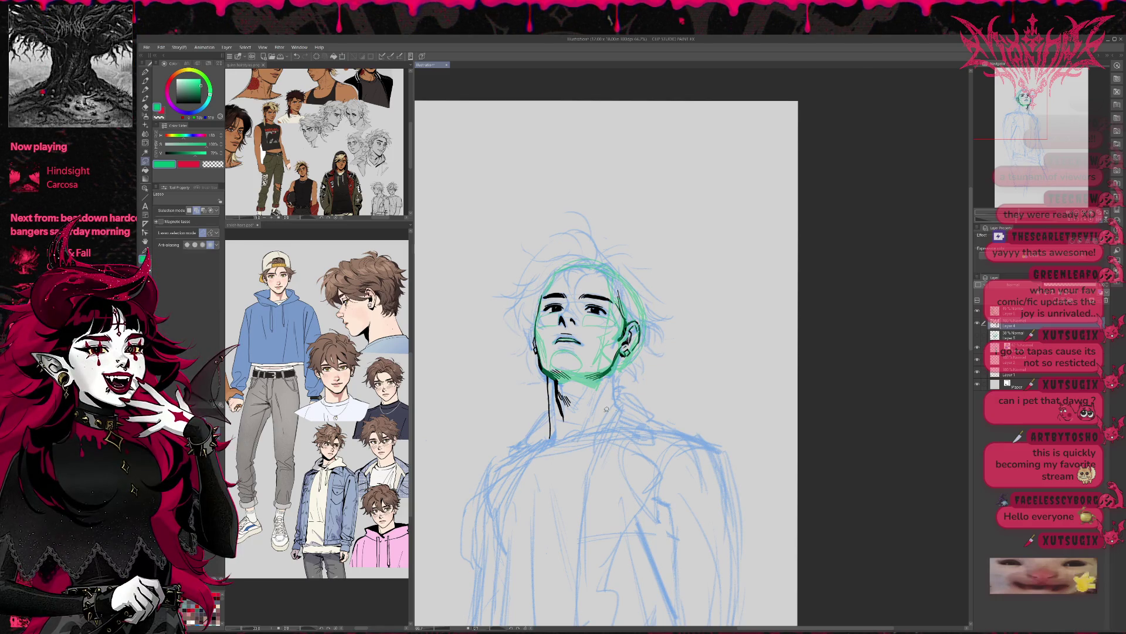
pyautogui.press('h')
pyautogui.moveTo(883, 320); pyautogui.dragTo(737, 338)
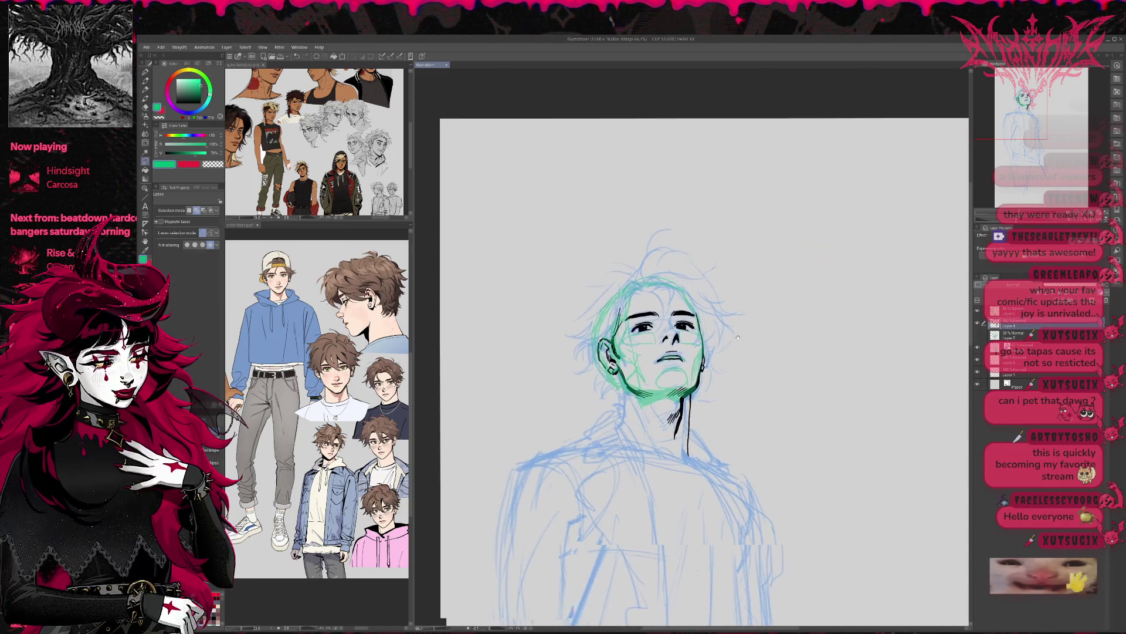
# Darken the jaw and ear lines in black, then erase stray jaw strokes.
pyautogui.press('e')
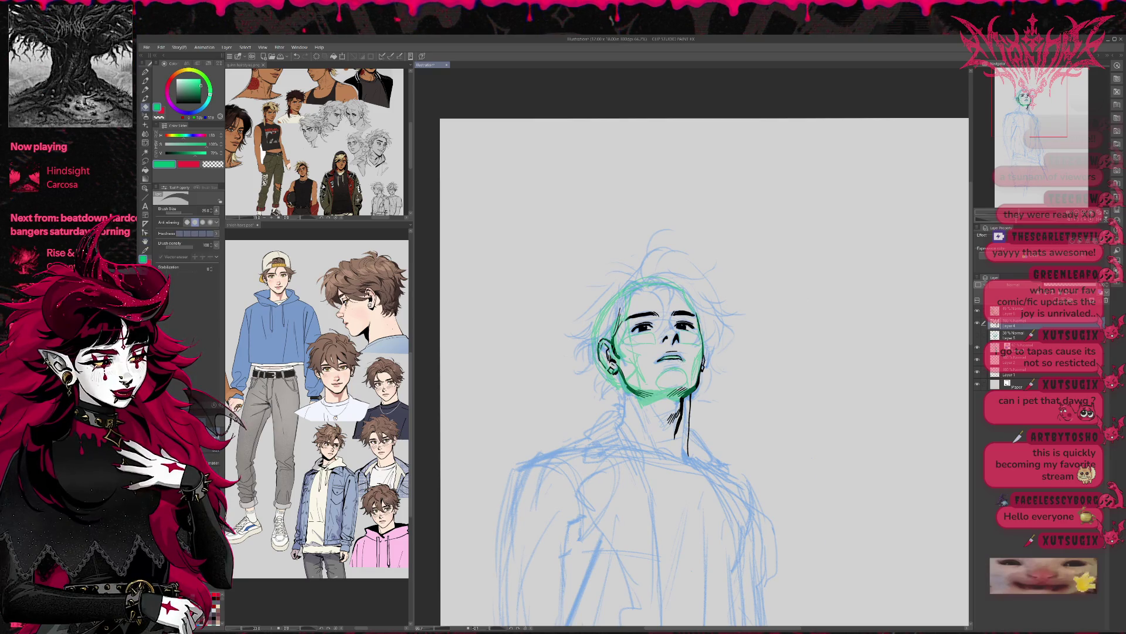
pyautogui.press('p')
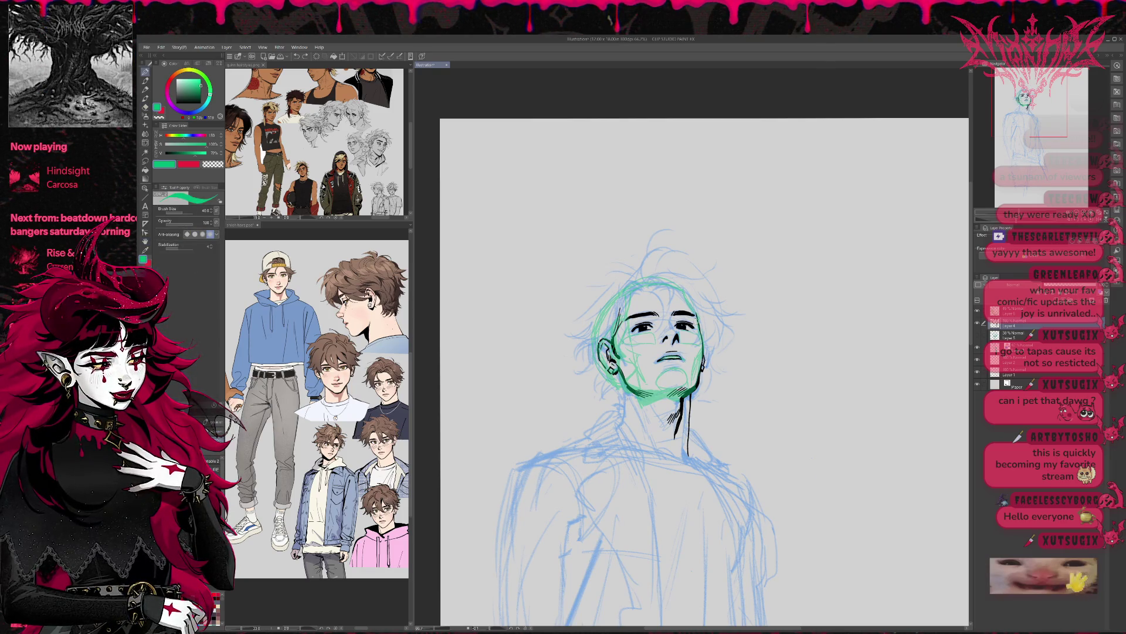
pyautogui.keyDown('alt'); pyautogui.click(613, 358); pyautogui.keyUp('alt')
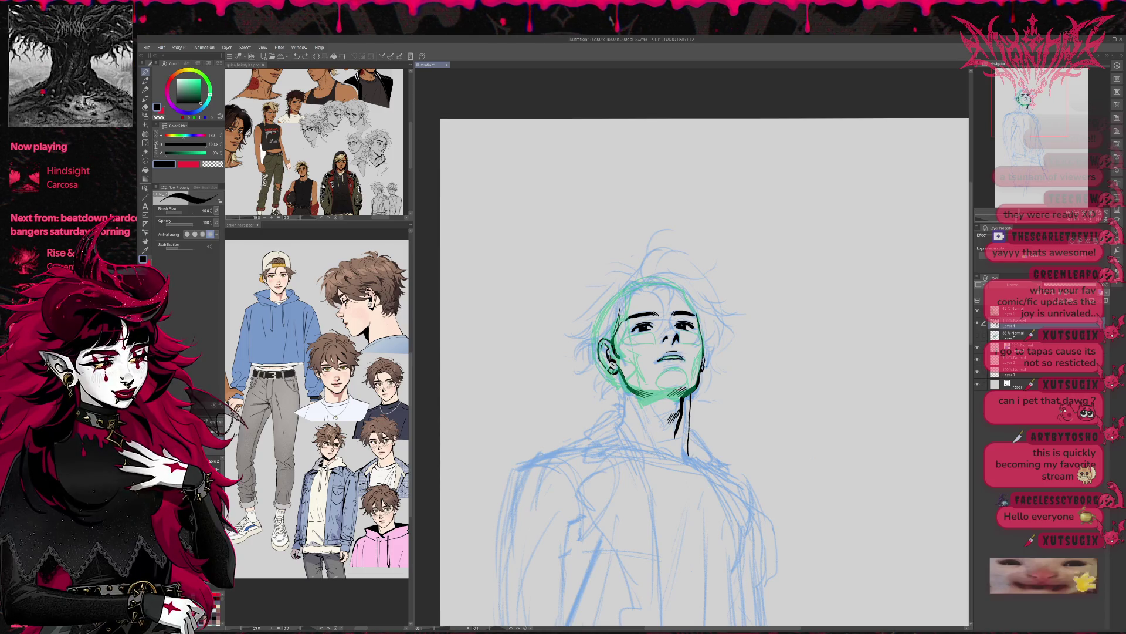
pyautogui.moveTo(612, 351)
pyautogui.mouseDown()
pyautogui.moveTo(645, 396)
pyautogui.moveTo(679, 377)
pyautogui.mouseUp()
pyautogui.press('e')
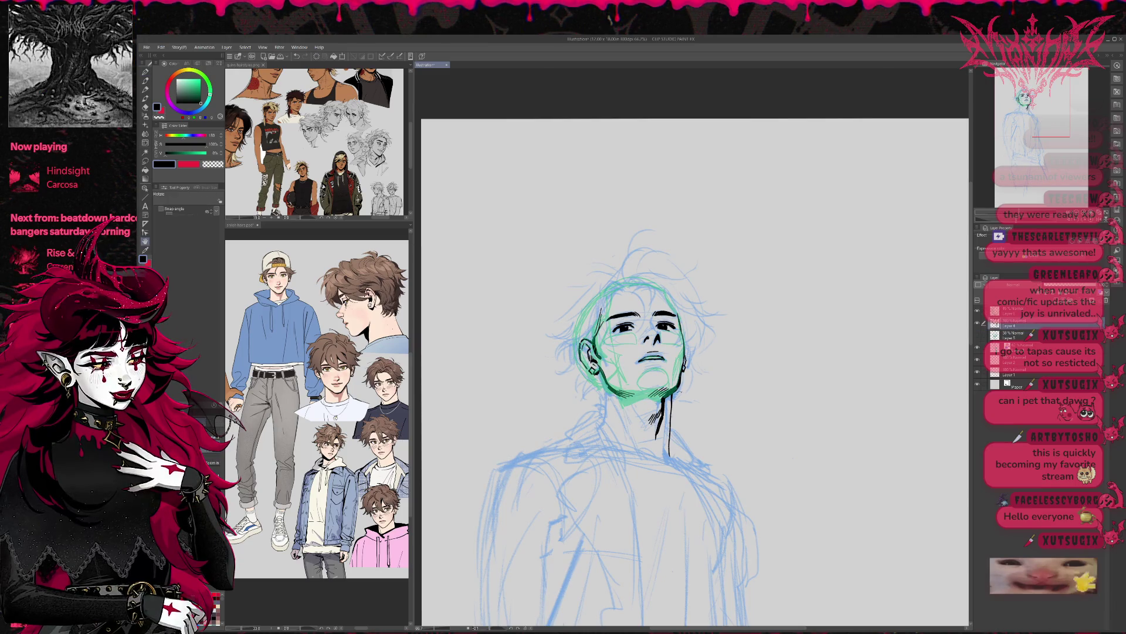
pyautogui.moveTo(681, 375); pyautogui.dragTo(681, 389)
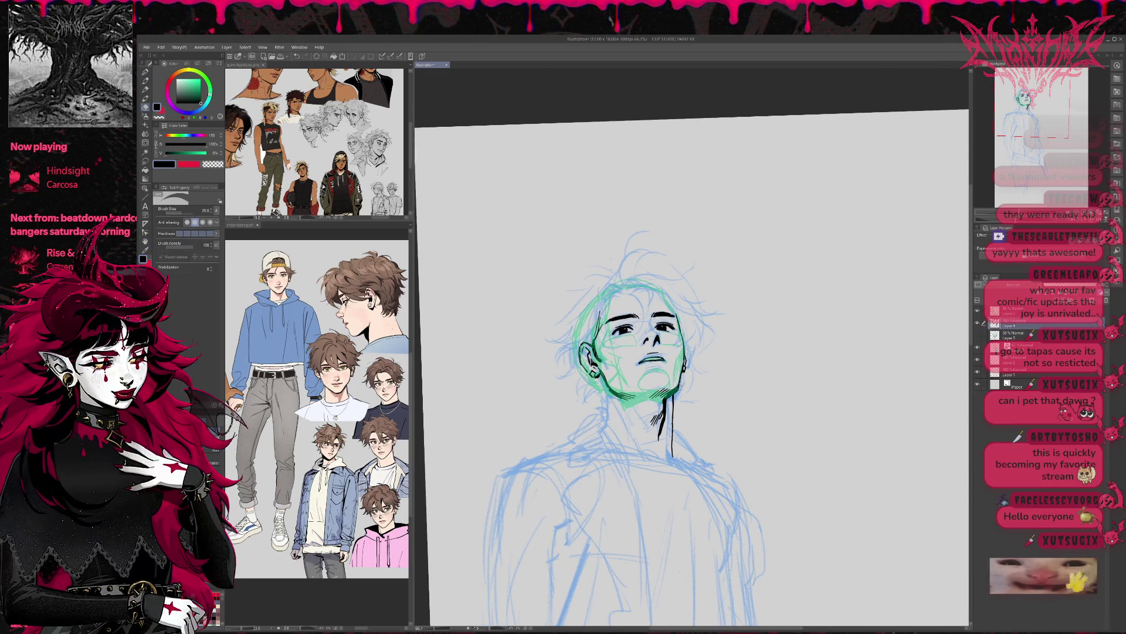
pyautogui.moveTo(601, 370)
pyautogui.mouseDown()
pyautogui.moveTo(614, 395)
pyautogui.moveTo(632, 395)
pyautogui.mouseUp()
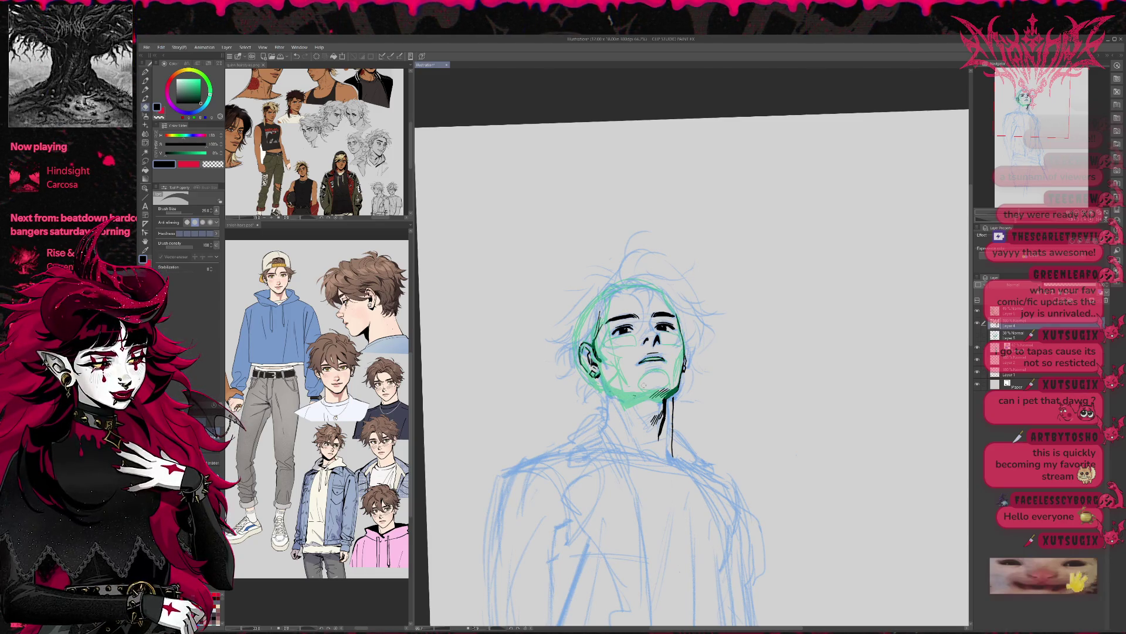
# Hide the blue rough sketch layer and tilt the canvas view.
pyautogui.click(977, 346)
pyautogui.press('r')
pyautogui.moveTo(724, 288); pyautogui.dragTo(733, 299)
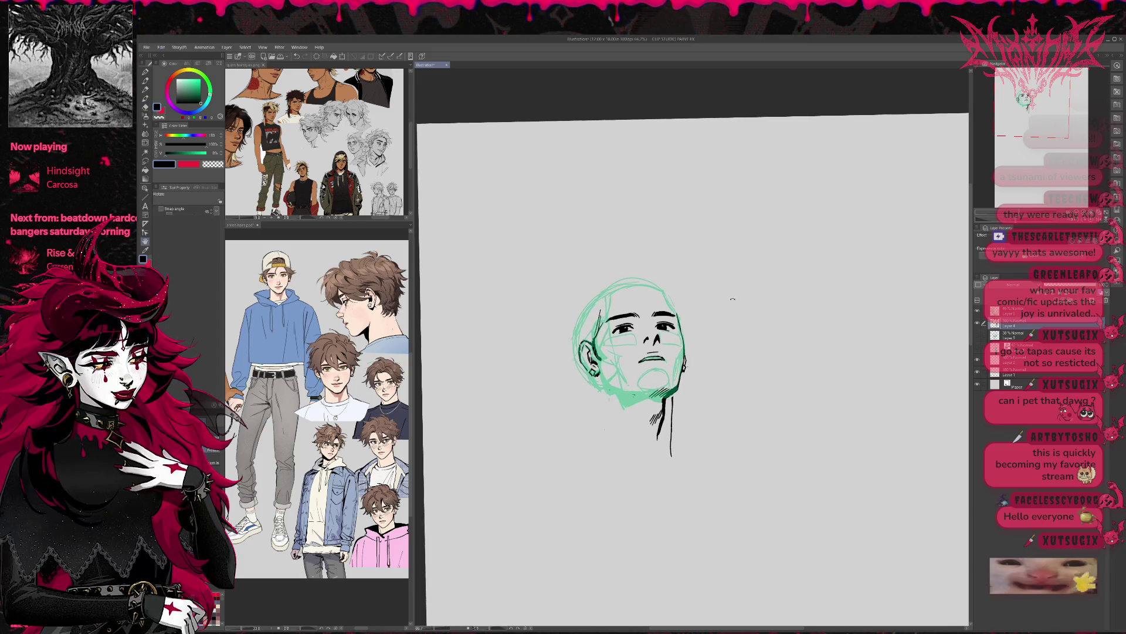
pyautogui.press('e')
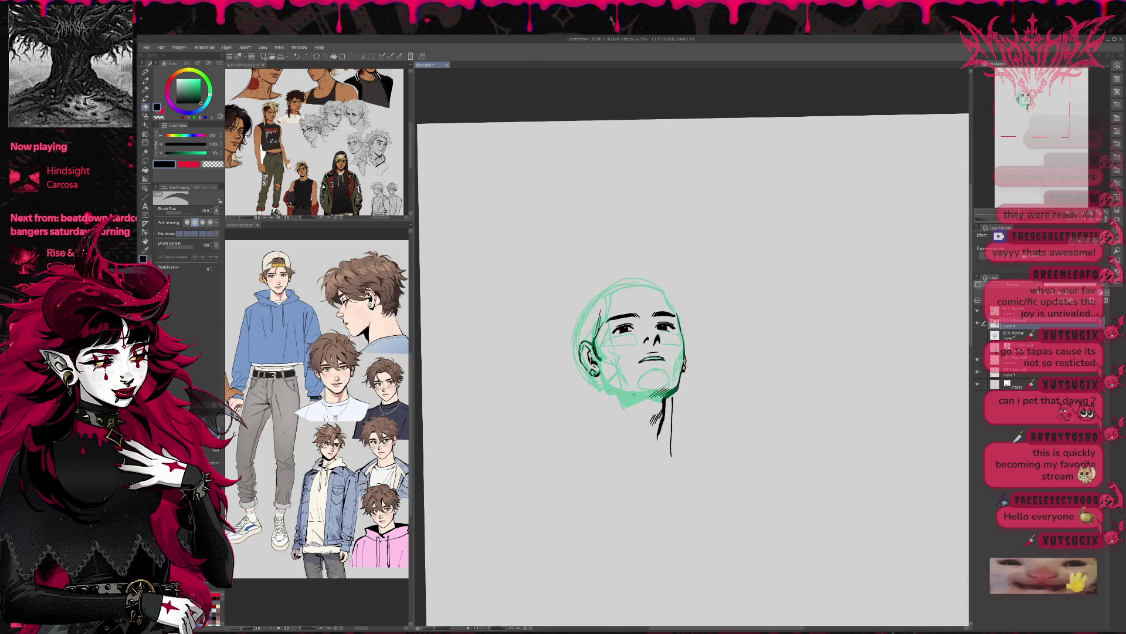
pyautogui.press('r')
pyautogui.moveTo(604, 430); pyautogui.dragTo(600, 423)
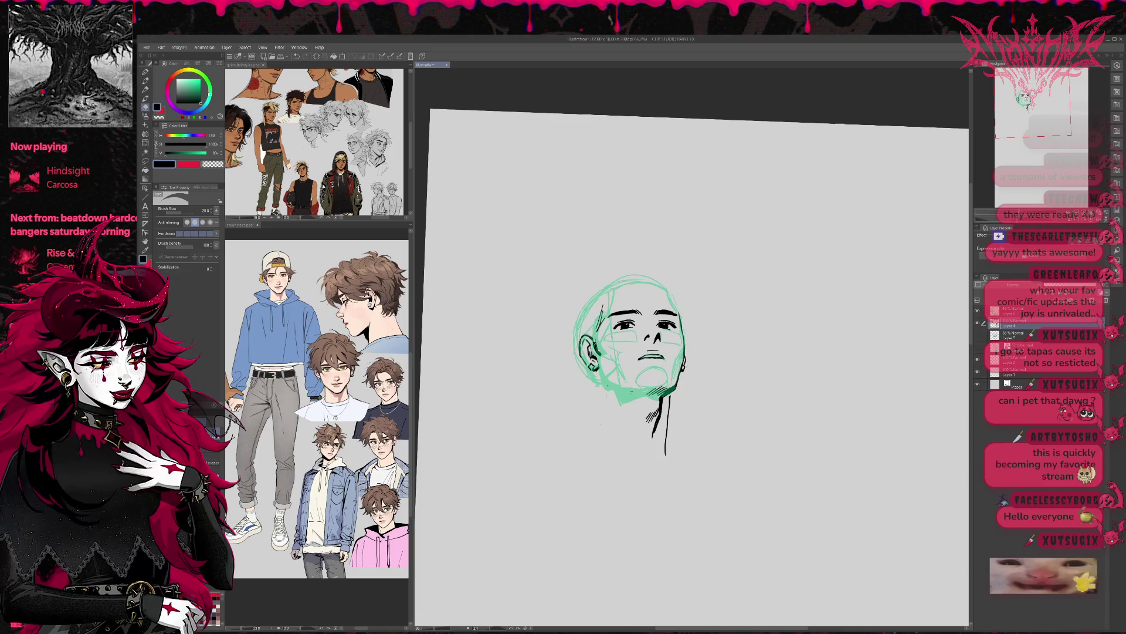
# Add dark pen strokes to the hair at top left and the left side of the face.
pyautogui.press('p')
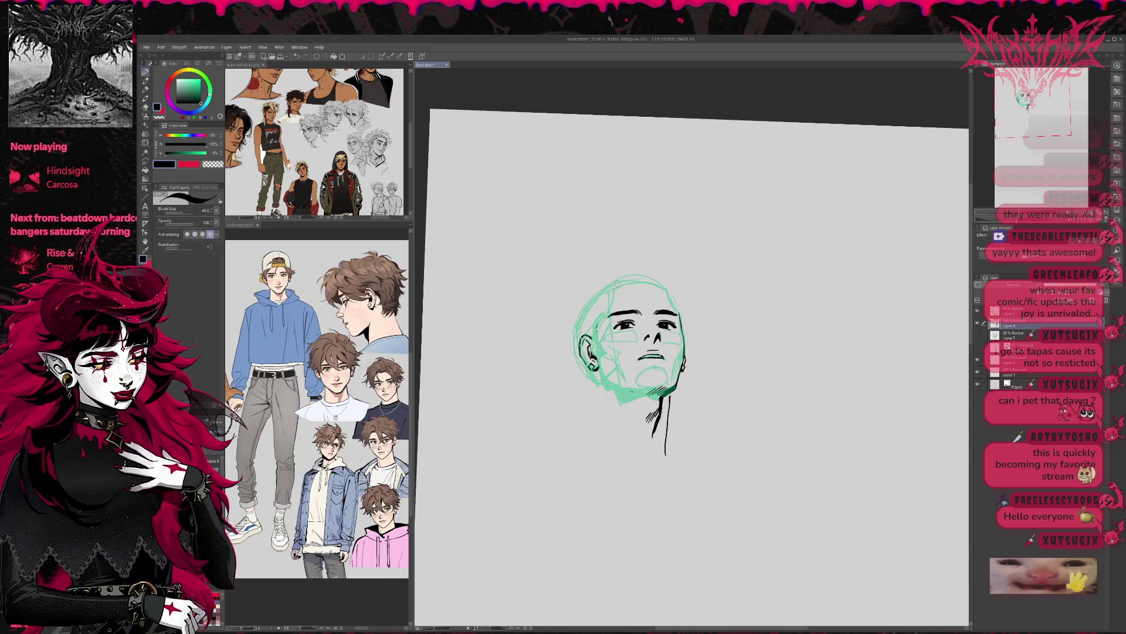
pyautogui.press('e')
pyautogui.press('p')
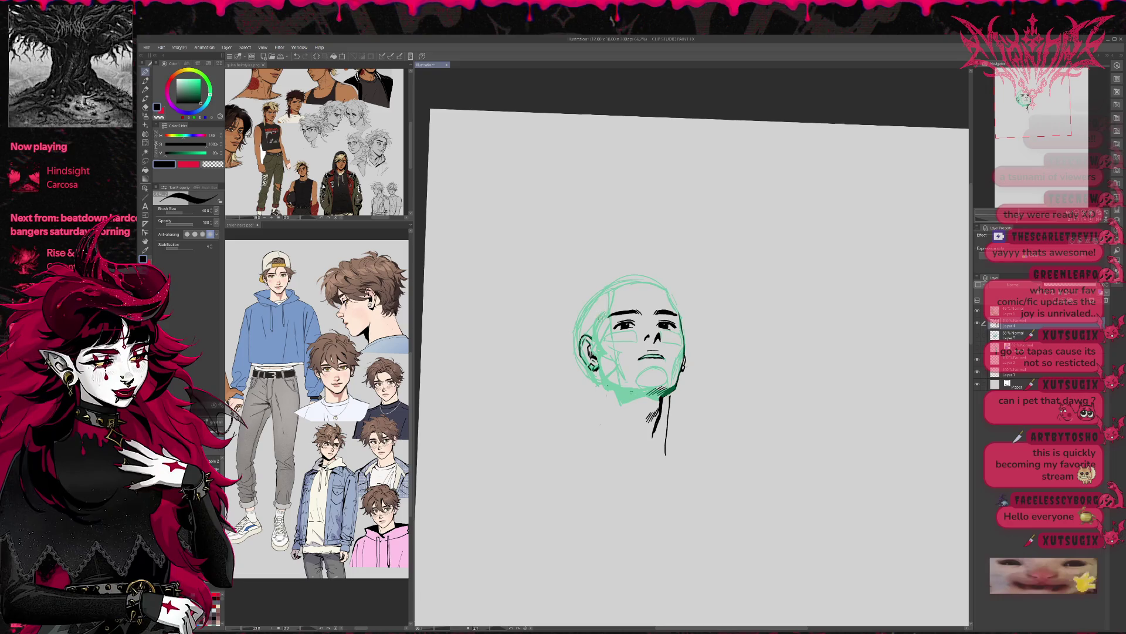
pyautogui.moveTo(614, 286); pyautogui.dragTo(608, 307)
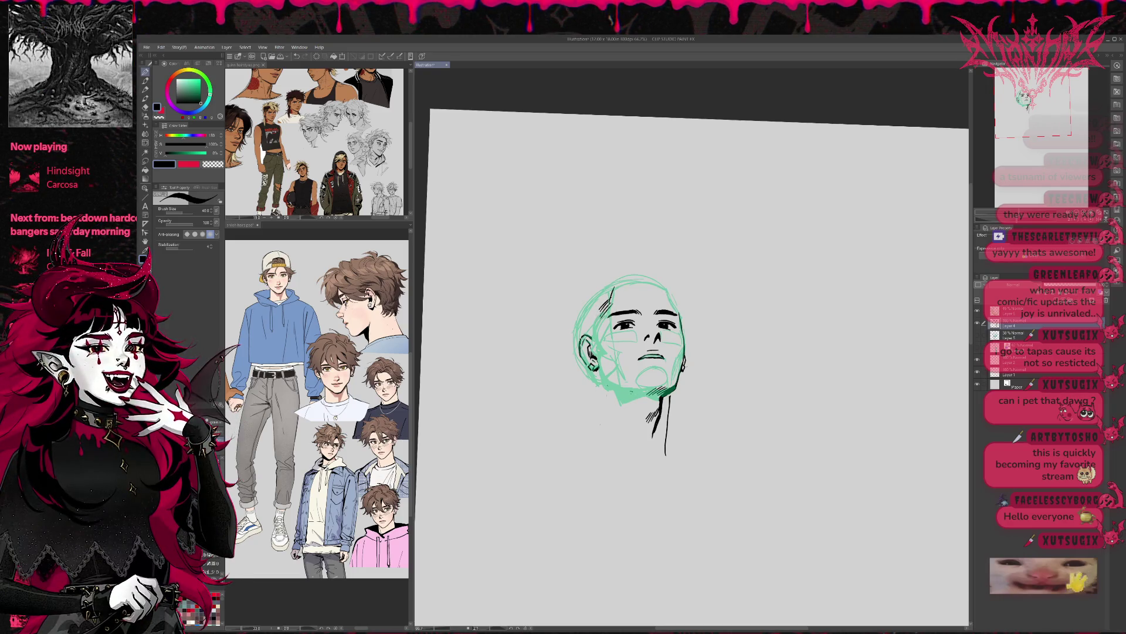
pyautogui.moveTo(598, 321); pyautogui.dragTo(599, 348)
pyautogui.moveTo(655, 286); pyautogui.dragTo(627, 289)
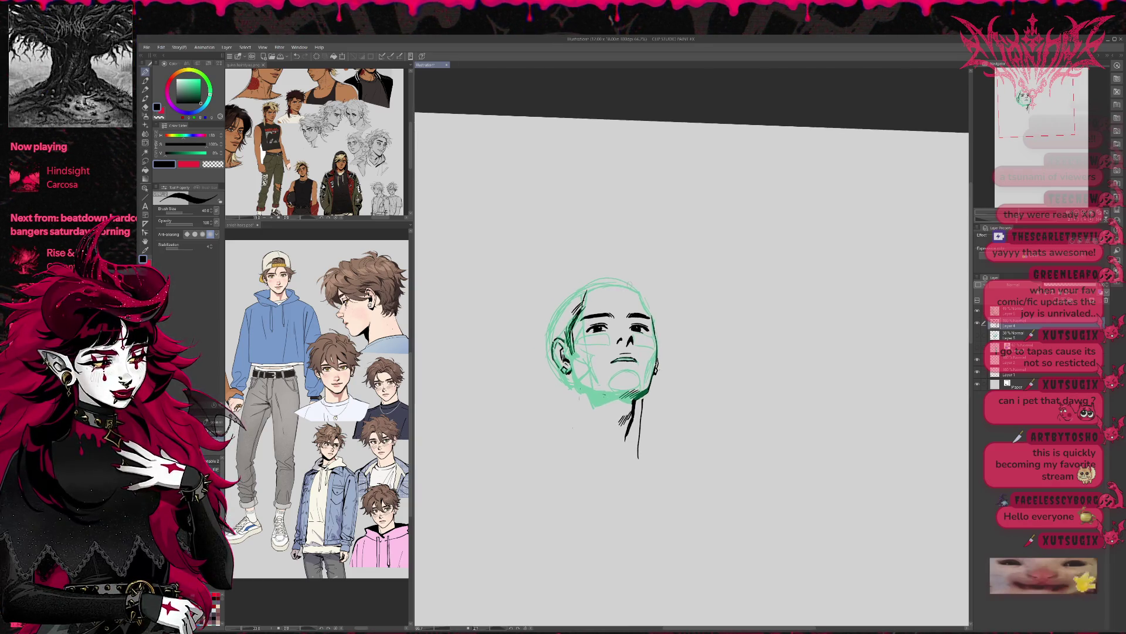
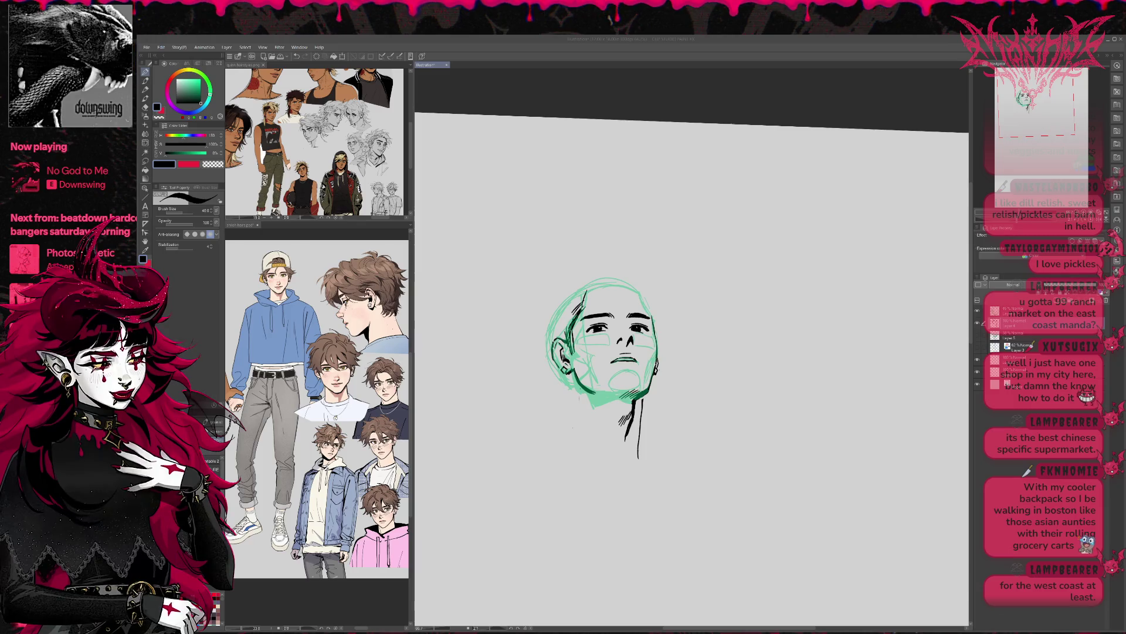
# Reveal the construction sketch, then ink the right neck line and a short upper-right head stroke.
pyautogui.click(978, 336)
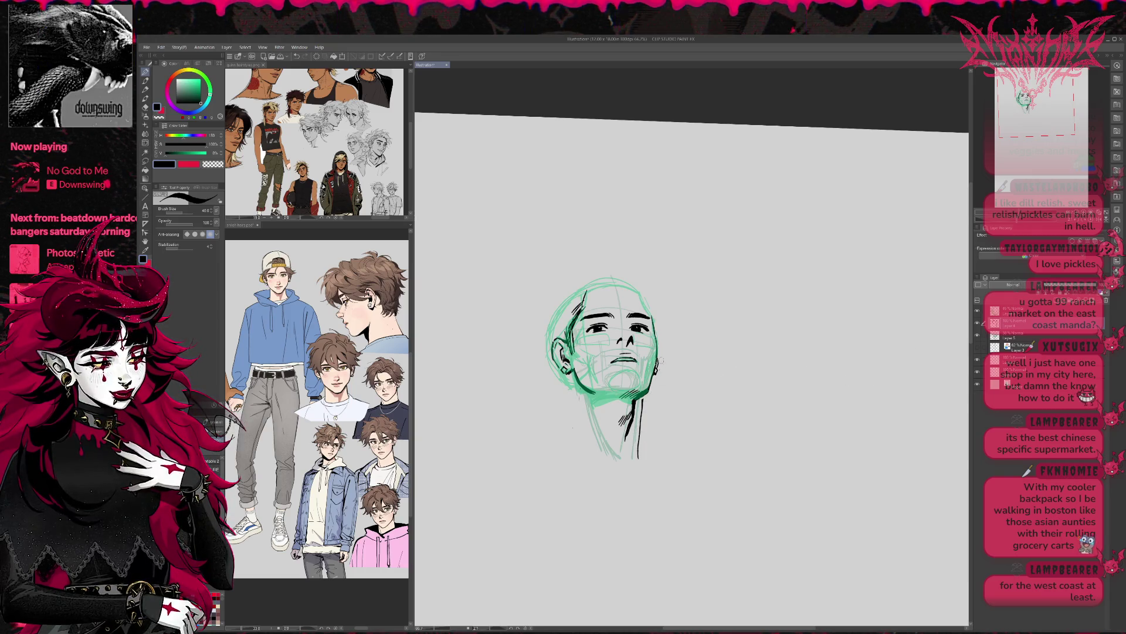
pyautogui.press('e')
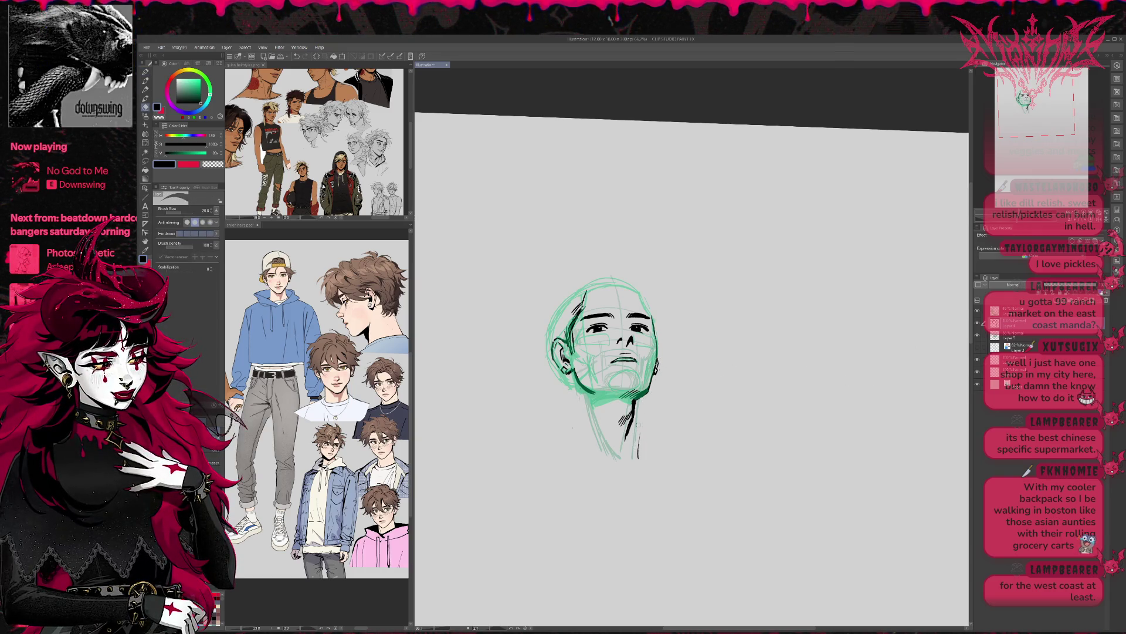
pyautogui.press('p')
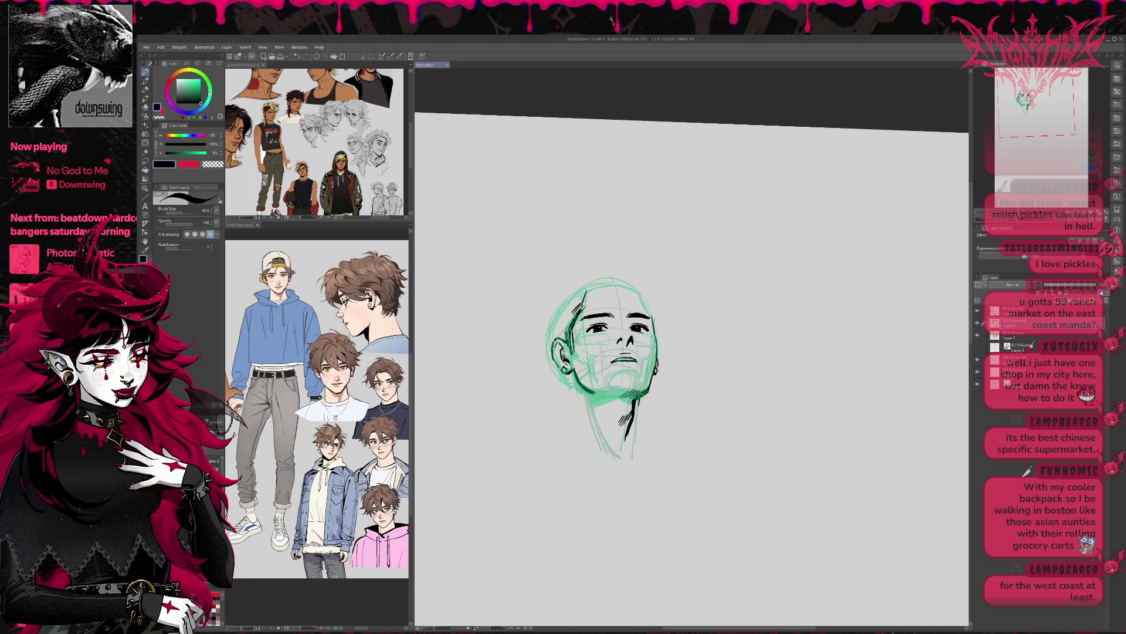
pyautogui.moveTo(636, 409); pyautogui.dragTo(634, 459)
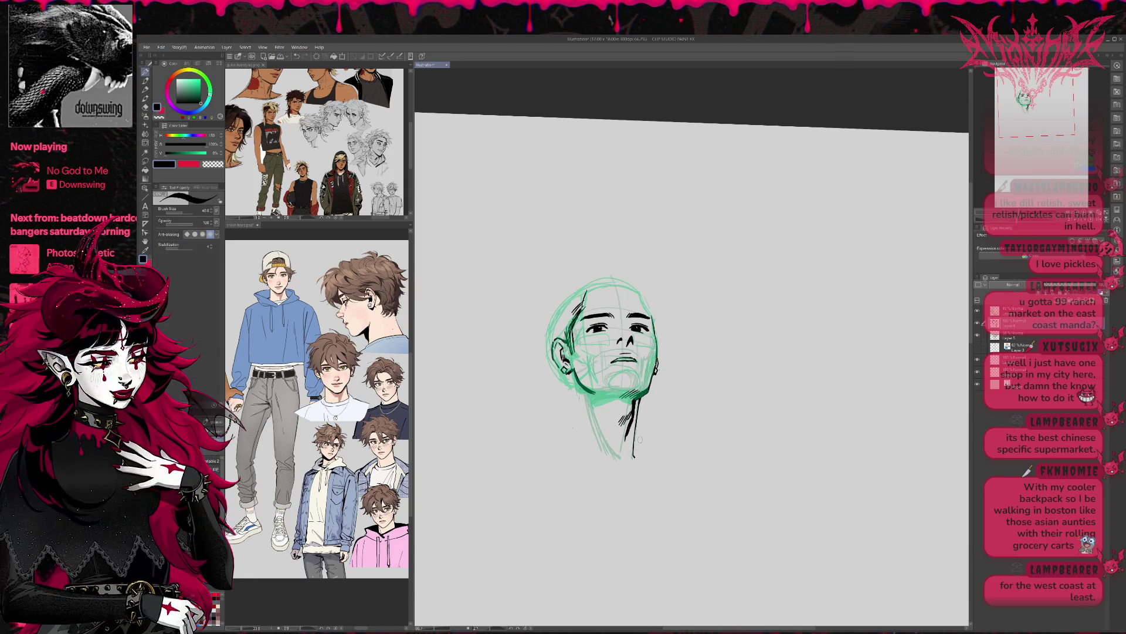
pyautogui.moveTo(638, 298); pyautogui.dragTo(652, 318)
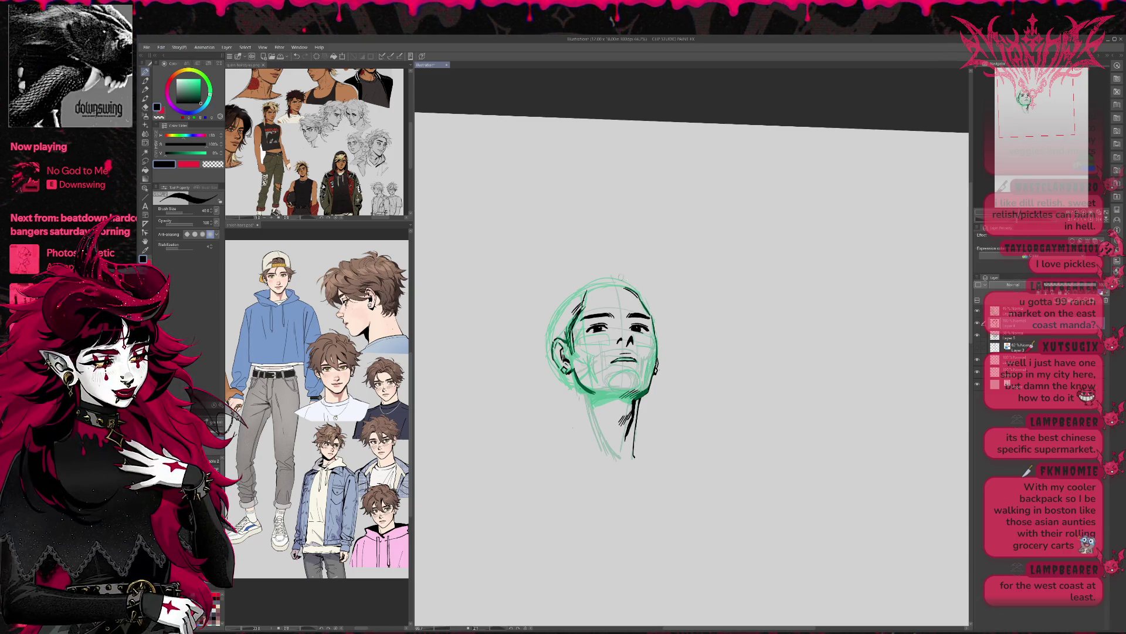
pyautogui.press('e')
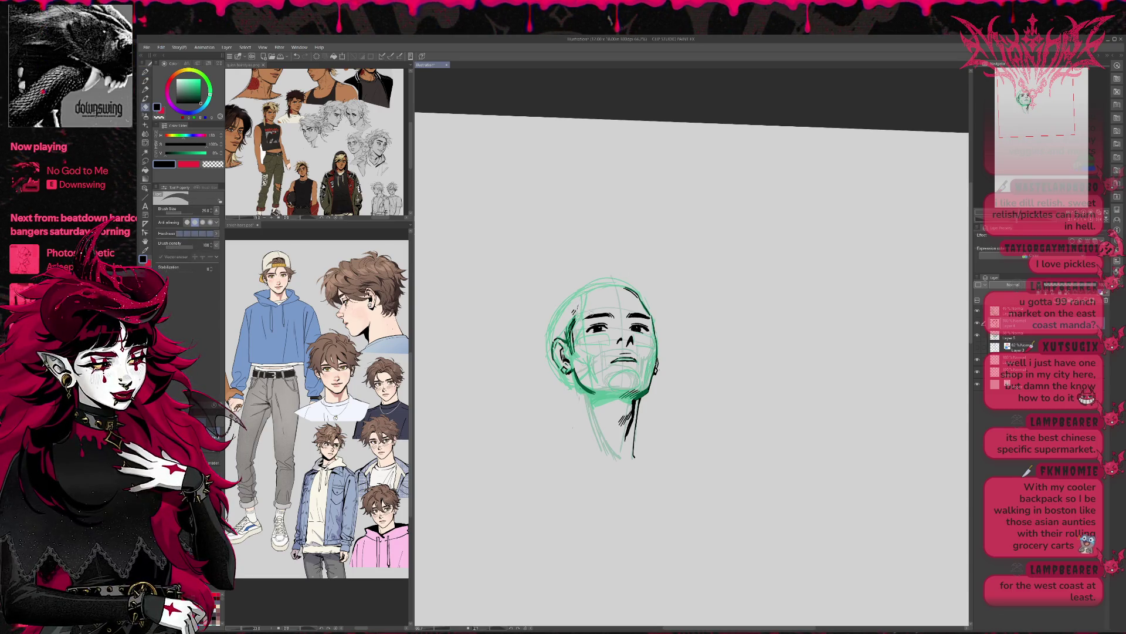
pyautogui.press('p')
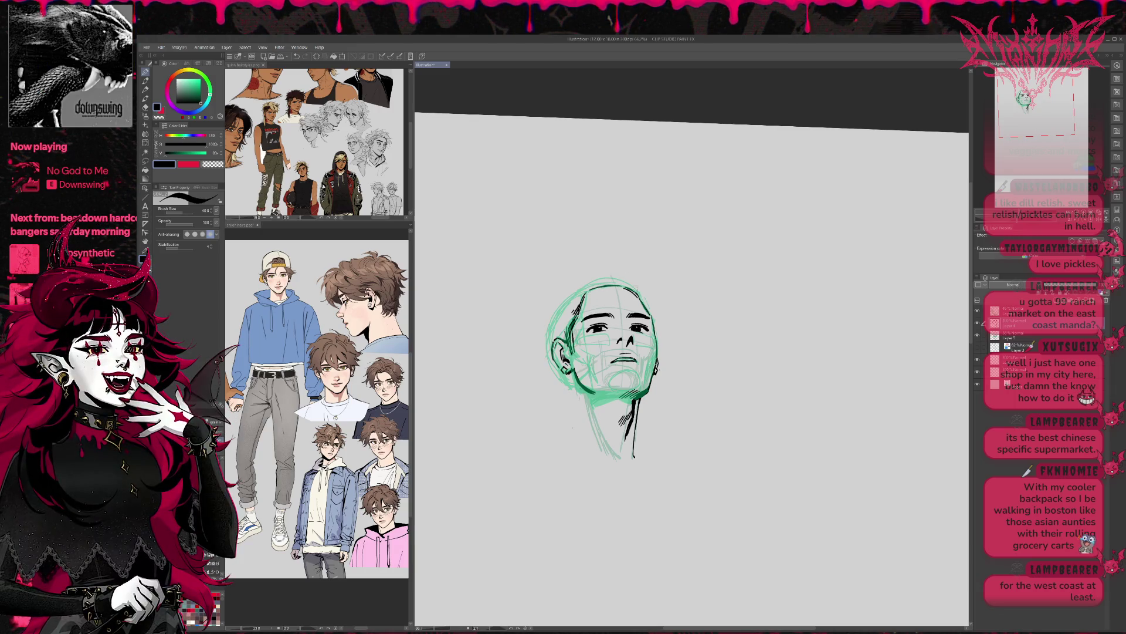
# Mirror the canvas view horizontally and recentre the head.
pyautogui.moveTo(670, 298); pyautogui.dragTo(647, 293)
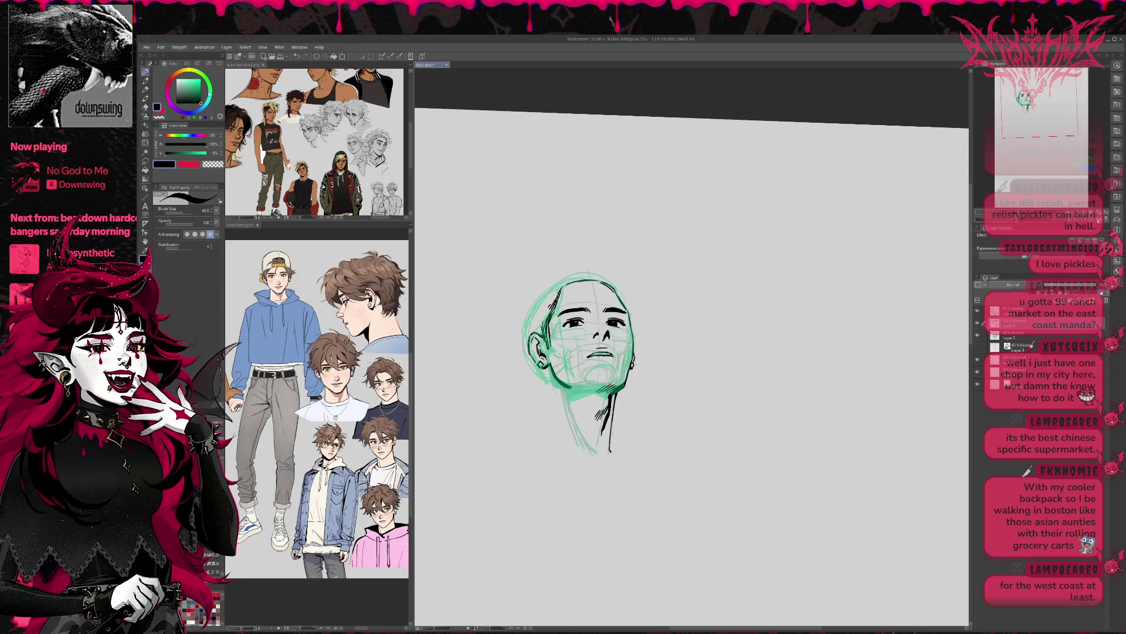
pyautogui.press('h')
pyautogui.moveTo(933, 299); pyautogui.dragTo(732, 299)
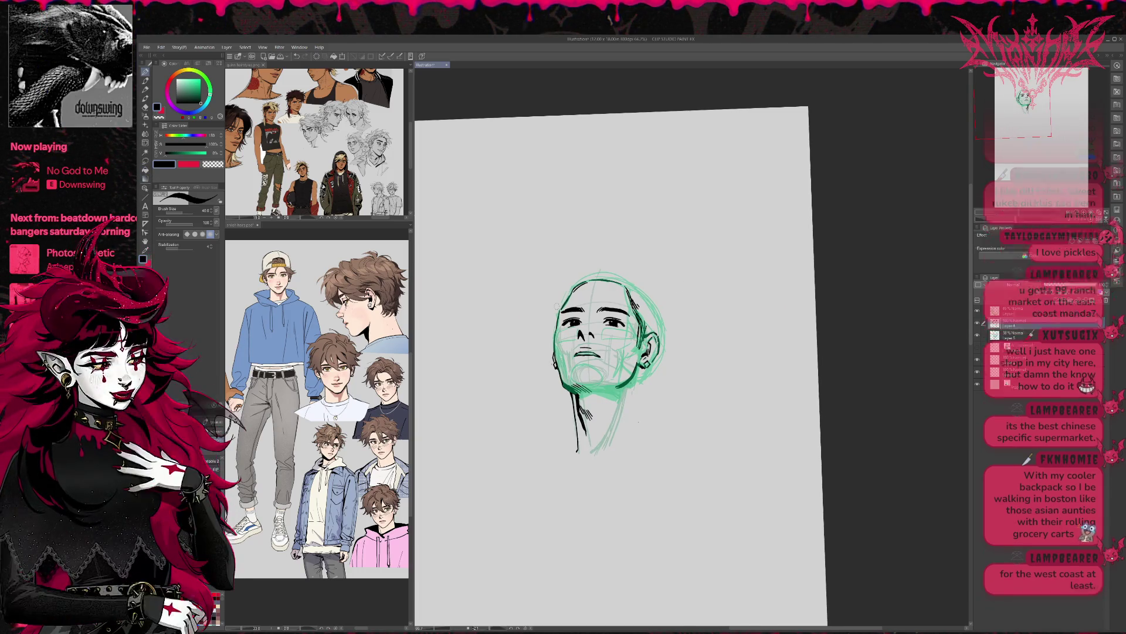
# Lasso the left jaw area and scale/rotate it with Ctrl+T to reshape it.
pyautogui.click(145, 160)
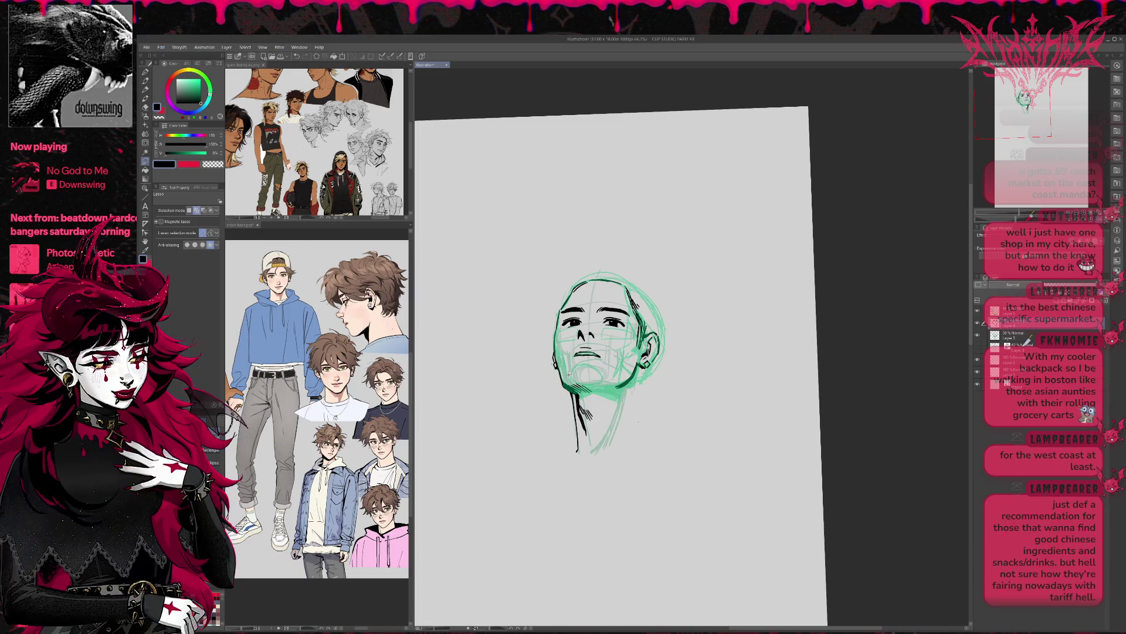
pyautogui.moveTo(560, 384); pyautogui.dragTo(568, 389)
pyautogui.hotkey('ctrl', 't')
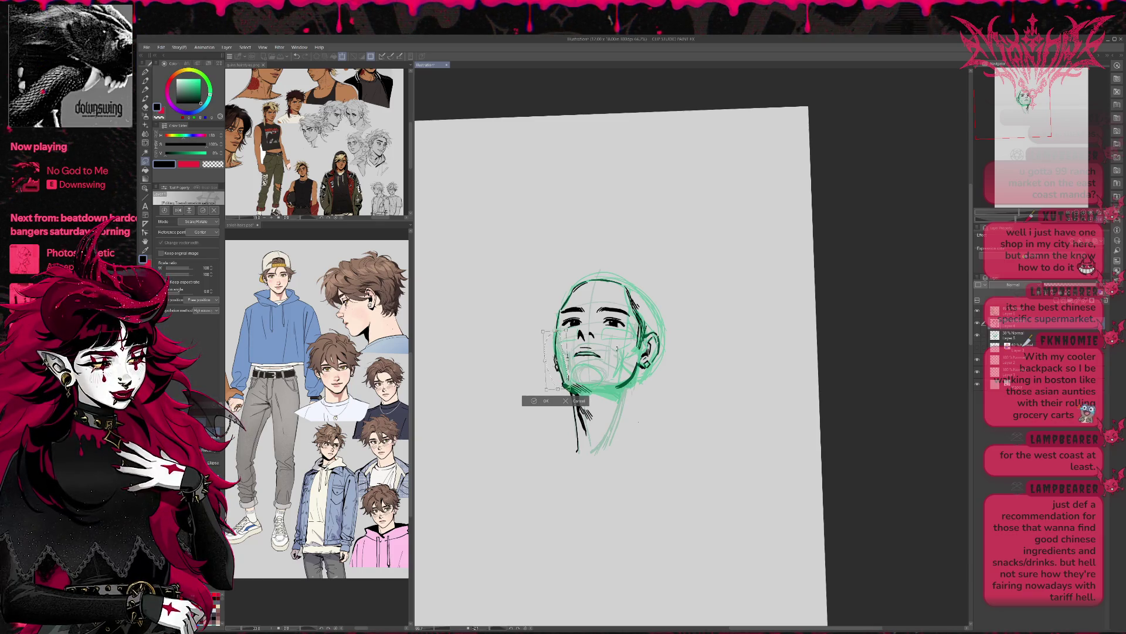
pyautogui.click(536, 403)
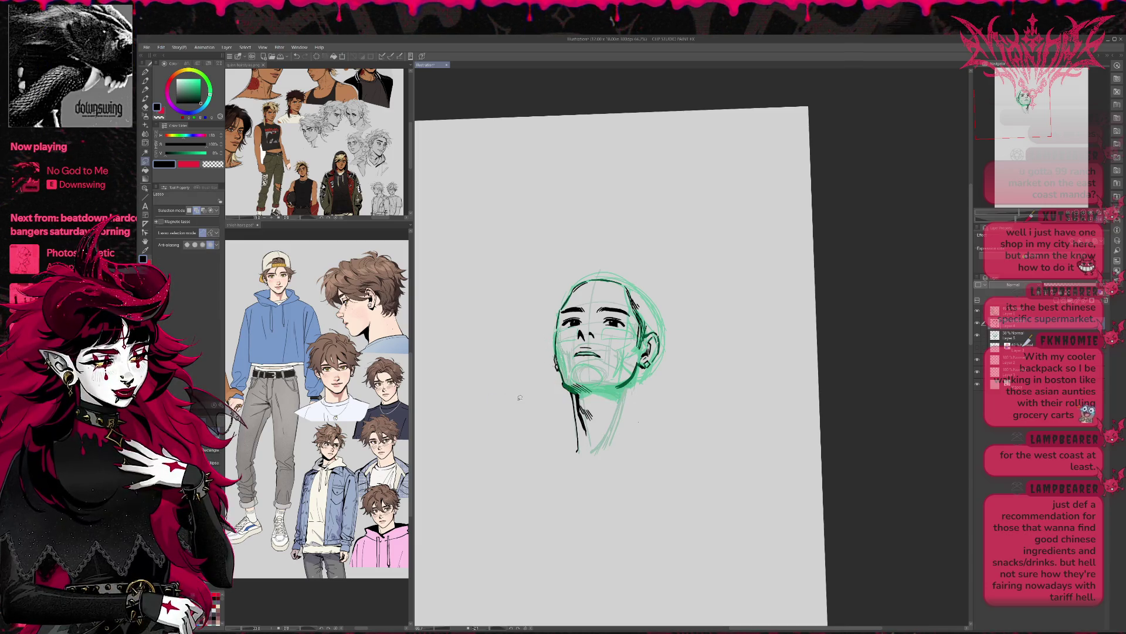
# Hide the faint construction layer so only the inked lines show.
pyautogui.moveTo(610, 363); pyautogui.dragTo(651, 375)
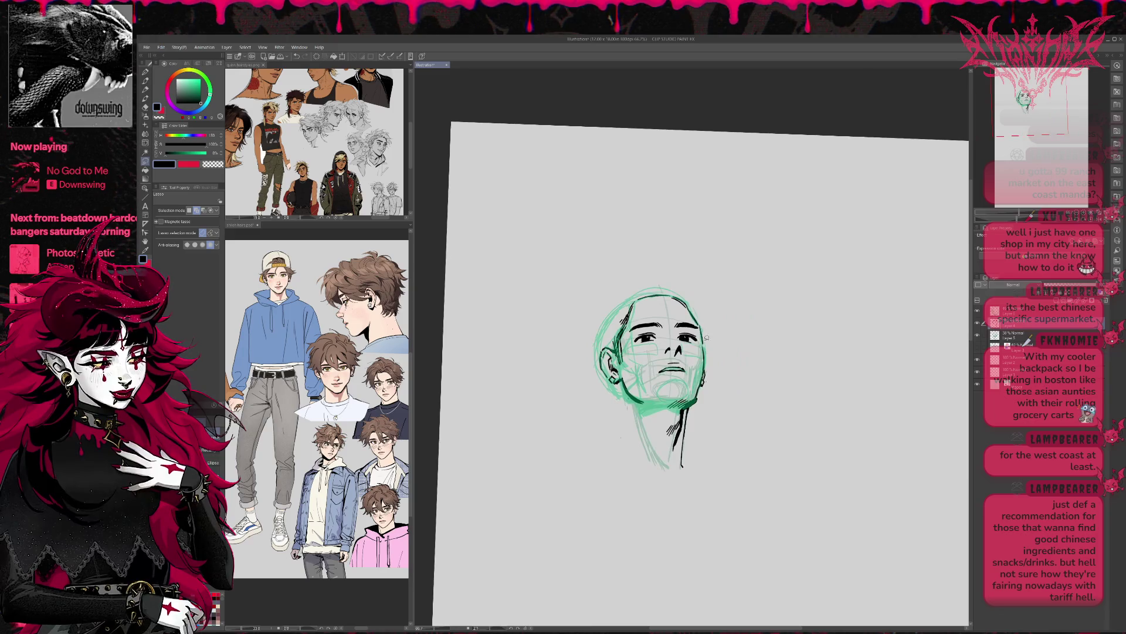
pyautogui.press('b')
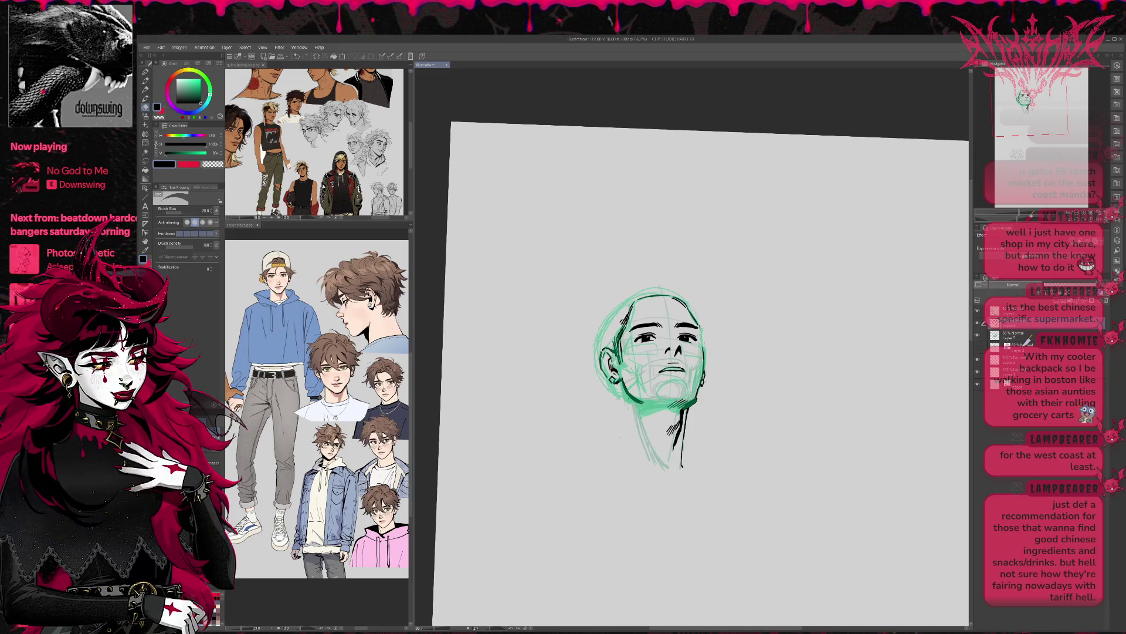
pyautogui.press('p')
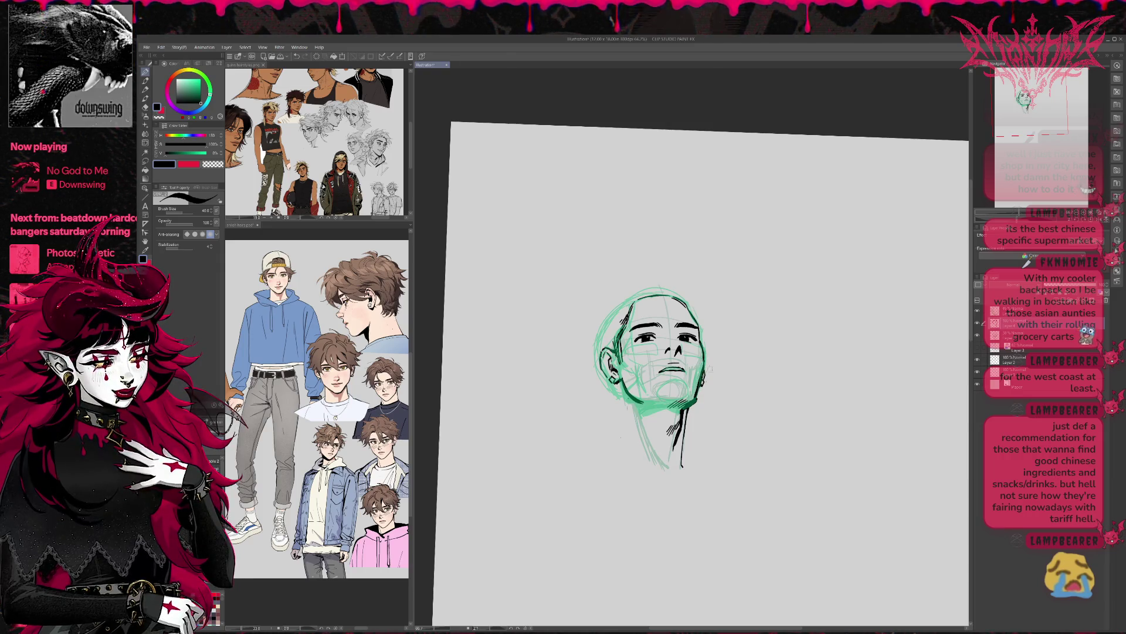
pyautogui.press('e')
pyautogui.click(978, 337)
pyautogui.press('w')
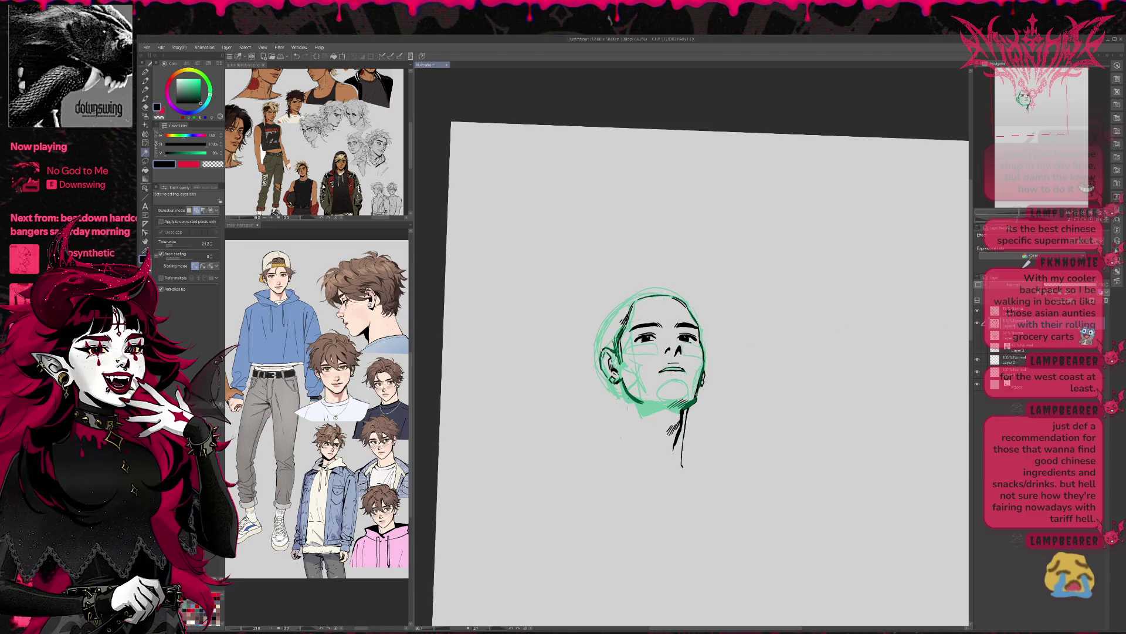
pyautogui.click(652, 352)
pyautogui.hotkey('ctrl', 'd')
# Erase the stray stroke right of the jaw and ink a cleaner right jawline.
pyautogui.press('e')
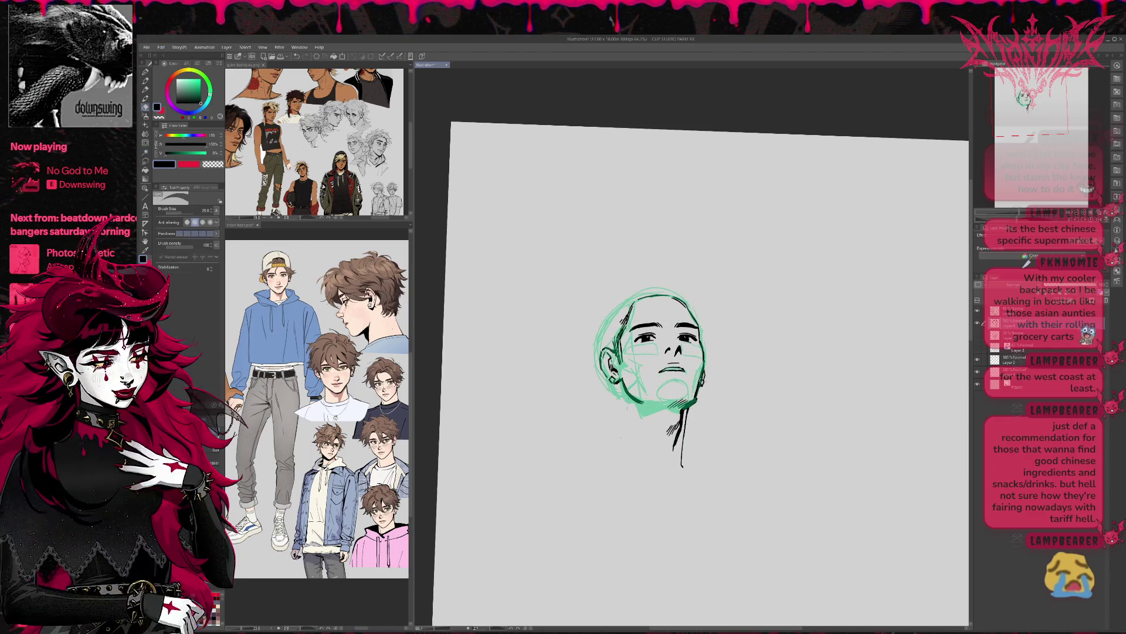
pyautogui.moveTo(703, 373); pyautogui.dragTo(699, 393)
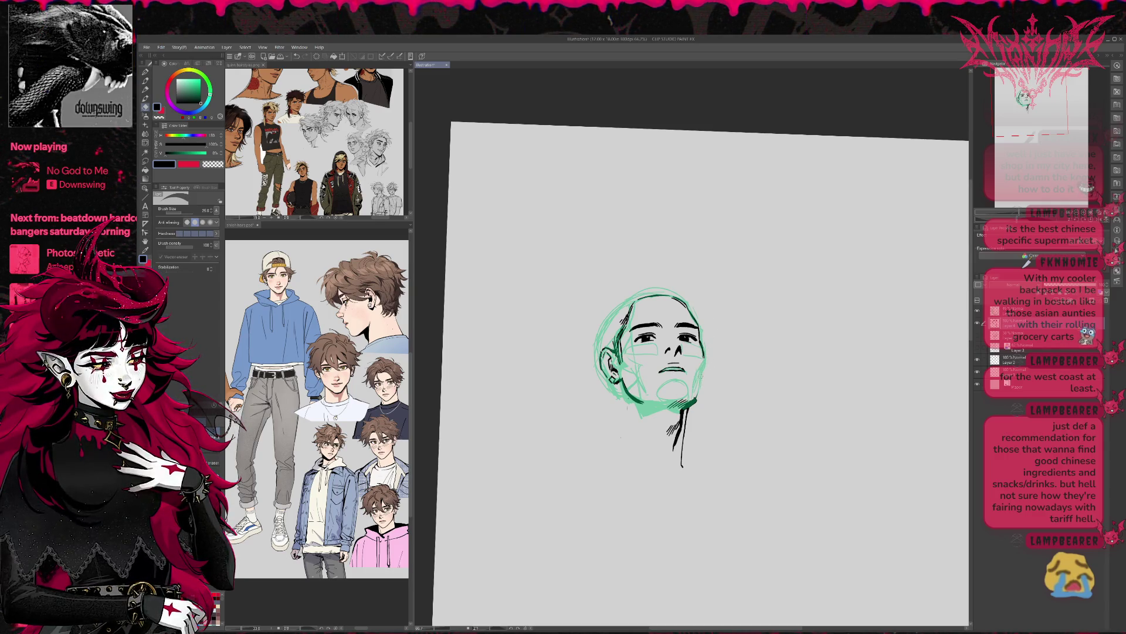
pyautogui.press('p')
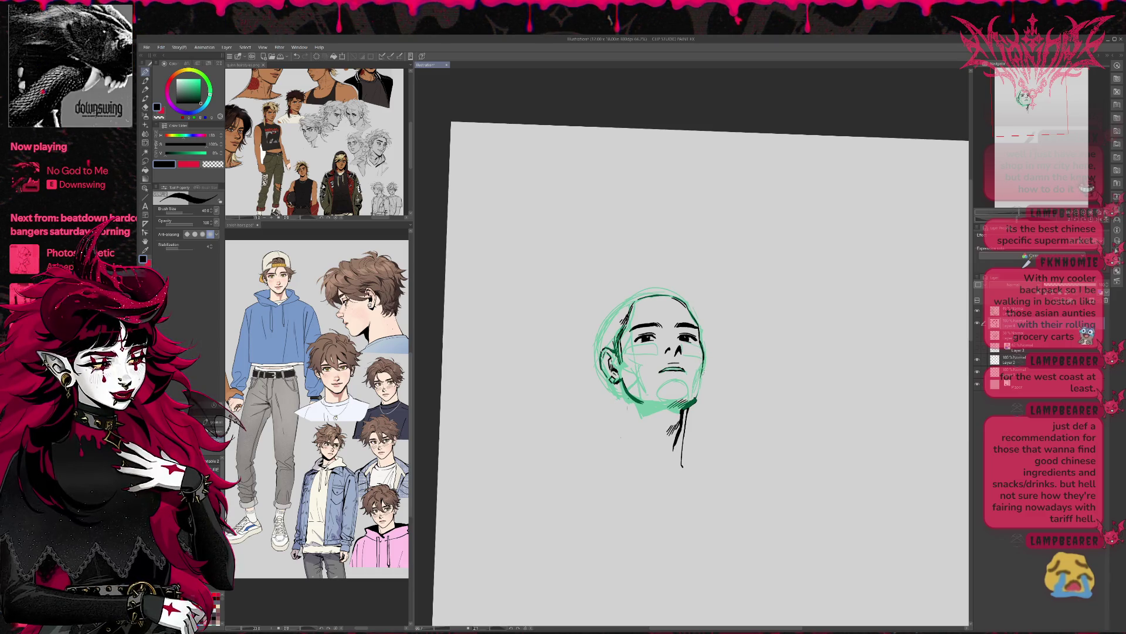
pyautogui.moveTo(699, 387)
pyautogui.mouseDown()
pyautogui.moveTo(695, 401)
pyautogui.moveTo(697, 390)
pyautogui.mouseUp()
# Unmirror the view and touch up the ink, alternating between pen and eraser.
pyautogui.press('e')
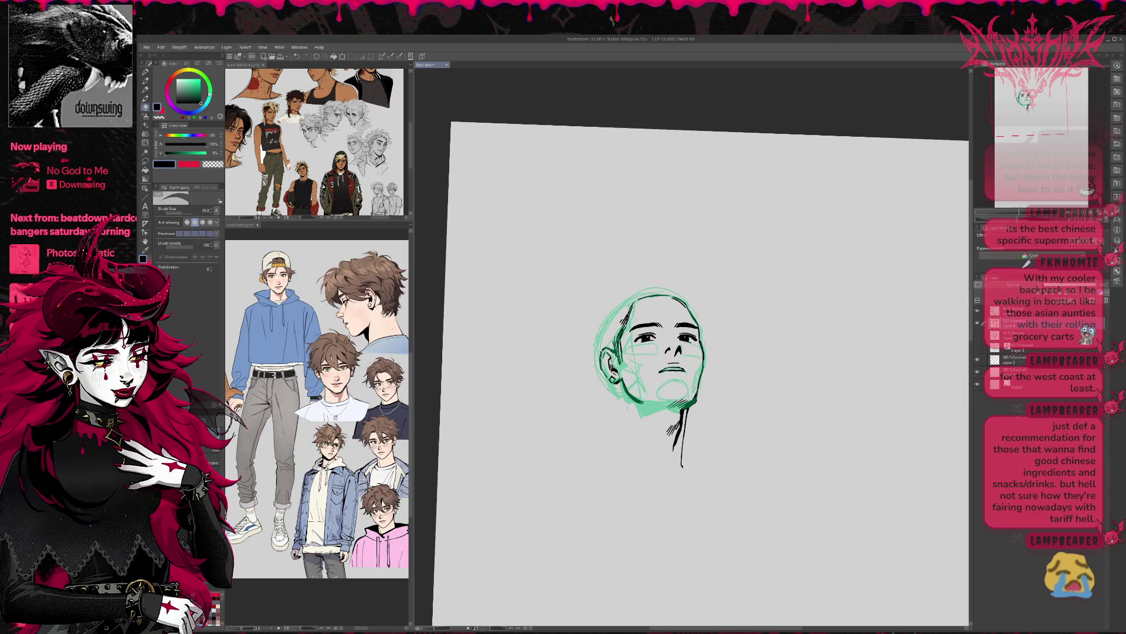
pyautogui.press('h')
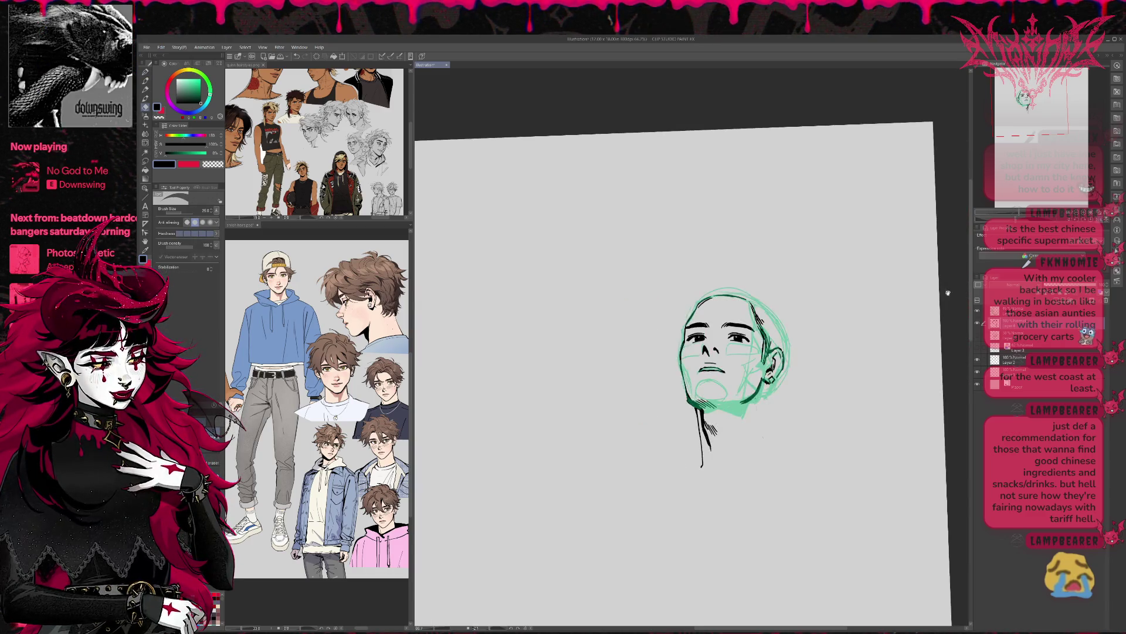
pyautogui.press('p')
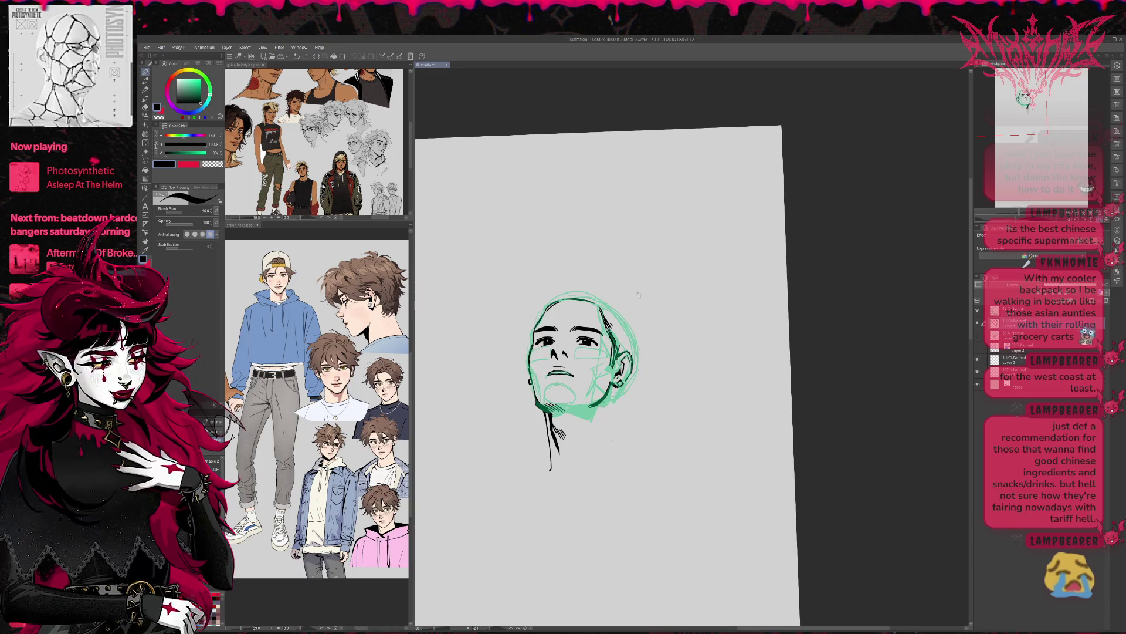
pyautogui.press('e')
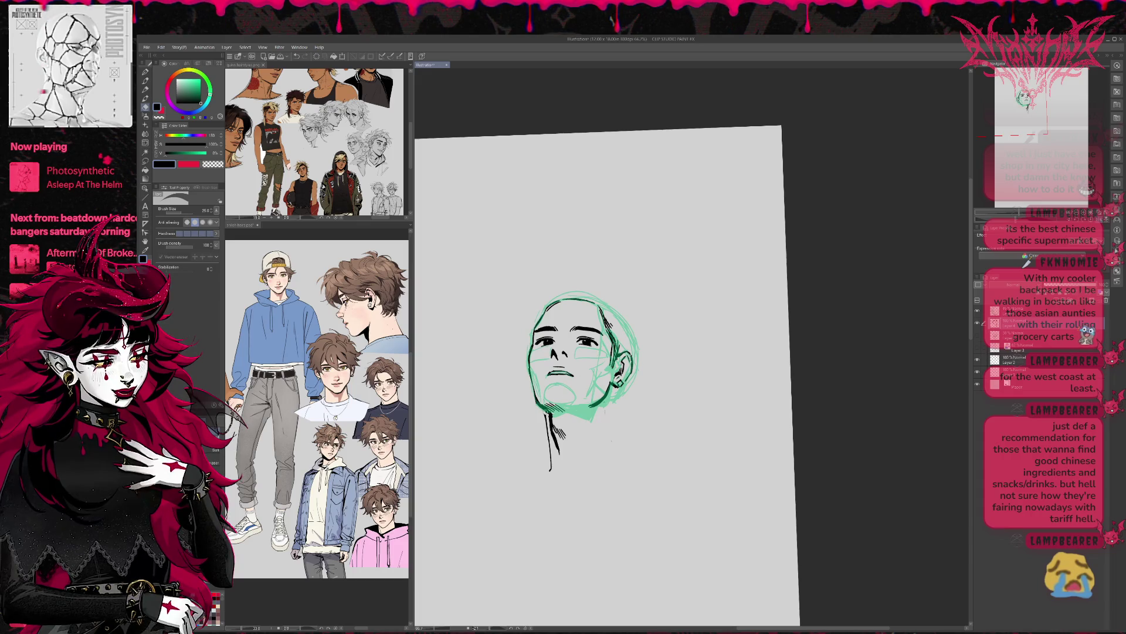
pyautogui.press('p')
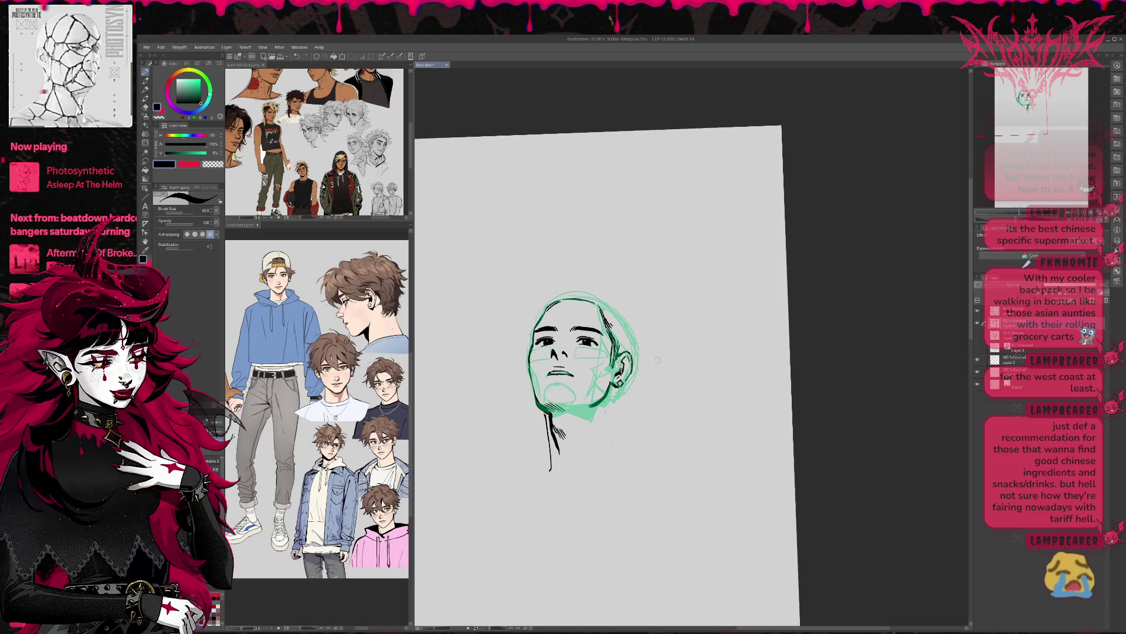
pyautogui.press('e')
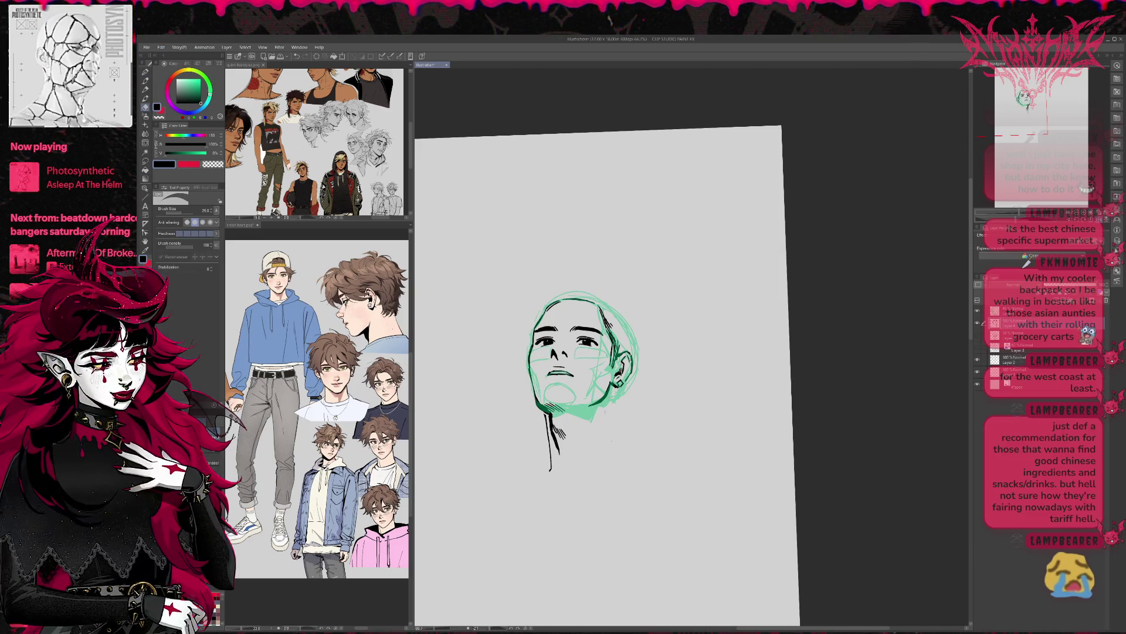
pyautogui.press('p')
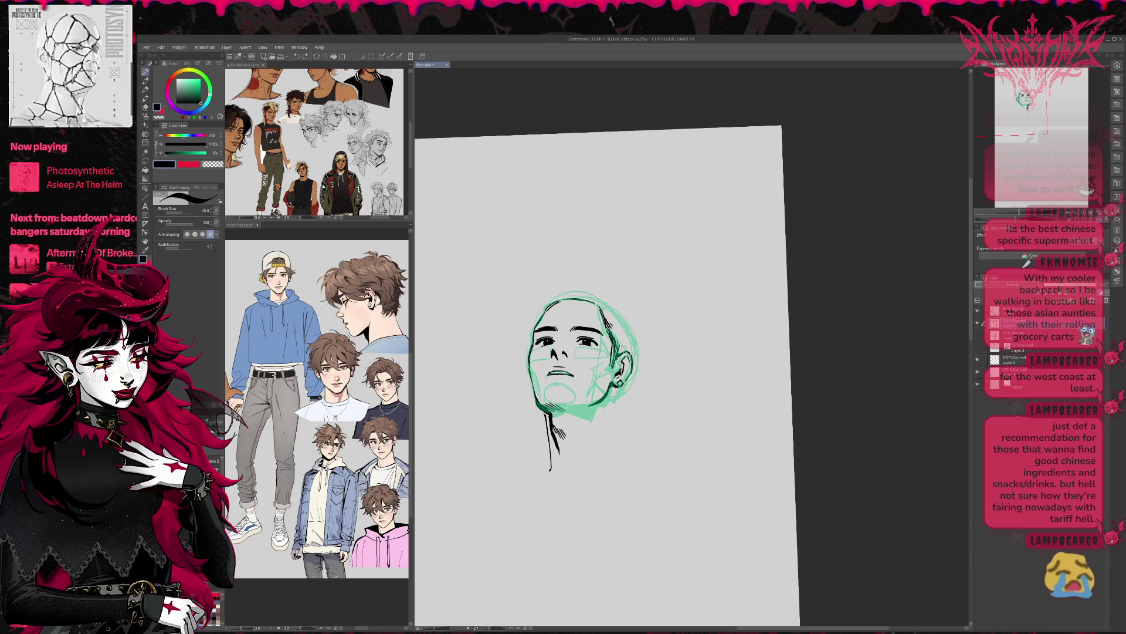
# Liquify the eye, ear and jaw lines with brush sizes 300 then 150, then mirror the view.
pyautogui.press('j')
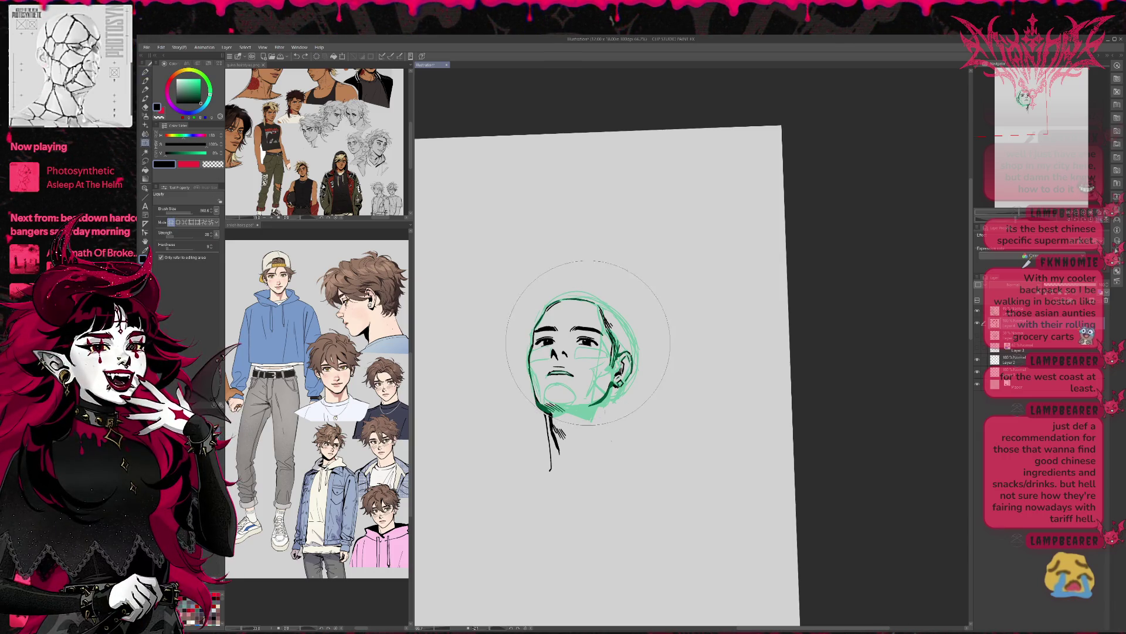
pyautogui.press('[')
pyautogui.press('[')
pyautogui.press('[')
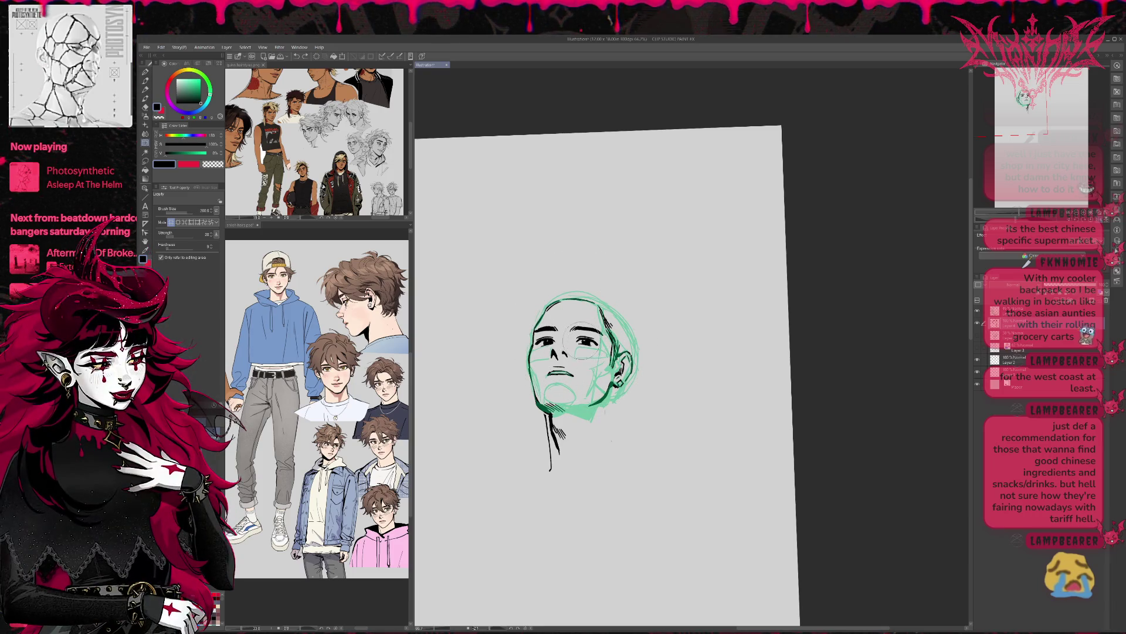
pyautogui.moveTo(587, 343); pyautogui.dragTo(581, 336)
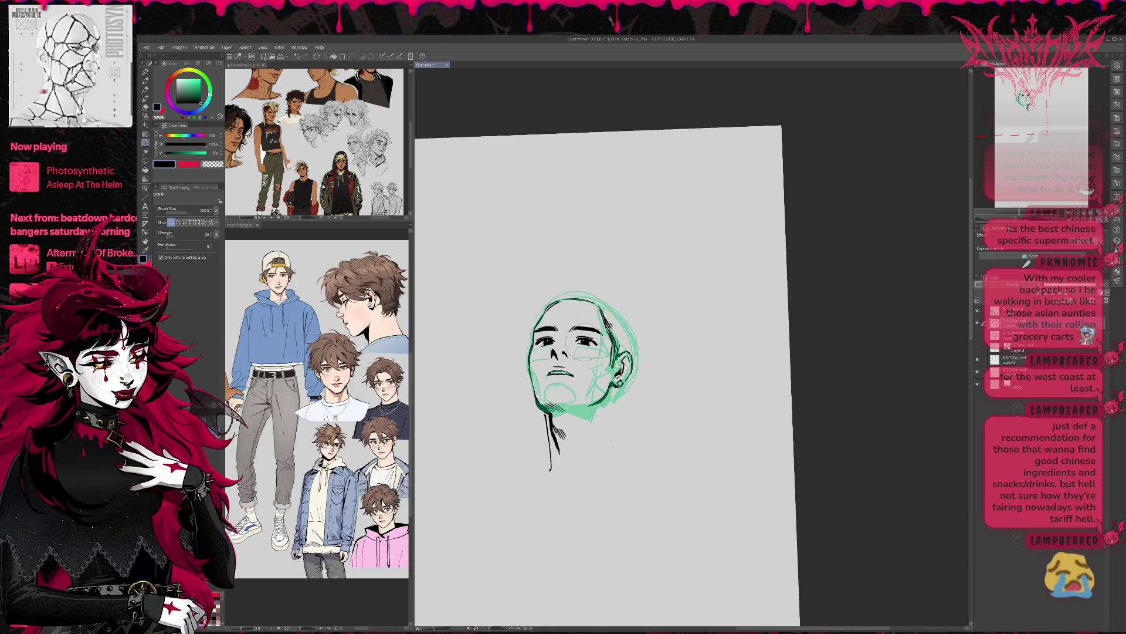
pyautogui.press('[')
pyautogui.press('[')
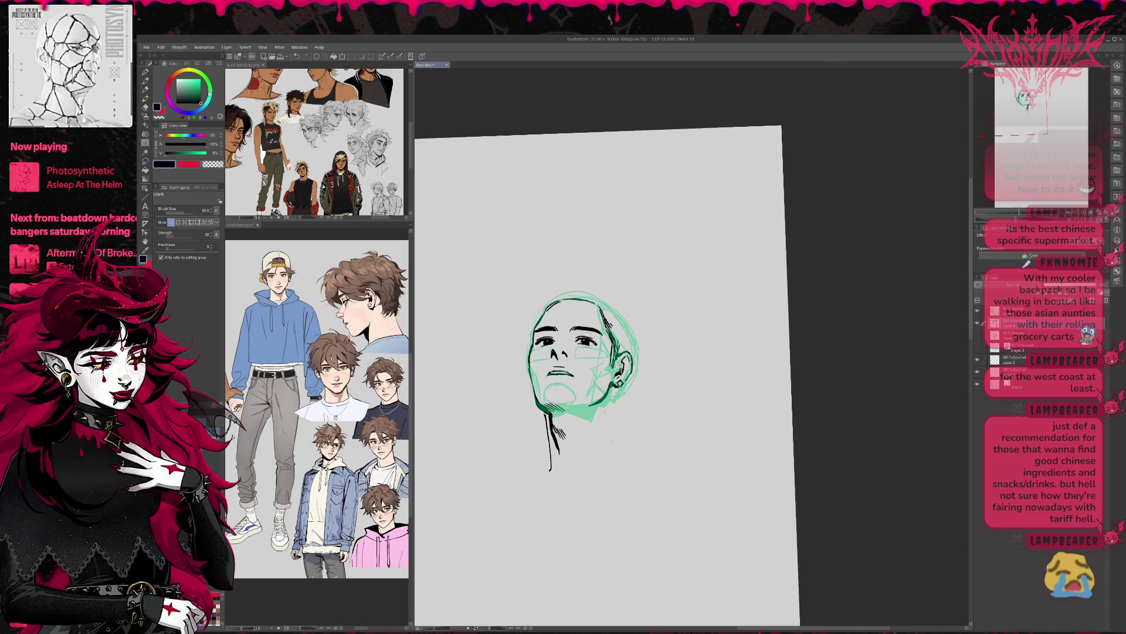
pyautogui.moveTo(627, 361)
pyautogui.mouseDown()
pyautogui.moveTo(639, 369)
pyautogui.moveTo(616, 399)
pyautogui.mouseUp()
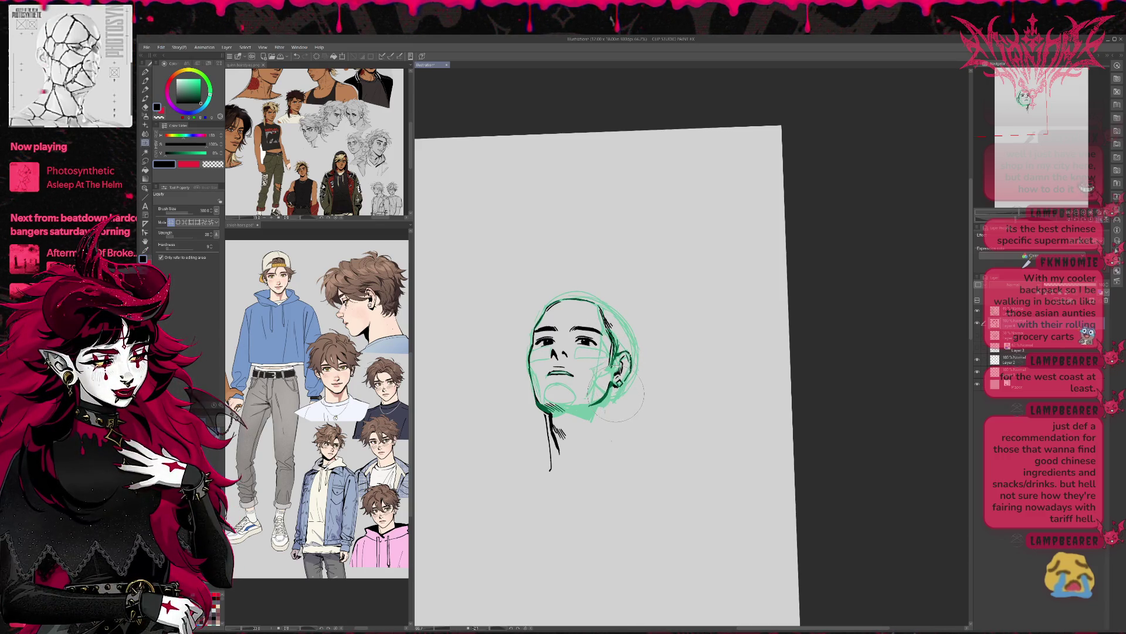
pyautogui.press('[')
pyautogui.press('[')
pyautogui.press('[')
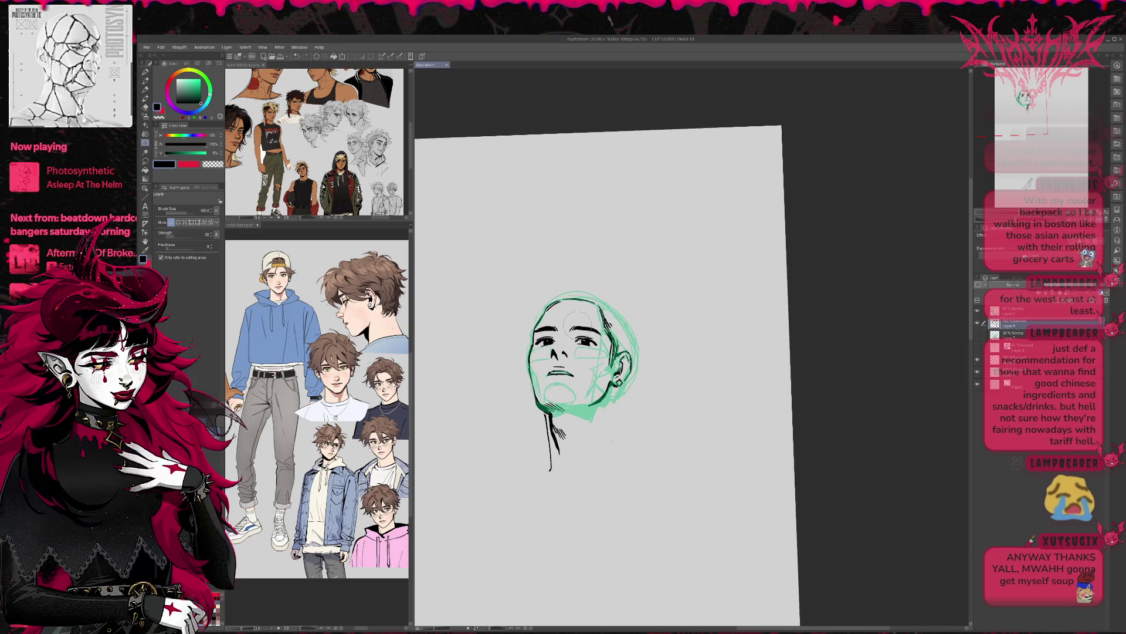
pyautogui.moveTo(586, 351); pyautogui.dragTo(587, 349)
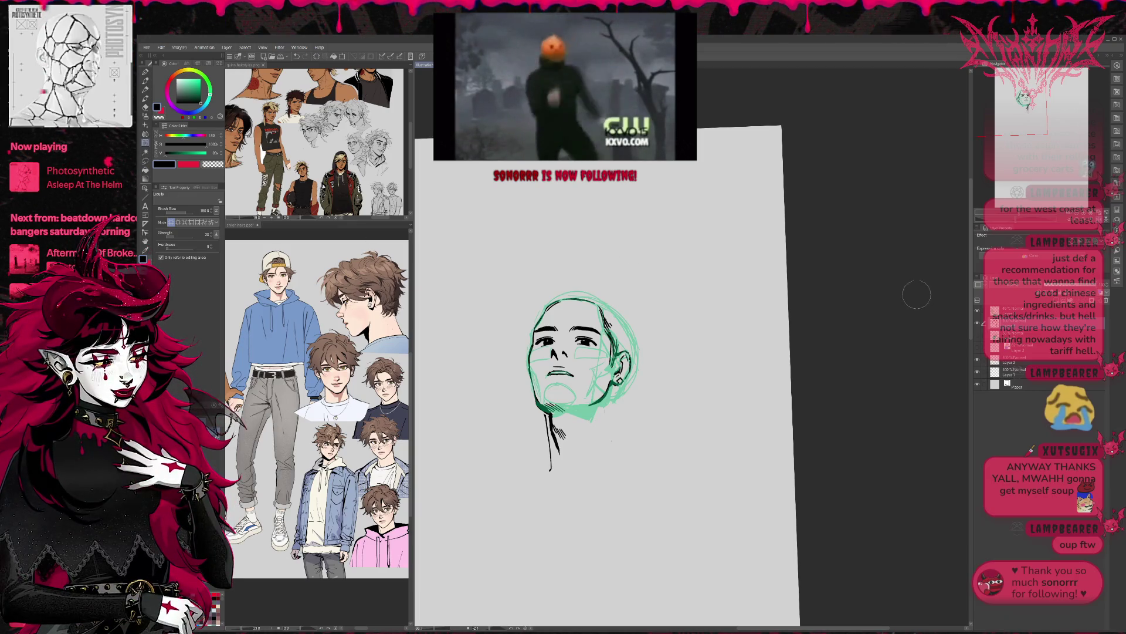
pyautogui.press('h')
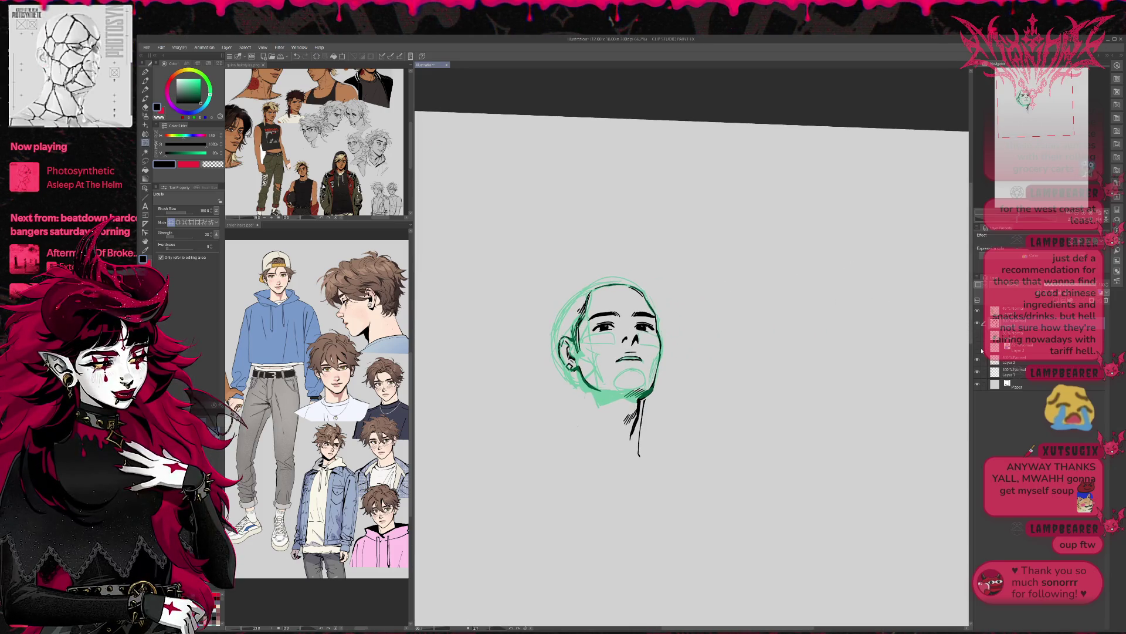
# Show the blue body and hair sketch layer and adjust the liquify brush size.
pyautogui.click(978, 348)
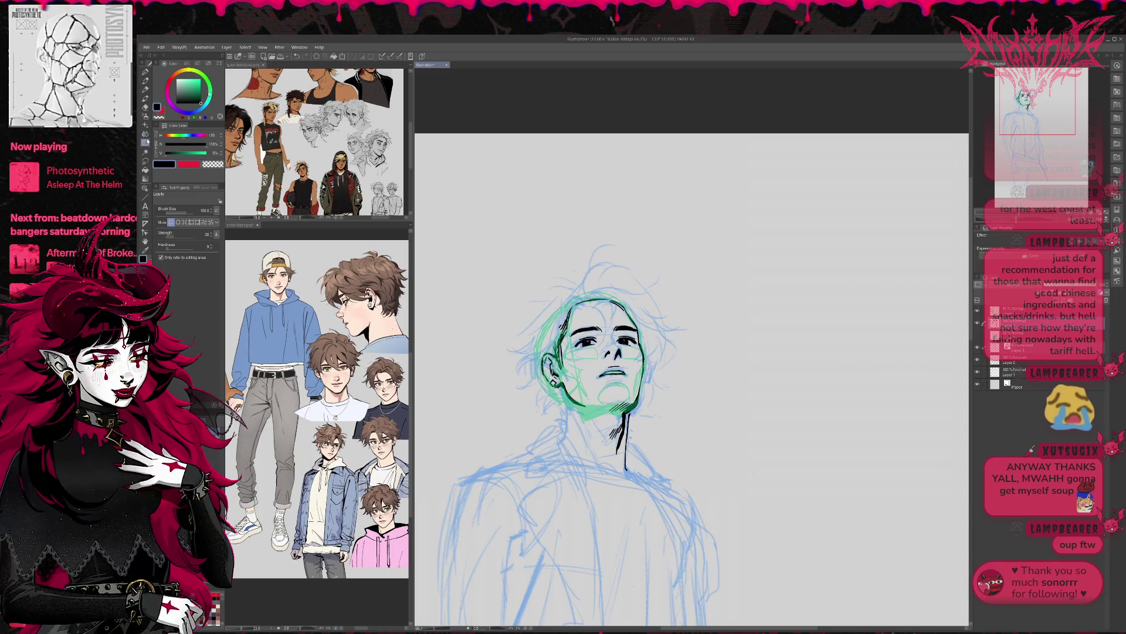
pyautogui.press('[')
pyautogui.press(']')
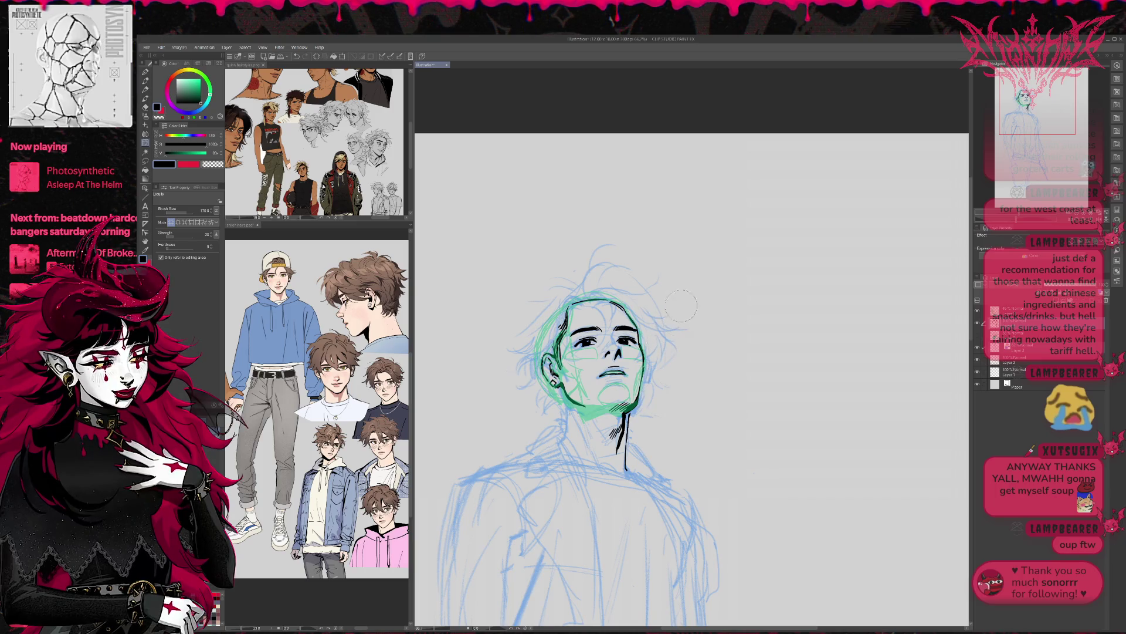
pyautogui.press('p')
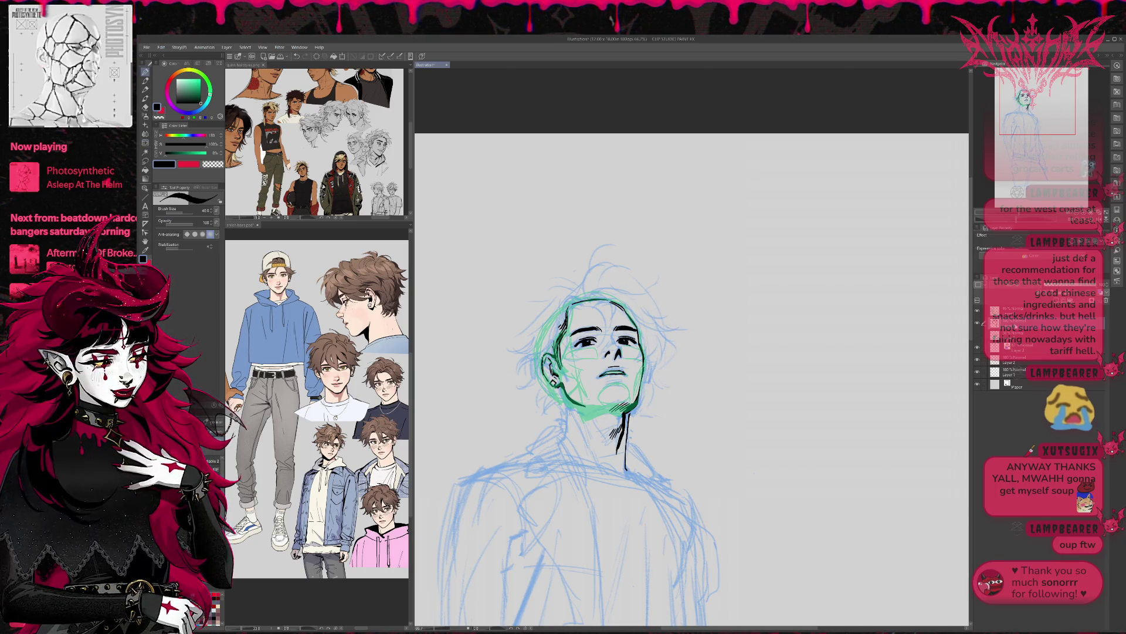
pyautogui.moveTo(757, 327); pyautogui.dragTo(776, 323)
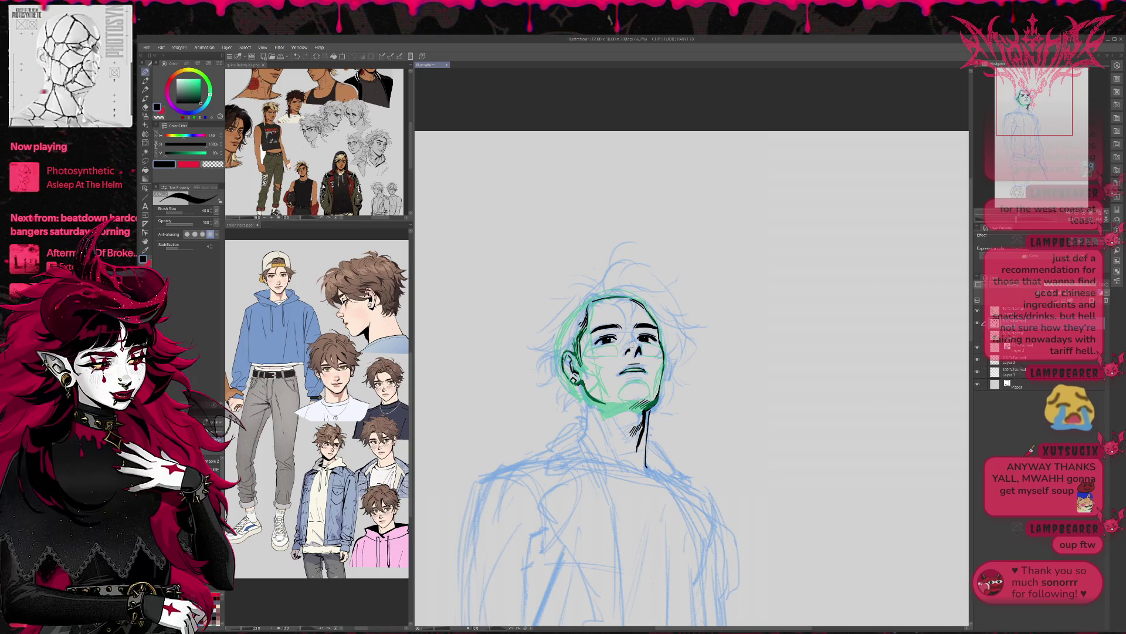
# Lasso the hair strokes around the head, move them to a new layer, and deselect.
pyautogui.press('m')
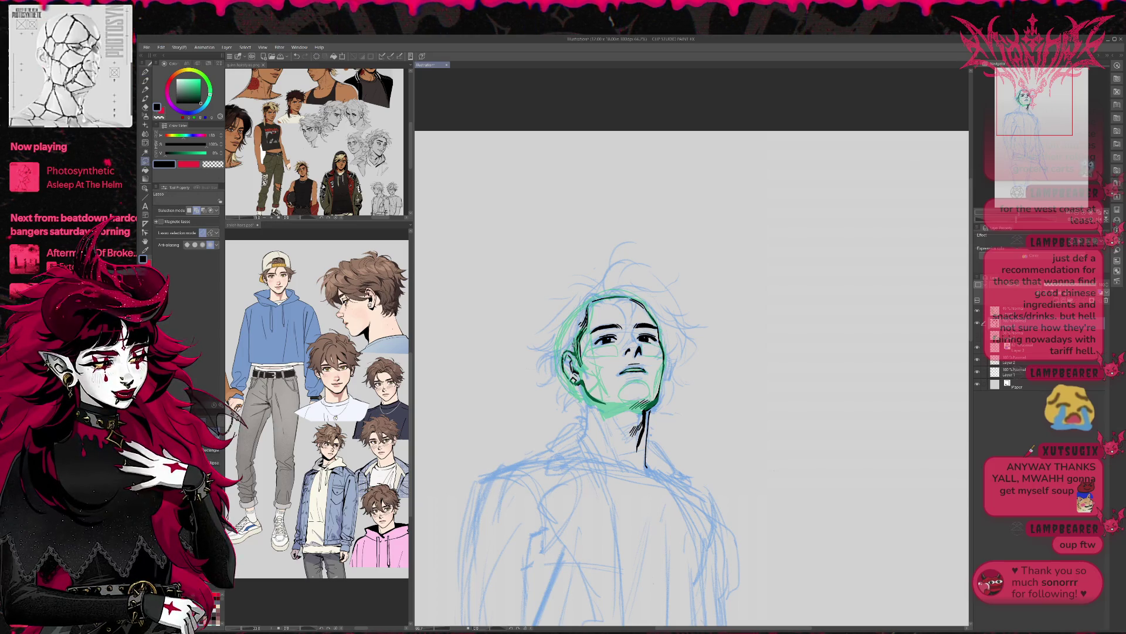
pyautogui.moveTo(587, 343)
pyautogui.mouseDown()
pyautogui.moveTo(598, 311)
pyautogui.moveTo(626, 302)
pyautogui.moveTo(624, 344)
pyautogui.mouseUp()
pyautogui.click(619, 383)
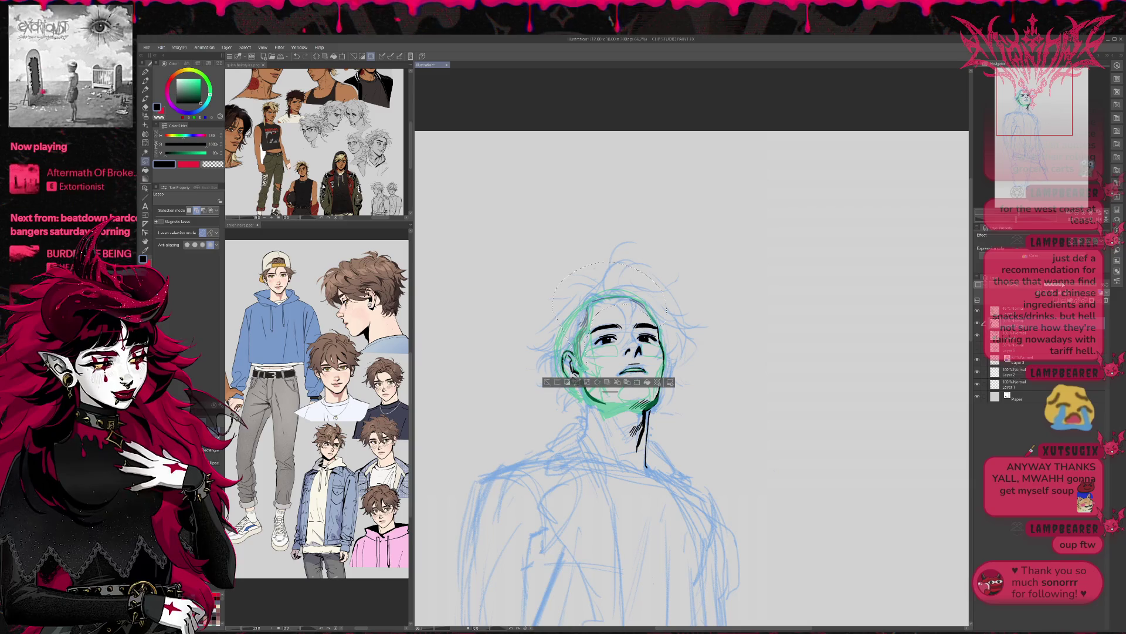
pyautogui.hotkey('ctrl', 'd')
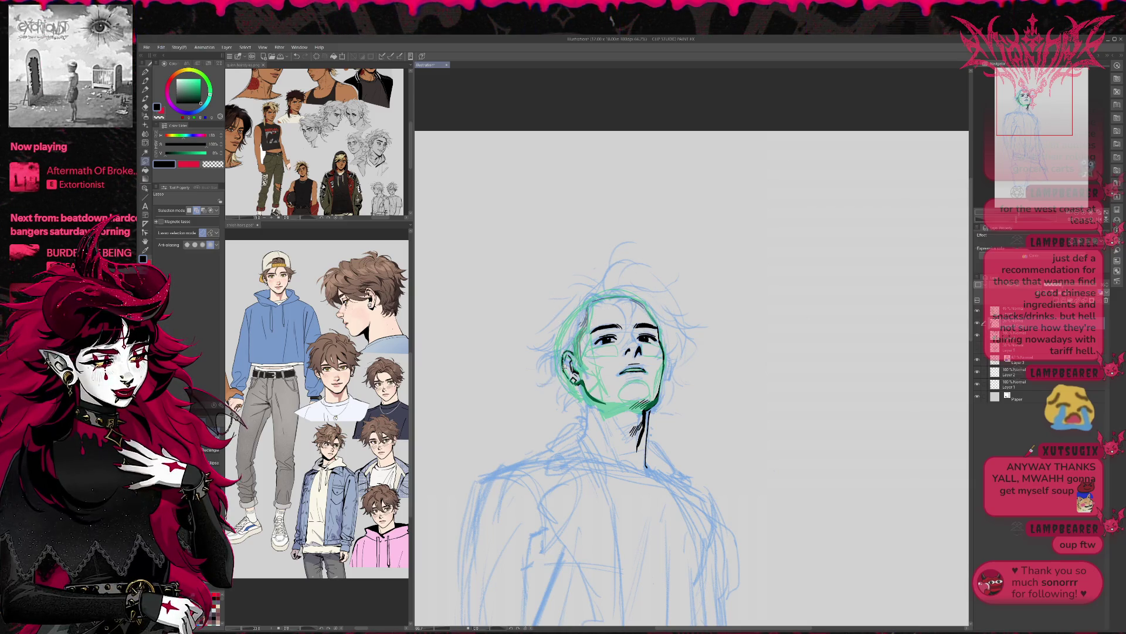
# Make the top layer active and restore the unmirrored view centred on the face.
pyautogui.click(1011, 363)
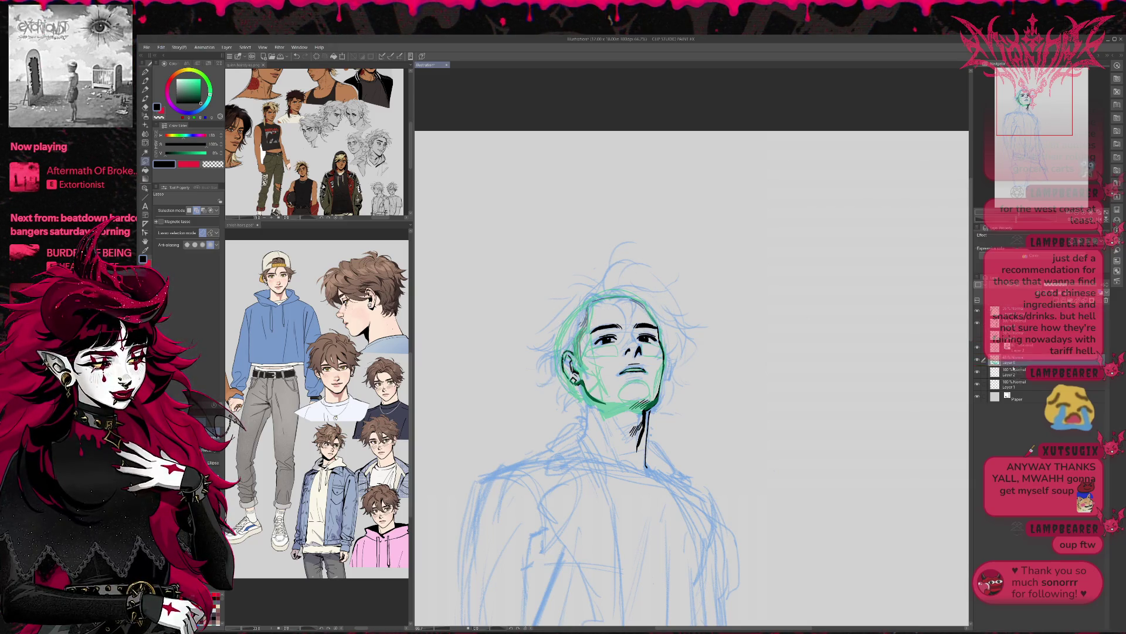
pyautogui.click(1019, 310)
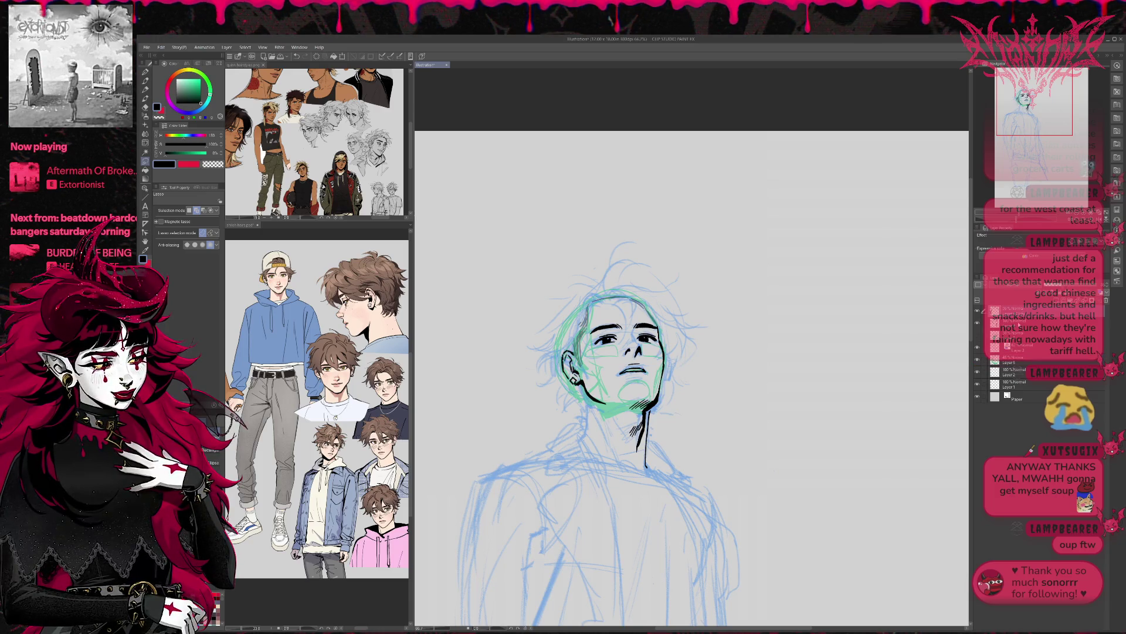
pyautogui.hotkey('ctrl', 'shift', 'h')
pyautogui.moveTo(865, 300); pyautogui.dragTo(669, 309)
pyautogui.click(145, 73)
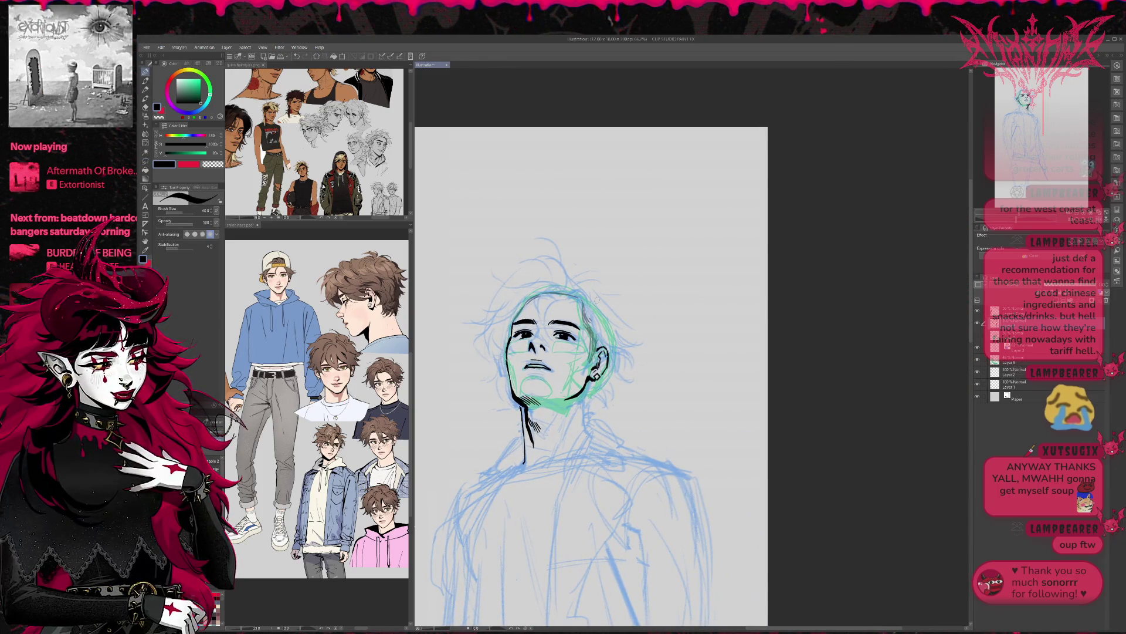
# Toggle layer colour tints, lower the green guide layer's opacity, and return to the top ink layer.
pyautogui.click(1010, 310)
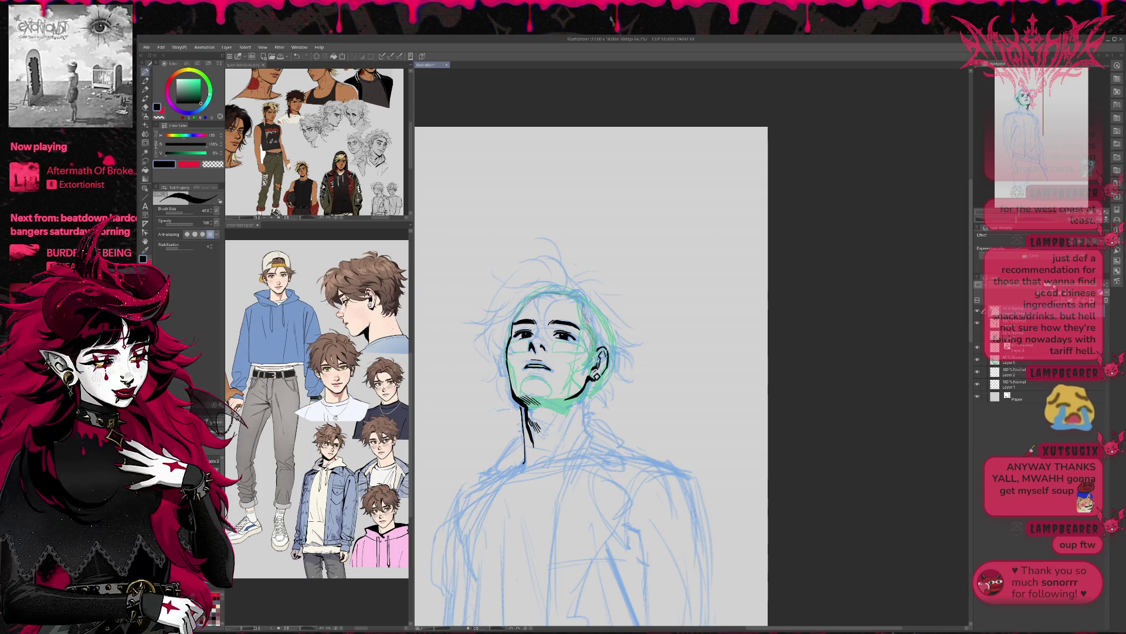
pyautogui.click(1103, 292)
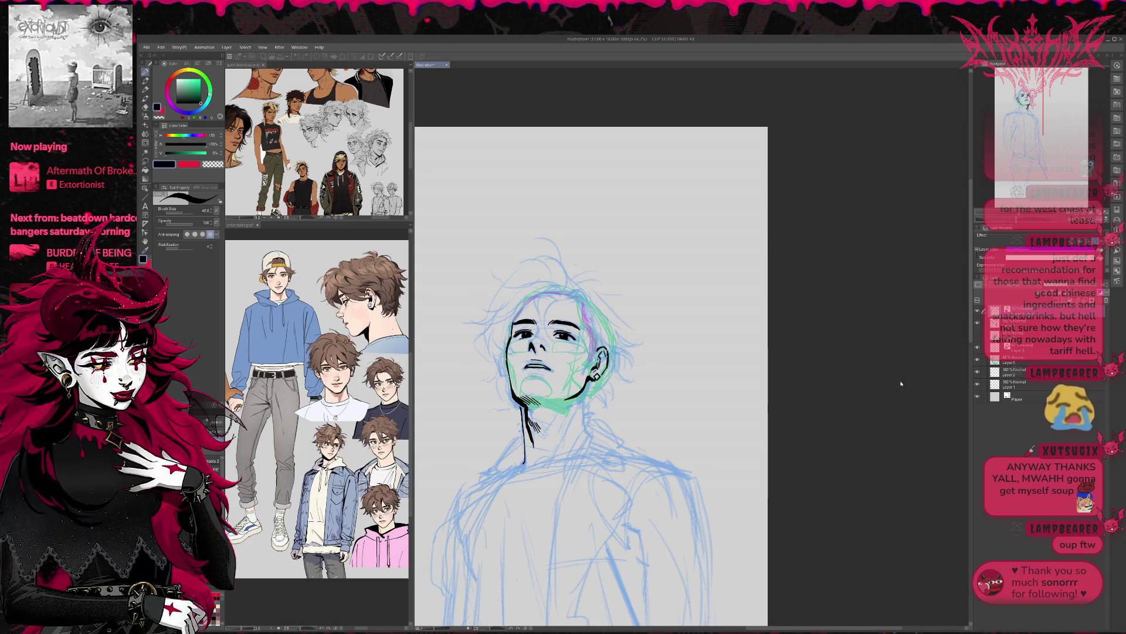
pyautogui.click(1009, 309)
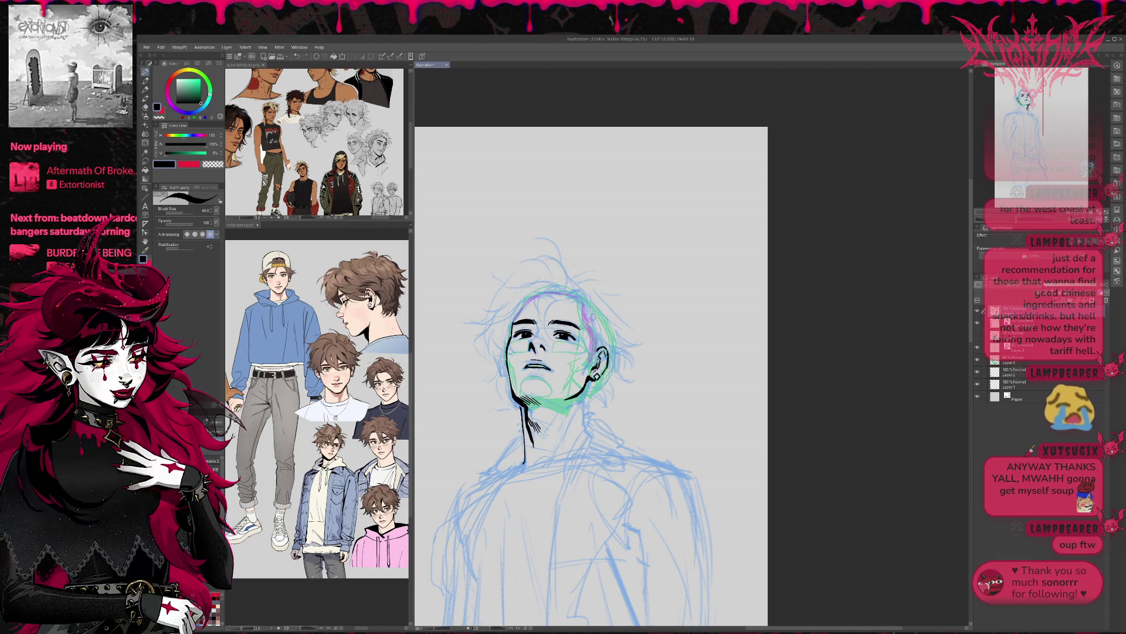
pyautogui.click(1006, 363)
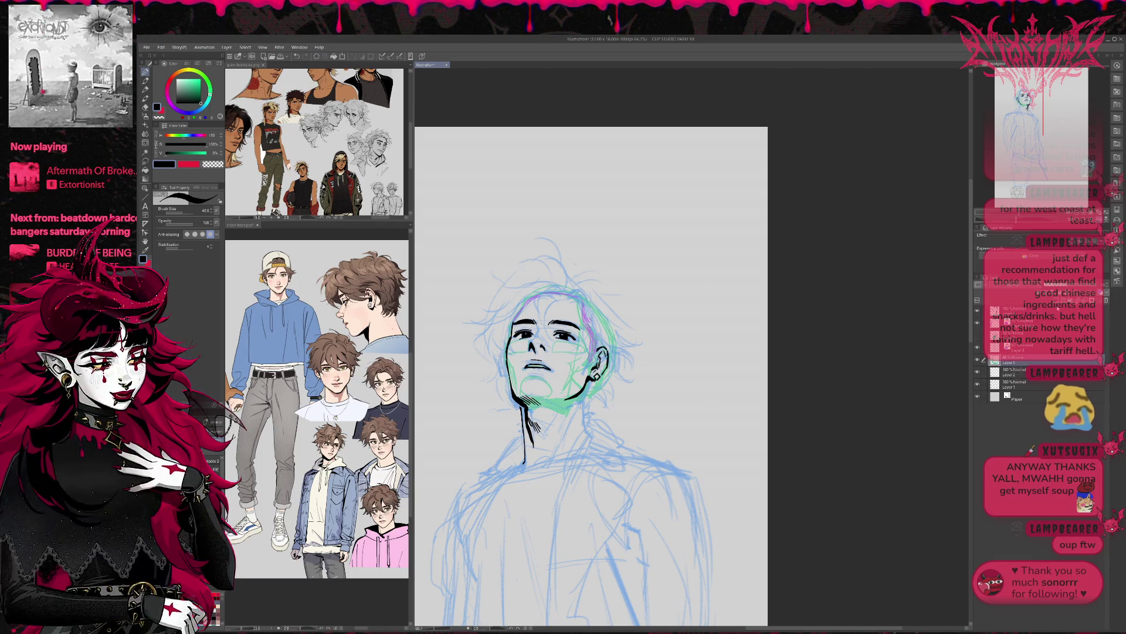
pyautogui.moveTo(1015, 218); pyautogui.dragTo(997, 219)
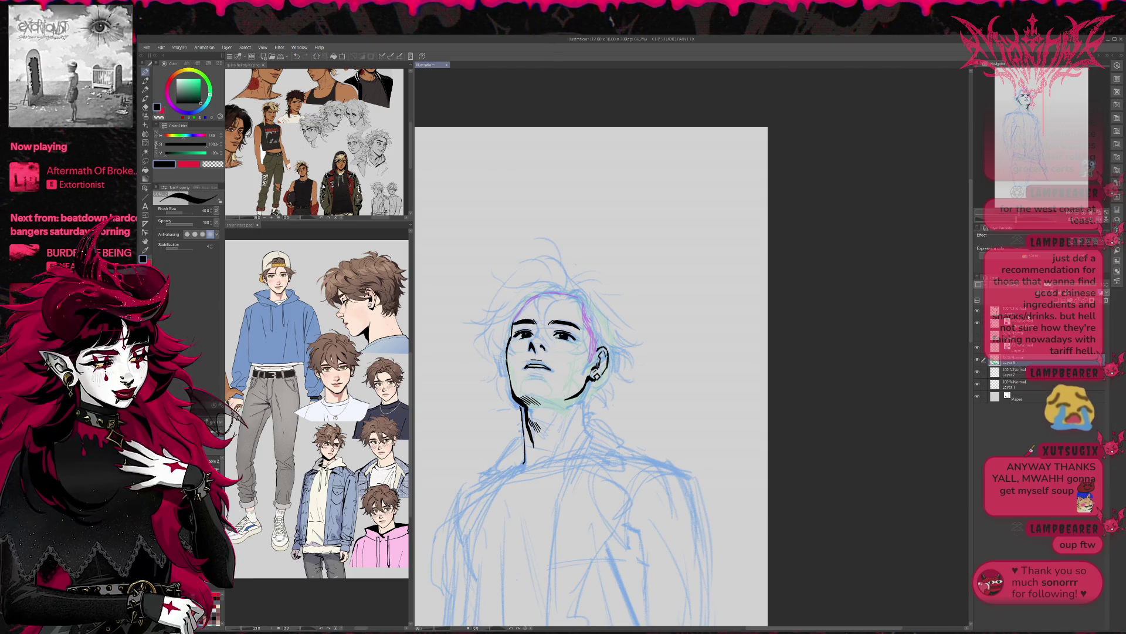
pyautogui.click(1005, 323)
pyautogui.click(1051, 240)
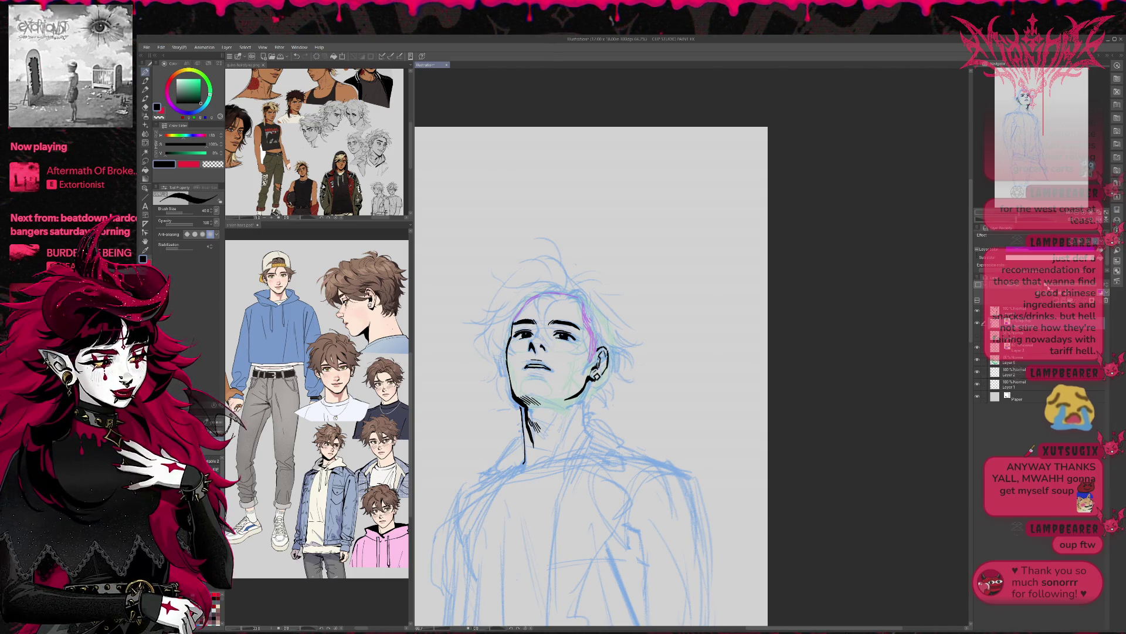
pyautogui.click(1009, 360)
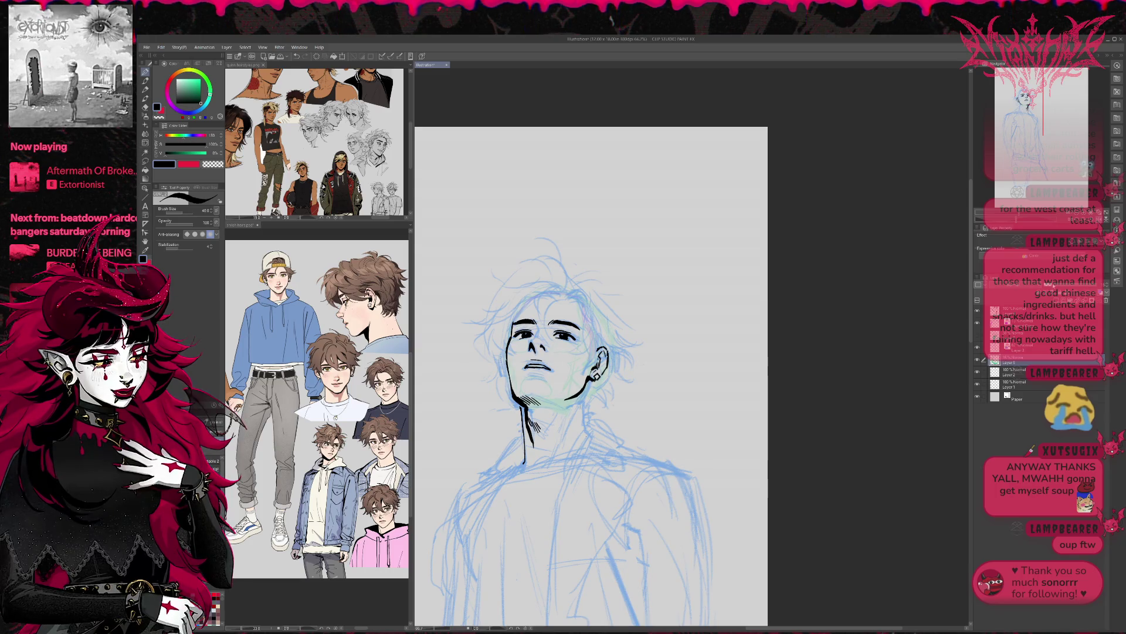
pyautogui.click(1009, 310)
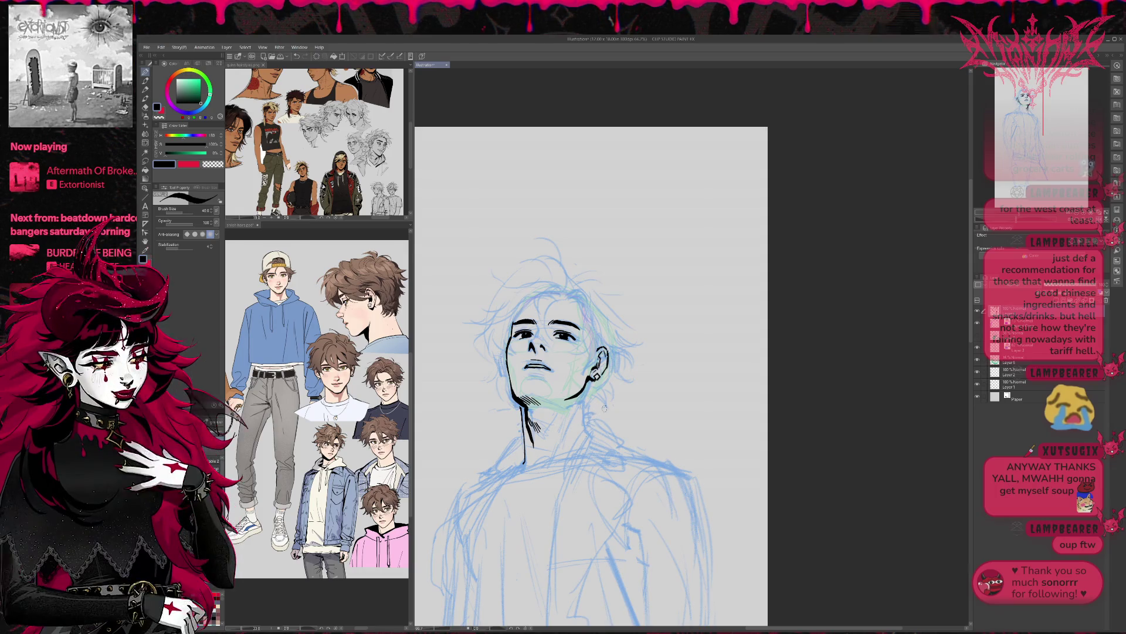
# Unmirror and zoom in, erase part of the neck line under the chin, and extend the right jawline.
pyautogui.press('h')
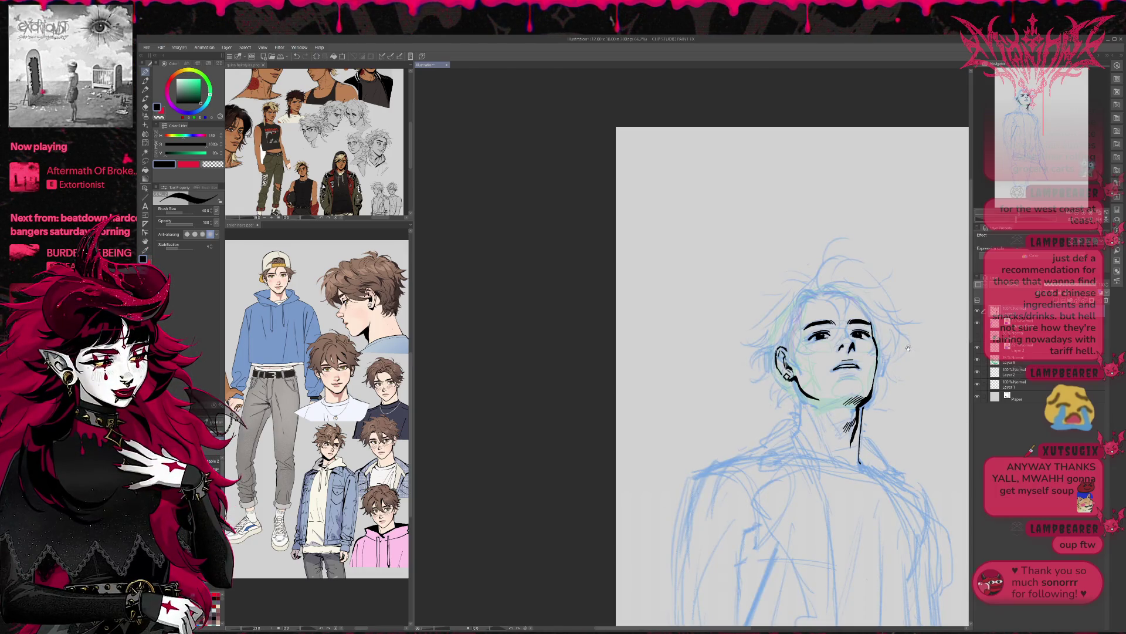
pyautogui.scroll(3, 735, 377)
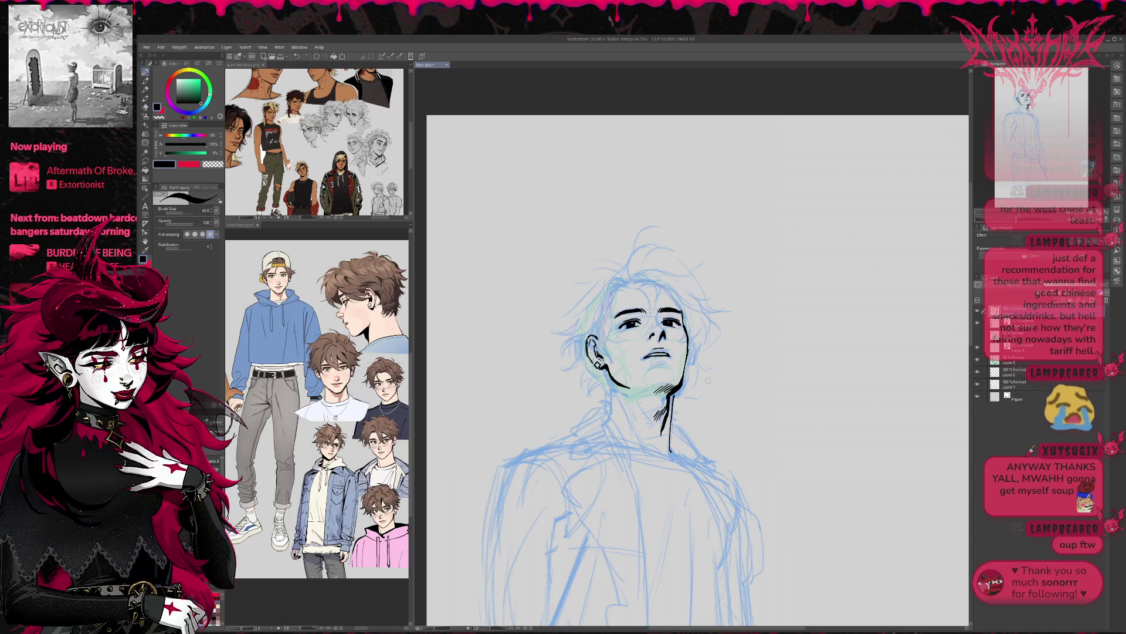
pyautogui.press('e')
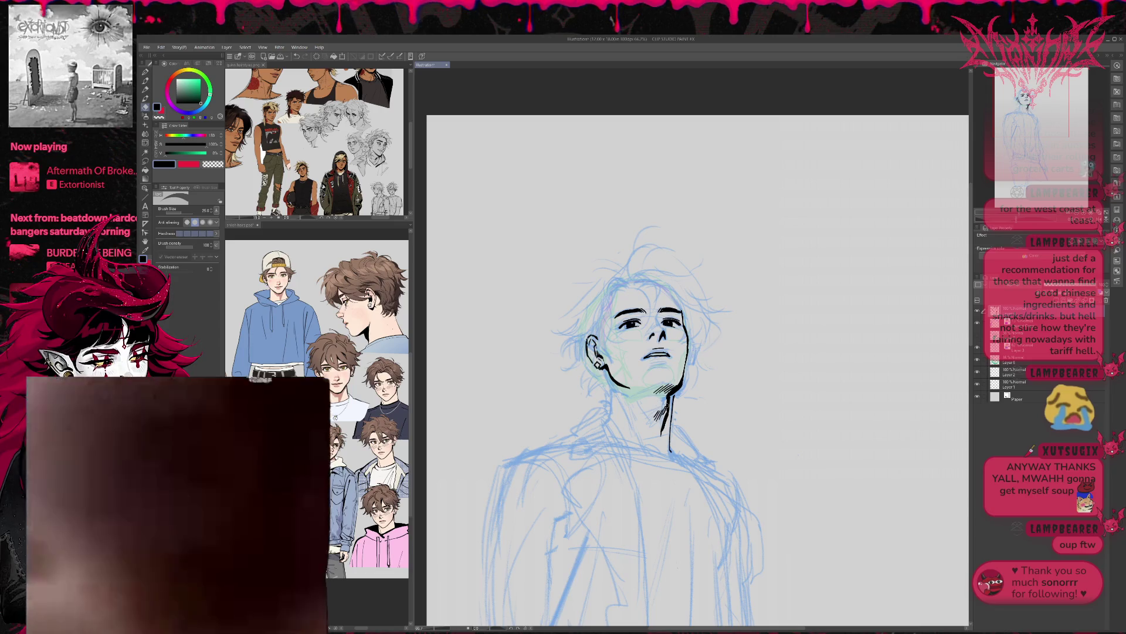
pyautogui.moveTo(671, 394)
pyautogui.mouseDown()
pyautogui.moveTo(660, 418)
pyautogui.moveTo(692, 382)
pyautogui.moveTo(675, 379)
pyautogui.mouseUp()
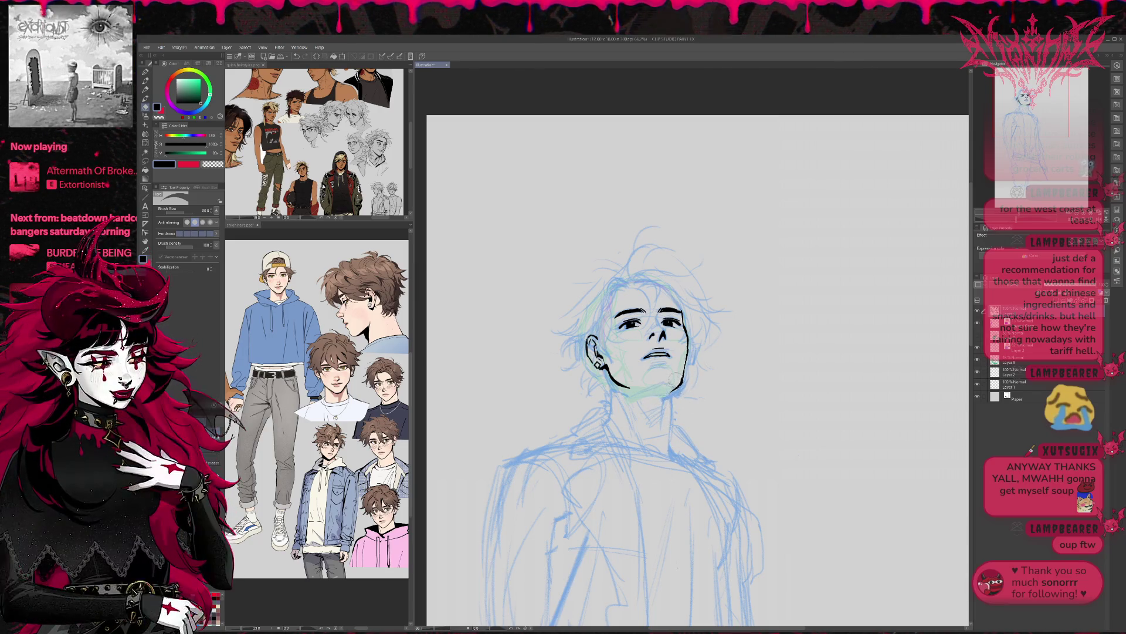
pyautogui.press('p')
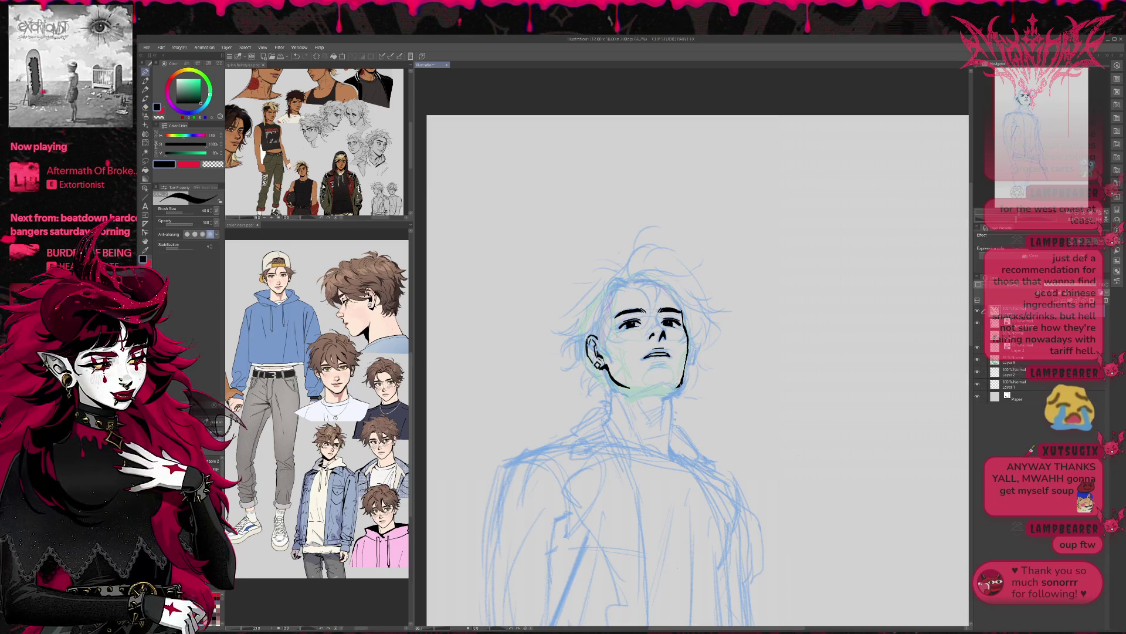
pyautogui.press('e')
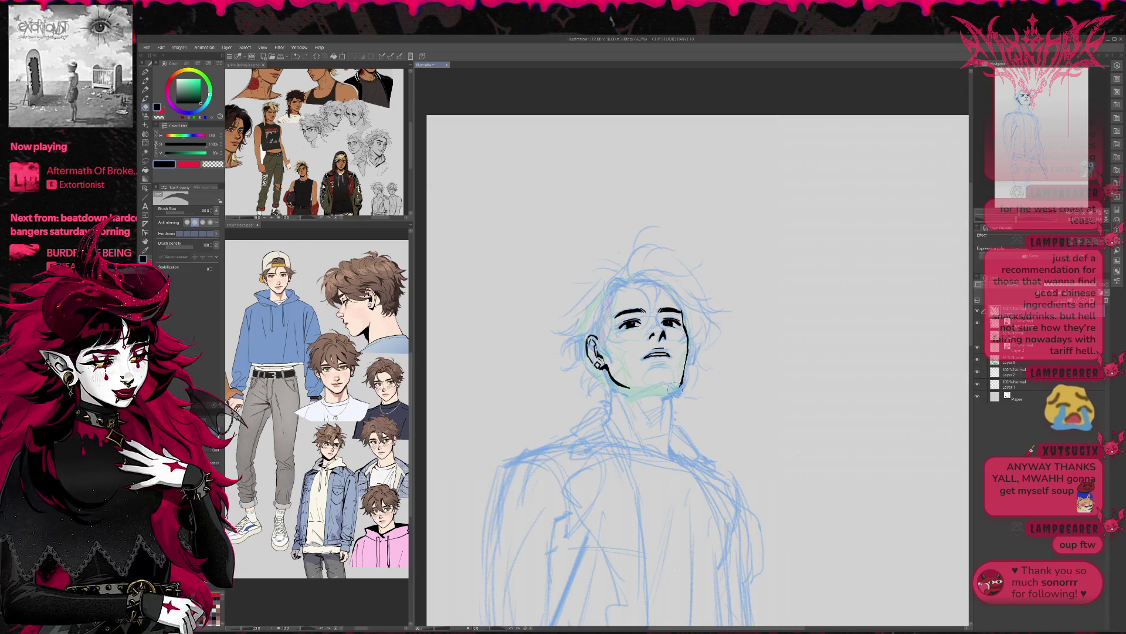
pyautogui.press('p')
pyautogui.moveTo(682, 382); pyautogui.dragTo(657, 393)
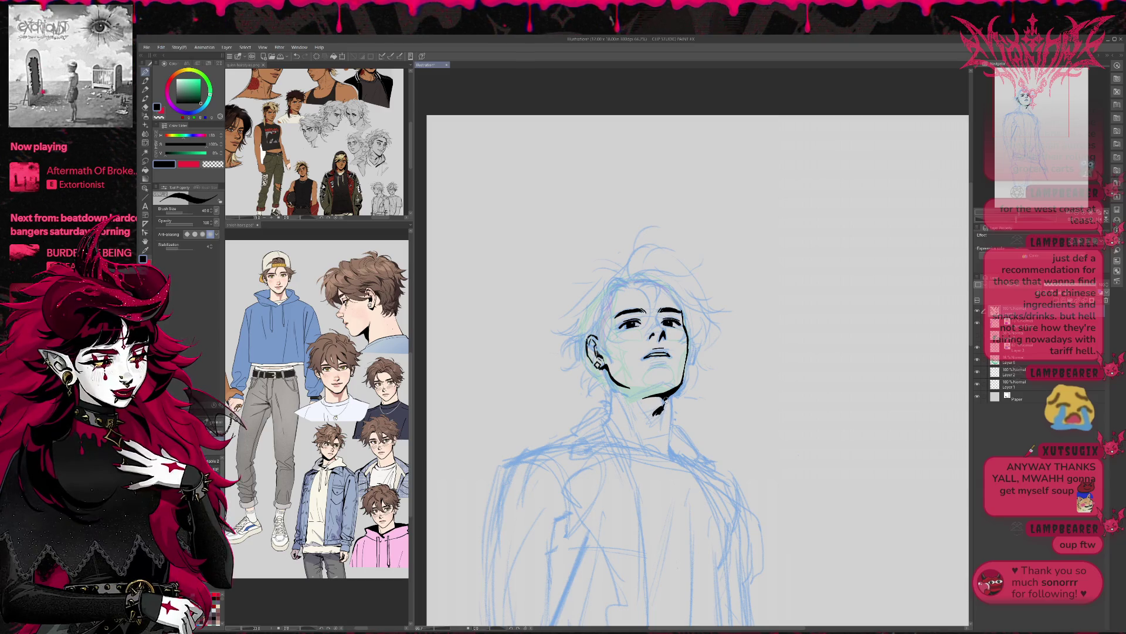
# Shorten the ink tail below the chin and reposition the view of the face.
pyautogui.scroll(-1, 674, 384)
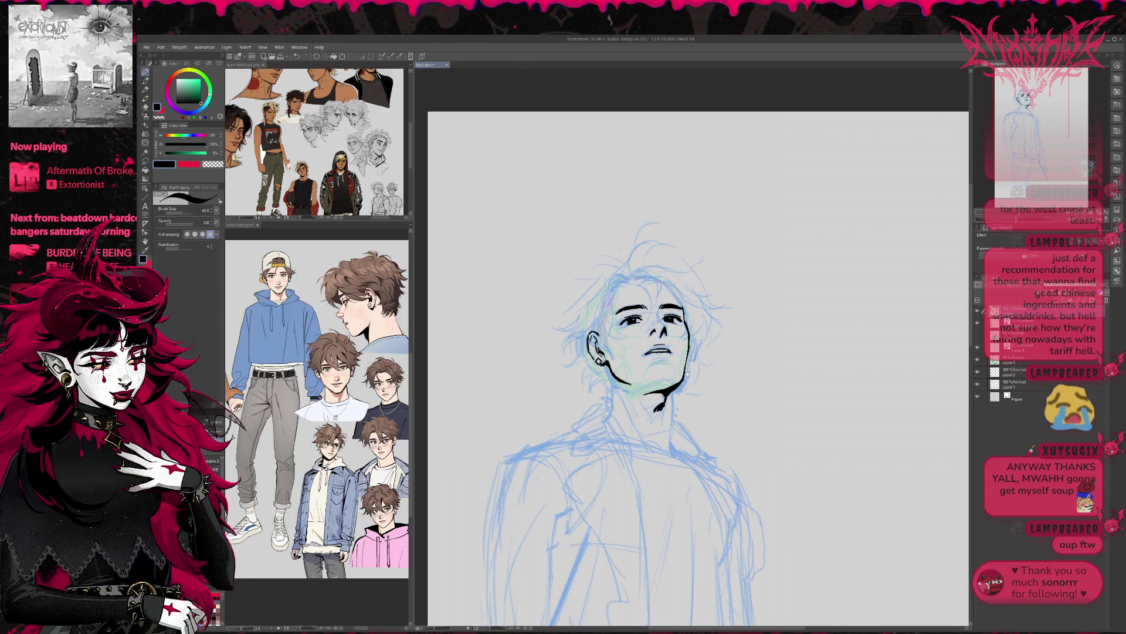
pyautogui.press('e')
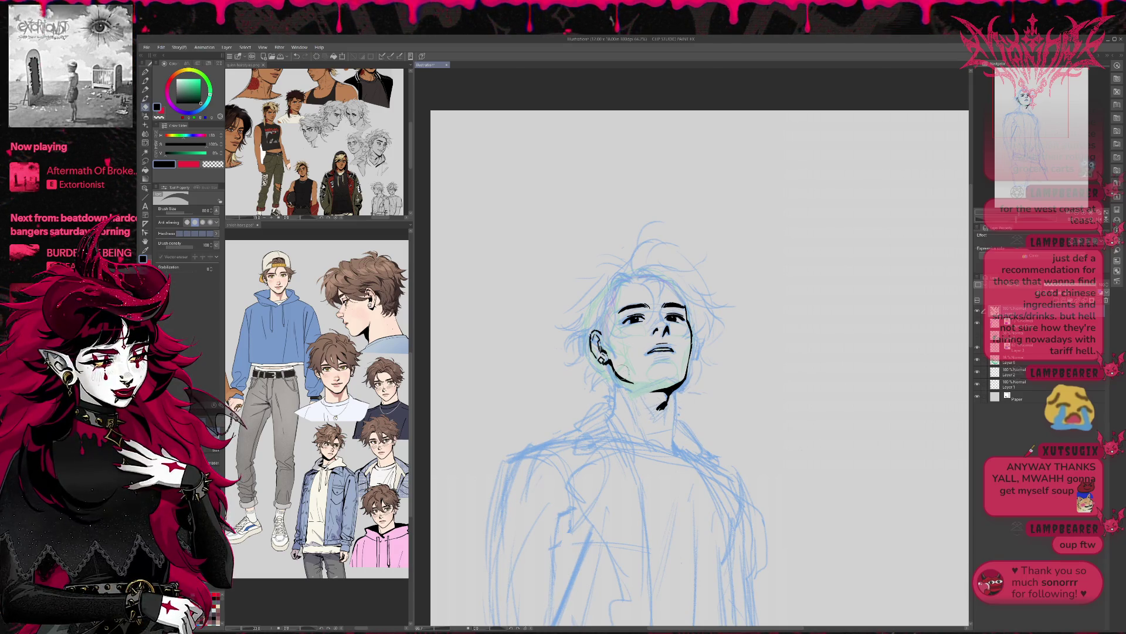
pyautogui.moveTo(667, 403)
pyautogui.mouseDown()
pyautogui.moveTo(655, 416)
pyautogui.moveTo(663, 410)
pyautogui.mouseUp()
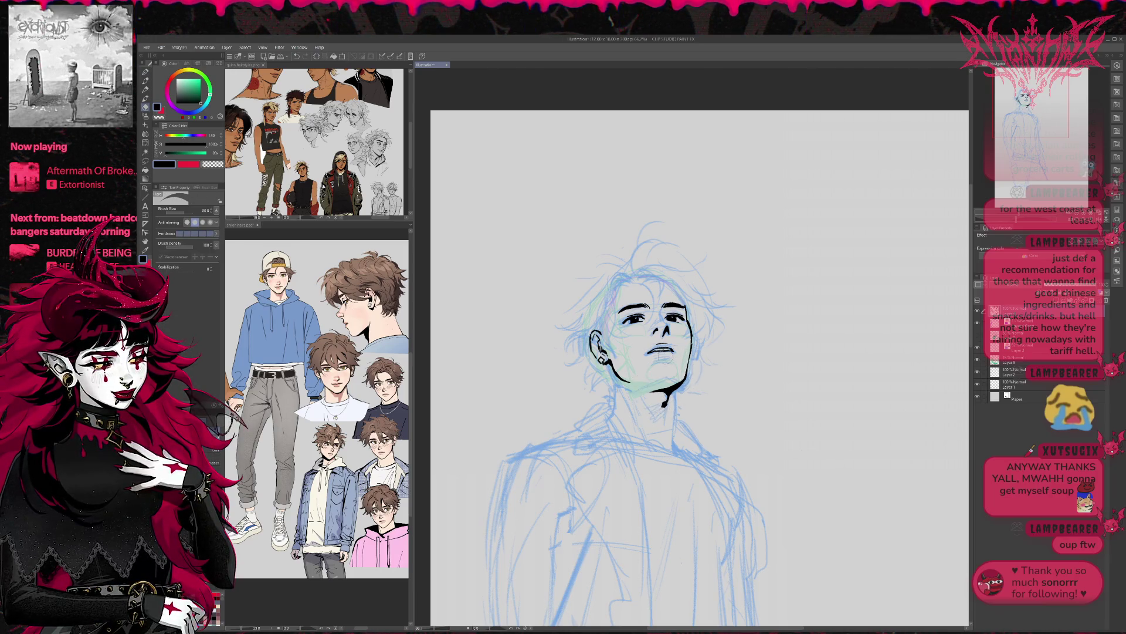
pyautogui.press('p')
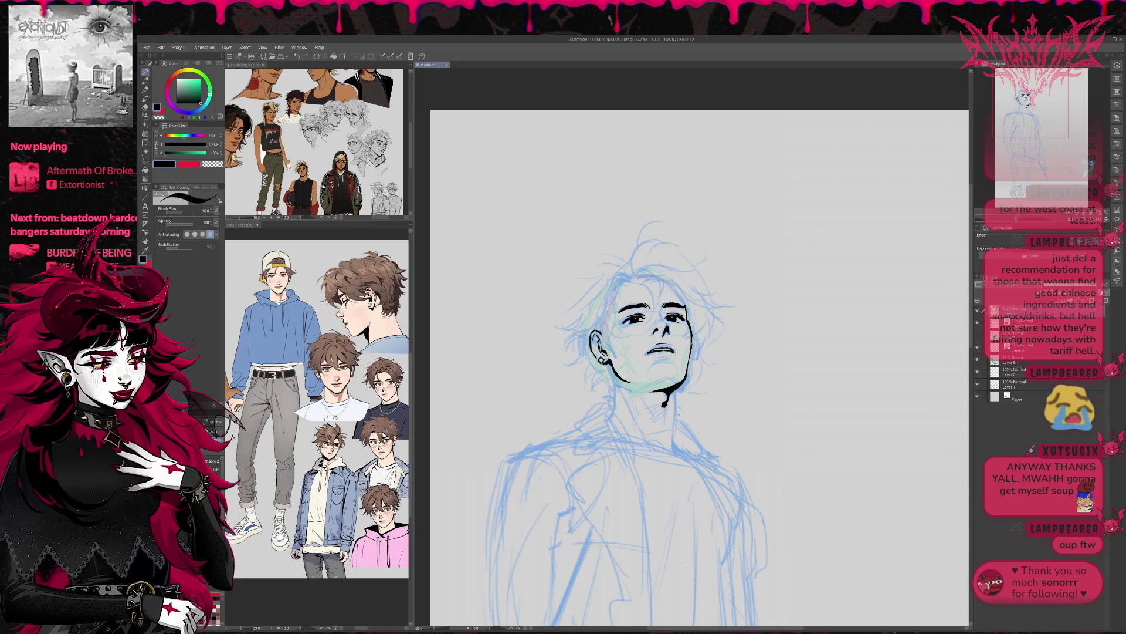
pyautogui.moveTo(695, 352); pyautogui.dragTo(688, 347)
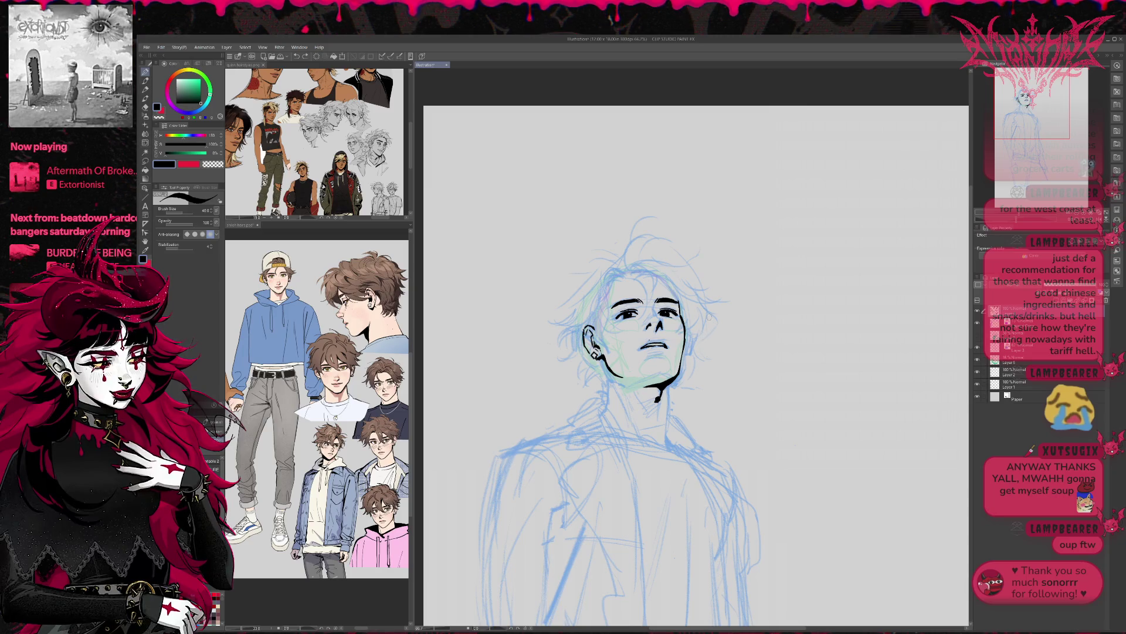
pyautogui.moveTo(708, 317); pyautogui.dragTo(705, 316)
pyautogui.press('e')
pyautogui.press('j')
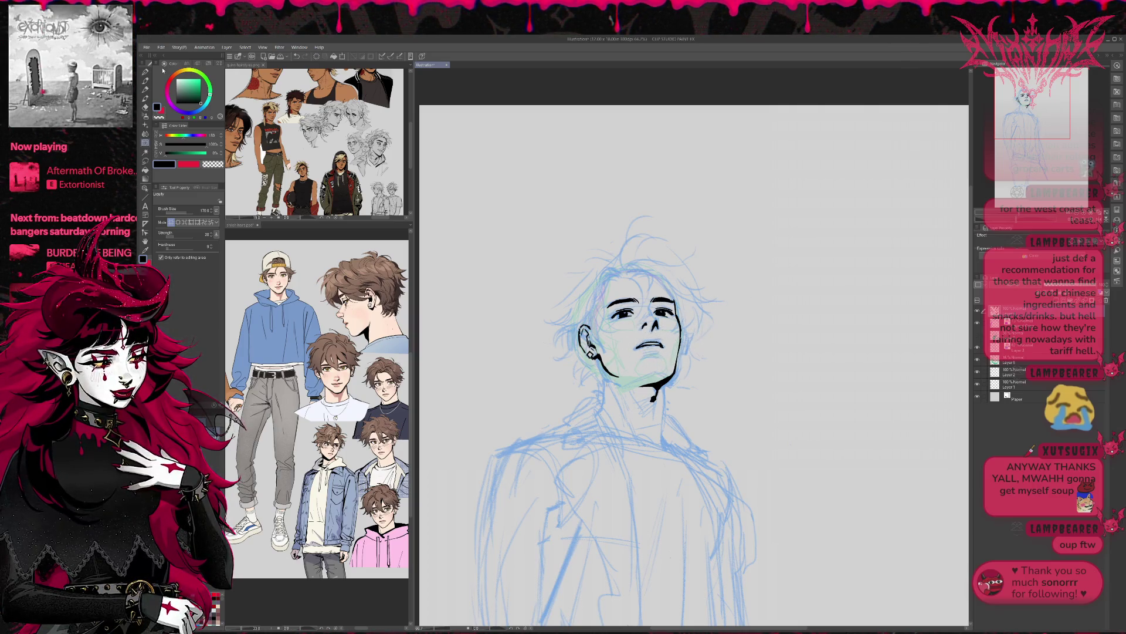
pyautogui.click(145, 72)
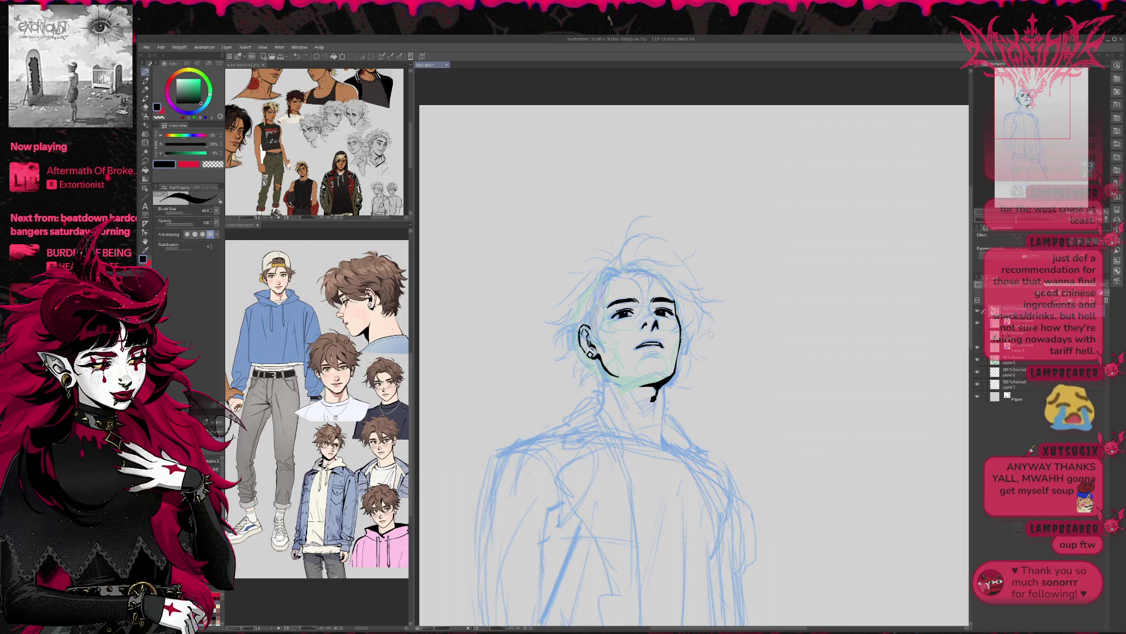
# Ink hair strands over the forehead, then erase some of them.
pyautogui.moveTo(613, 279); pyautogui.dragTo(603, 286)
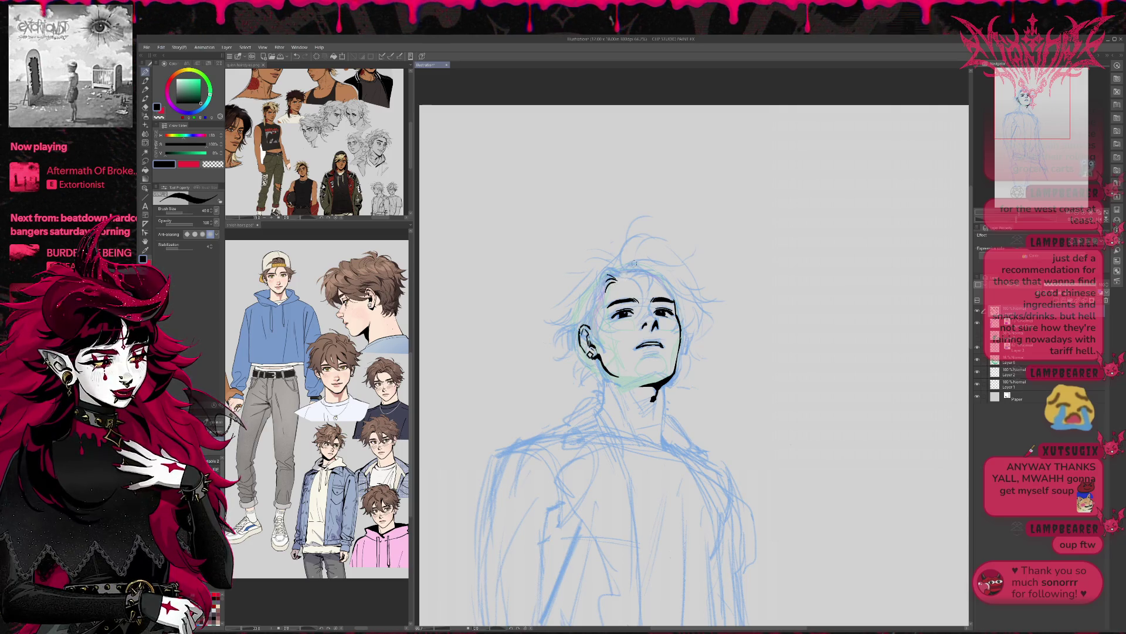
pyautogui.hotkey('ctrl', 'shift', 'n')
pyautogui.press('r')
pyautogui.press('e')
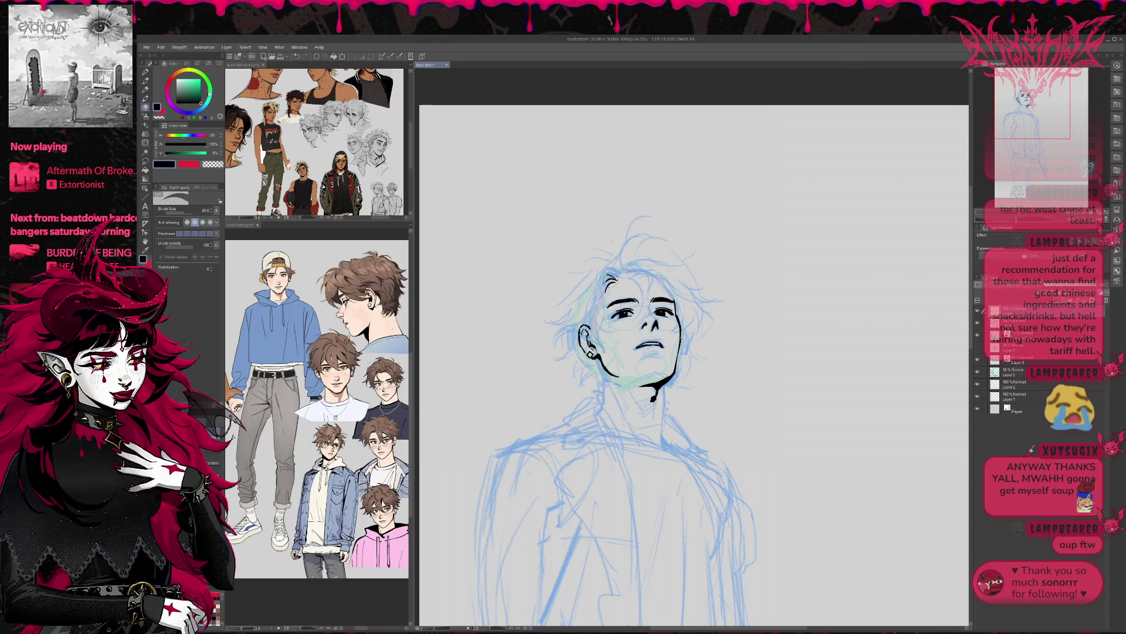
pyautogui.moveTo(616, 274)
pyautogui.mouseDown()
pyautogui.moveTo(613, 288)
pyautogui.moveTo(619, 270)
pyautogui.moveTo(643, 295)
pyautogui.moveTo(643, 319)
pyautogui.mouseUp()
pyautogui.press('p')
# Ink hair strands curling from the forehead and down both sides of the head.
pyautogui.moveTo(618, 268)
pyautogui.mouseDown()
pyautogui.moveTo(653, 236)
pyautogui.moveTo(653, 298)
pyautogui.moveTo(605, 298)
pyautogui.moveTo(601, 280)
pyautogui.mouseUp()
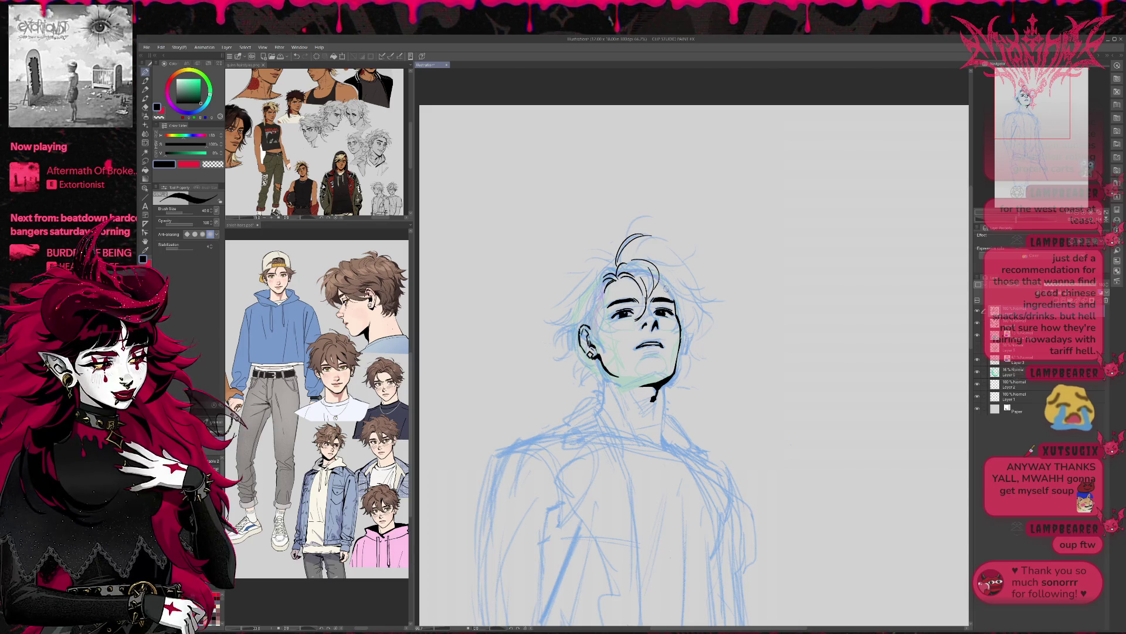
pyautogui.moveTo(658, 278)
pyautogui.mouseDown()
pyautogui.moveTo(701, 322)
pyautogui.moveTo(711, 311)
pyautogui.moveTo(681, 317)
pyautogui.moveTo(678, 306)
pyautogui.moveTo(685, 351)
pyautogui.moveTo(699, 333)
pyautogui.mouseUp()
pyautogui.moveTo(693, 319)
pyautogui.mouseDown()
pyautogui.moveTo(708, 335)
pyautogui.moveTo(711, 315)
pyautogui.mouseUp()
pyautogui.moveTo(589, 313); pyautogui.dragTo(608, 340)
pyautogui.moveTo(615, 298)
pyautogui.mouseDown()
pyautogui.moveTo(601, 338)
pyautogui.moveTo(602, 328)
pyautogui.mouseUp()
pyautogui.moveTo(610, 270)
pyautogui.mouseDown()
pyautogui.moveTo(601, 318)
pyautogui.moveTo(586, 287)
pyautogui.moveTo(605, 271)
pyautogui.mouseUp()
pyautogui.moveTo(581, 316)
pyautogui.mouseDown()
pyautogui.moveTo(550, 340)
pyautogui.moveTo(564, 337)
pyautogui.mouseUp()
pyautogui.moveTo(578, 340)
pyautogui.mouseDown()
pyautogui.moveTo(566, 346)
pyautogui.moveTo(567, 370)
pyautogui.moveTo(597, 392)
pyautogui.moveTo(595, 372)
pyautogui.mouseUp()
# Redraw the short strands near the jaw and ink both neck lines, retrying the right one.
pyautogui.hotkey('ctrl', 'z')
pyautogui.hotkey('ctrl', 'z')
pyautogui.hotkey('ctrl', 'z')
pyautogui.moveTo(603, 366); pyautogui.dragTo(598, 379)
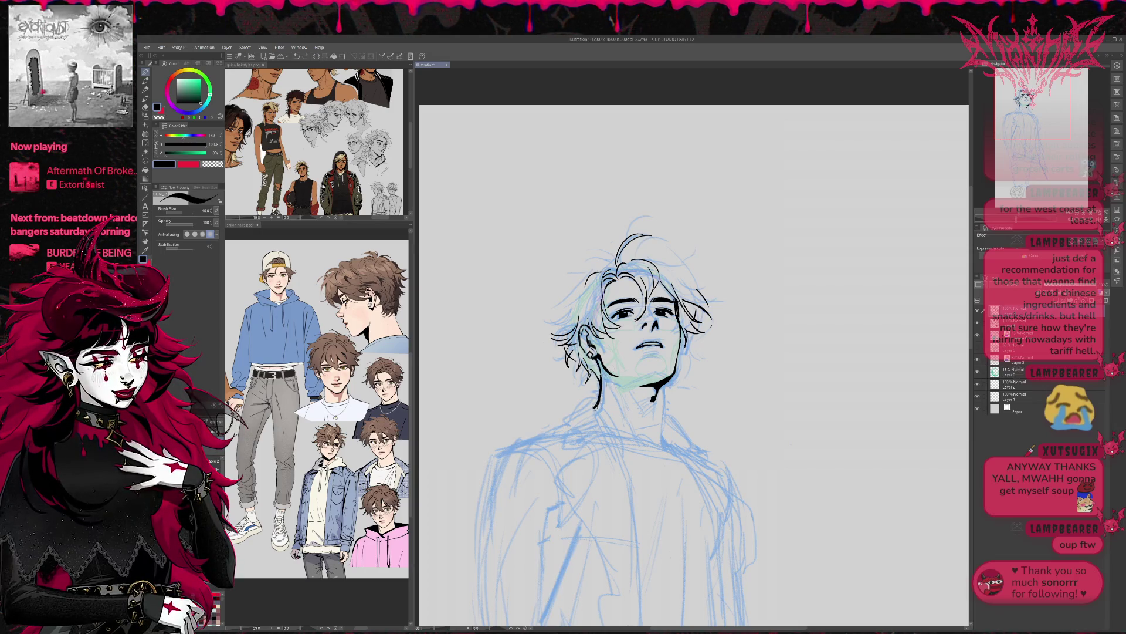
pyautogui.moveTo(601, 388); pyautogui.dragTo(596, 418)
pyautogui.moveTo(667, 379); pyautogui.dragTo(657, 440)
pyautogui.hotkey('ctrl', 'z')
pyautogui.moveTo(666, 384); pyautogui.dragTo(661, 437)
pyautogui.hotkey('ctrl', 'z')
pyautogui.moveTo(666, 381); pyautogui.dragTo(658, 437)
pyautogui.hotkey('ctrl', 'z')
pyautogui.moveTo(665, 386); pyautogui.dragTo(662, 450)
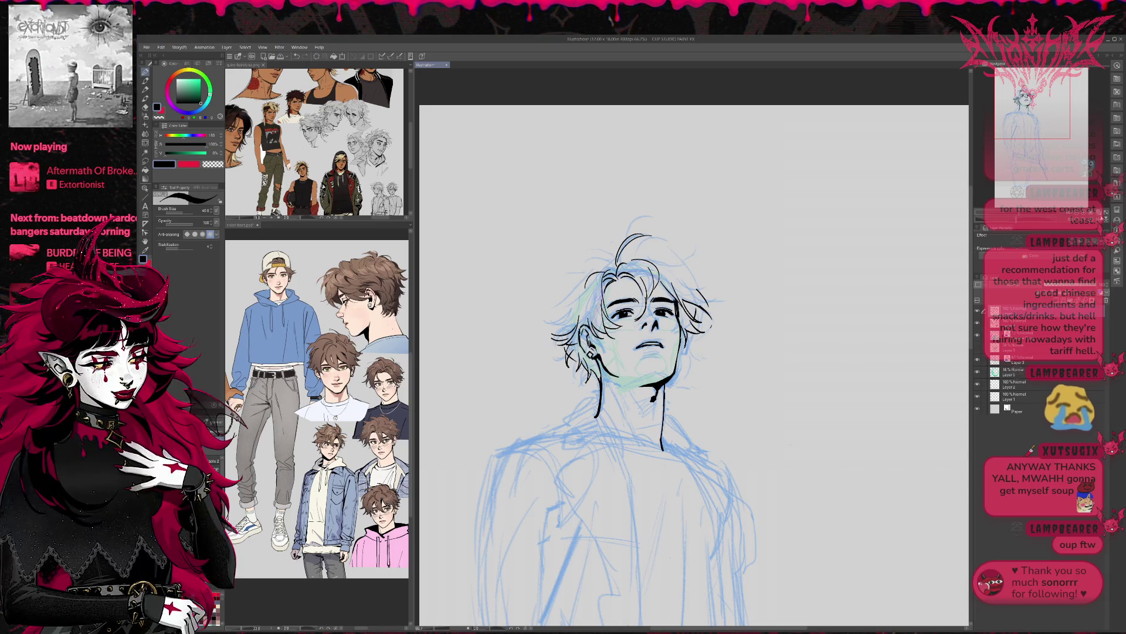
# Mirror the view and erase stray hair strands beside the face.
pyautogui.press('h')
pyautogui.press('e')
pyautogui.moveTo(671, 375)
pyautogui.mouseDown()
pyautogui.moveTo(678, 336)
pyautogui.moveTo(688, 338)
pyautogui.moveTo(683, 371)
pyautogui.mouseUp()
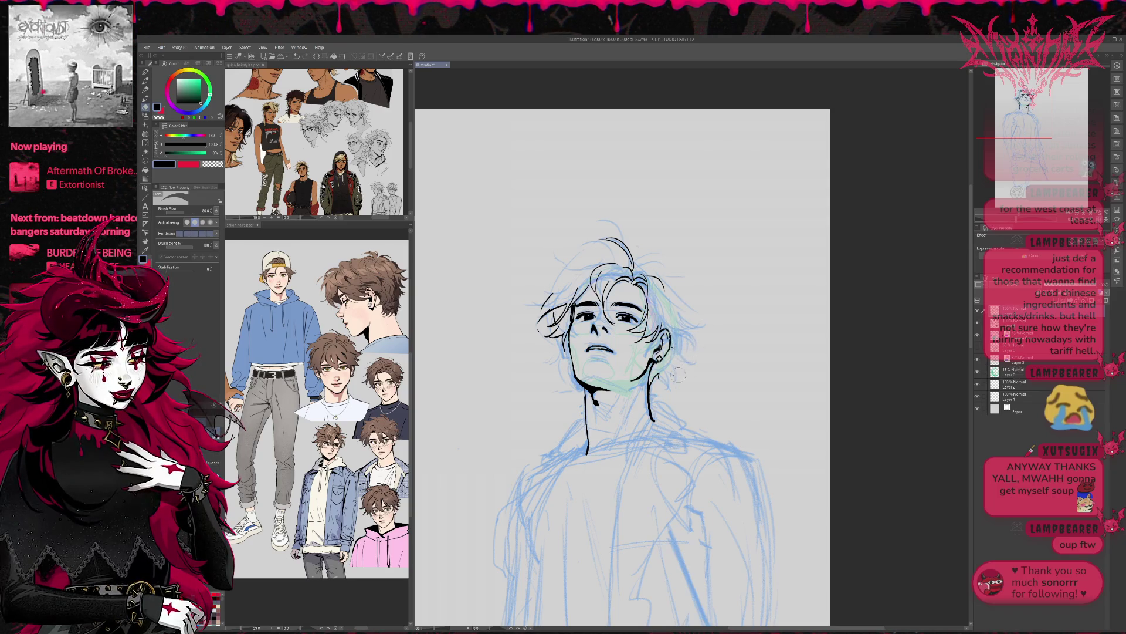
# Ink small strands beside the ear and redrawn strands across the top of the hair.
pyautogui.press('p')
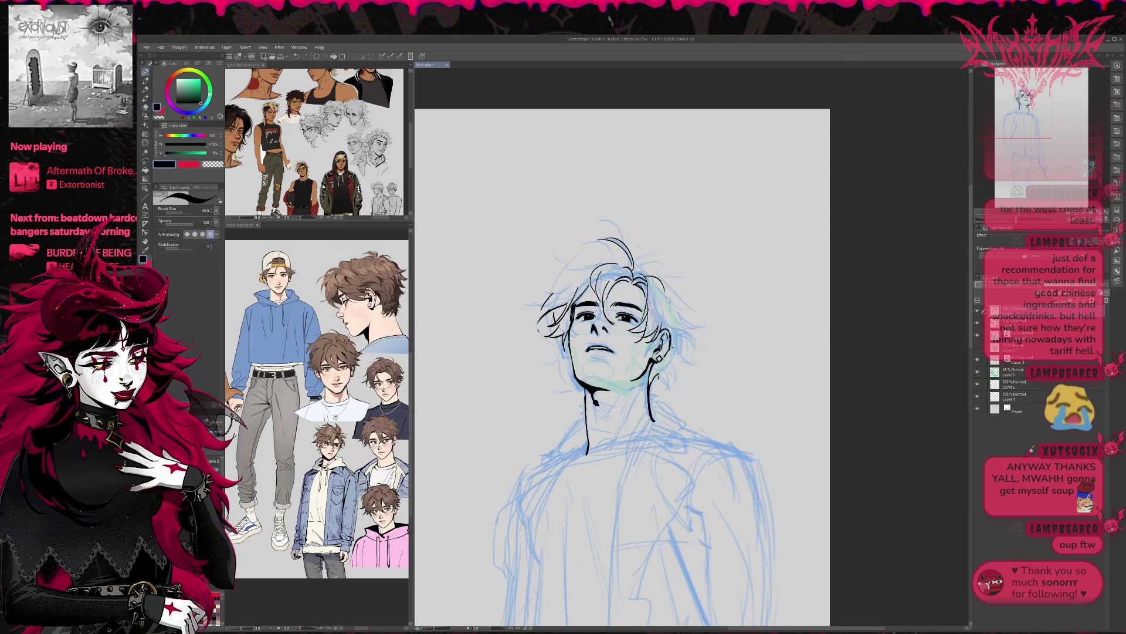
pyautogui.moveTo(673, 352)
pyautogui.mouseDown()
pyautogui.moveTo(695, 331)
pyautogui.moveTo(686, 309)
pyautogui.moveTo(699, 321)
pyautogui.mouseUp()
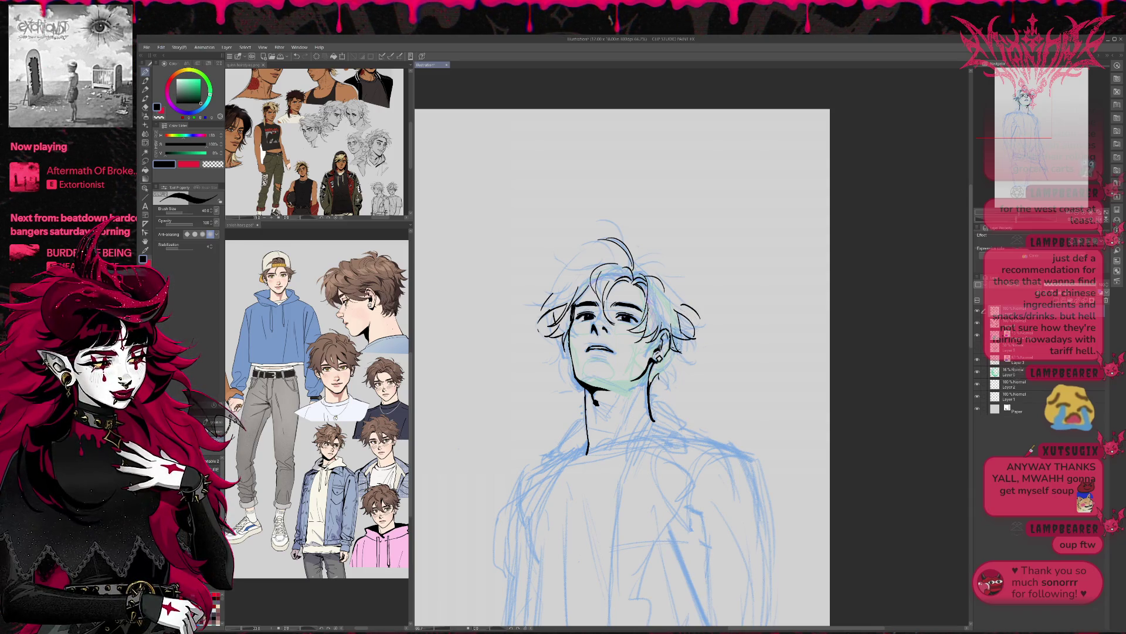
pyautogui.moveTo(548, 258)
pyautogui.mouseDown()
pyautogui.moveTo(669, 286)
pyautogui.moveTo(668, 313)
pyautogui.moveTo(691, 305)
pyautogui.moveTo(685, 316)
pyautogui.mouseUp()
pyautogui.moveTo(555, 271); pyautogui.dragTo(590, 254)
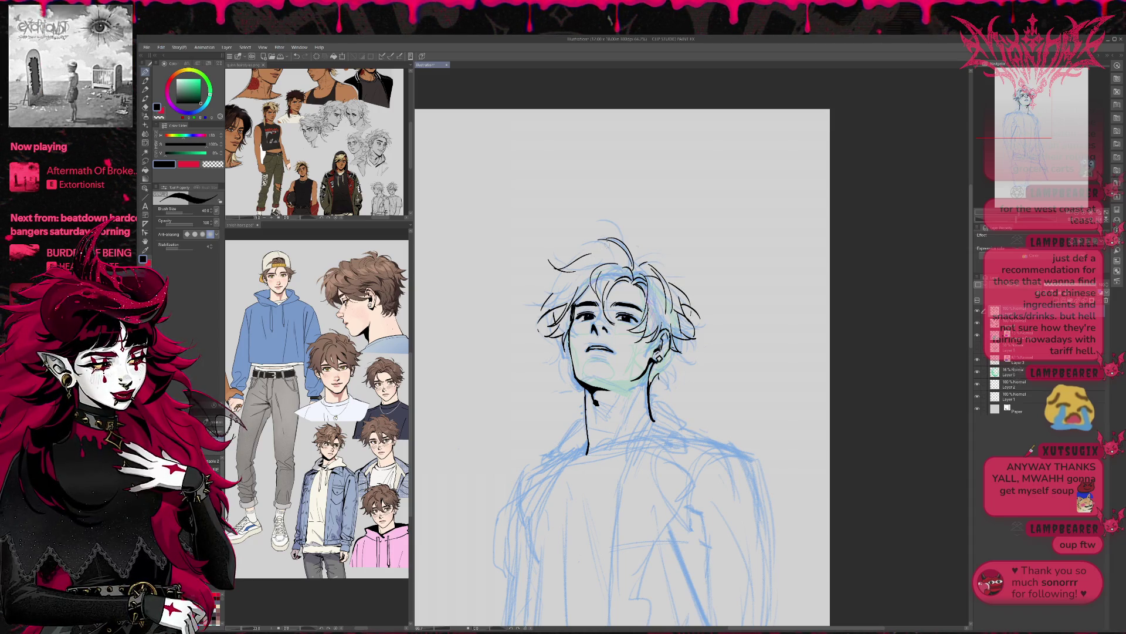
pyautogui.hotkey('ctrl', 'z')
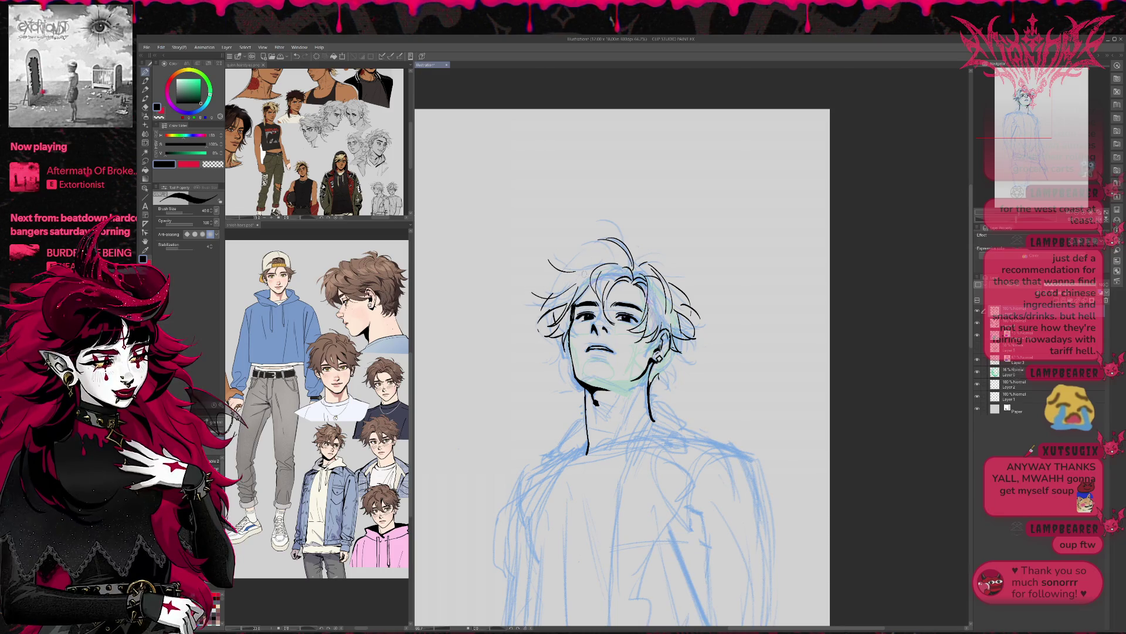
pyautogui.press('e')
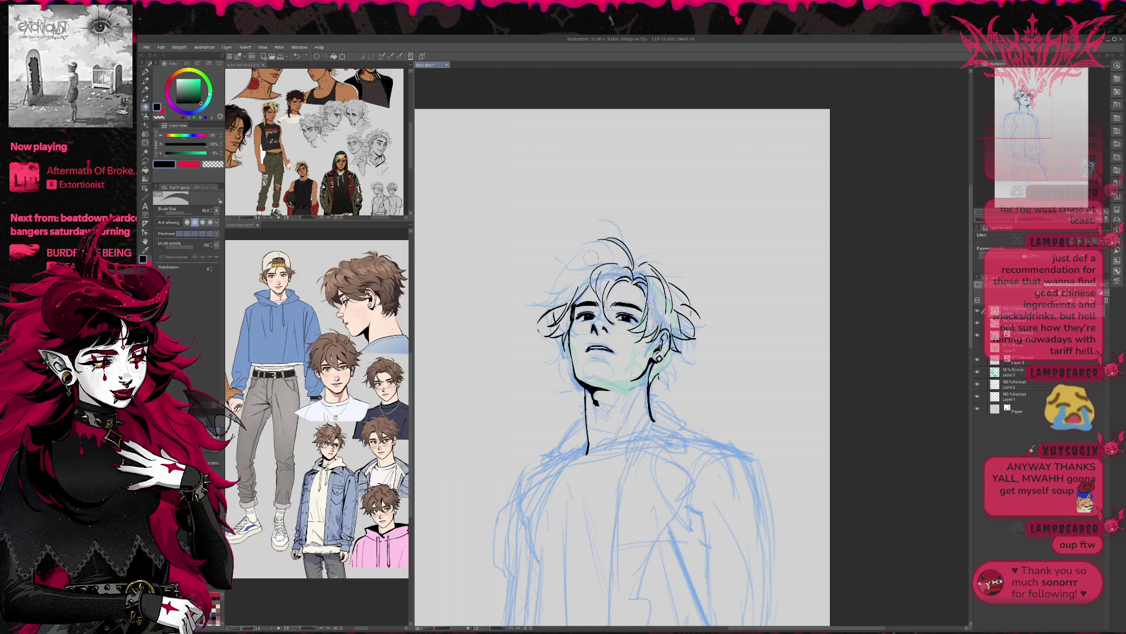
pyautogui.press('p')
pyautogui.moveTo(564, 270)
pyautogui.mouseDown()
pyautogui.moveTo(608, 258)
pyautogui.moveTo(604, 246)
pyautogui.moveTo(543, 311)
pyautogui.mouseUp()
pyautogui.hotkey('ctrl', 'z')
pyautogui.hotkey('ctrl', 'z')
pyautogui.moveTo(578, 260)
pyautogui.mouseDown()
pyautogui.moveTo(527, 287)
pyautogui.moveTo(570, 297)
pyautogui.mouseUp()
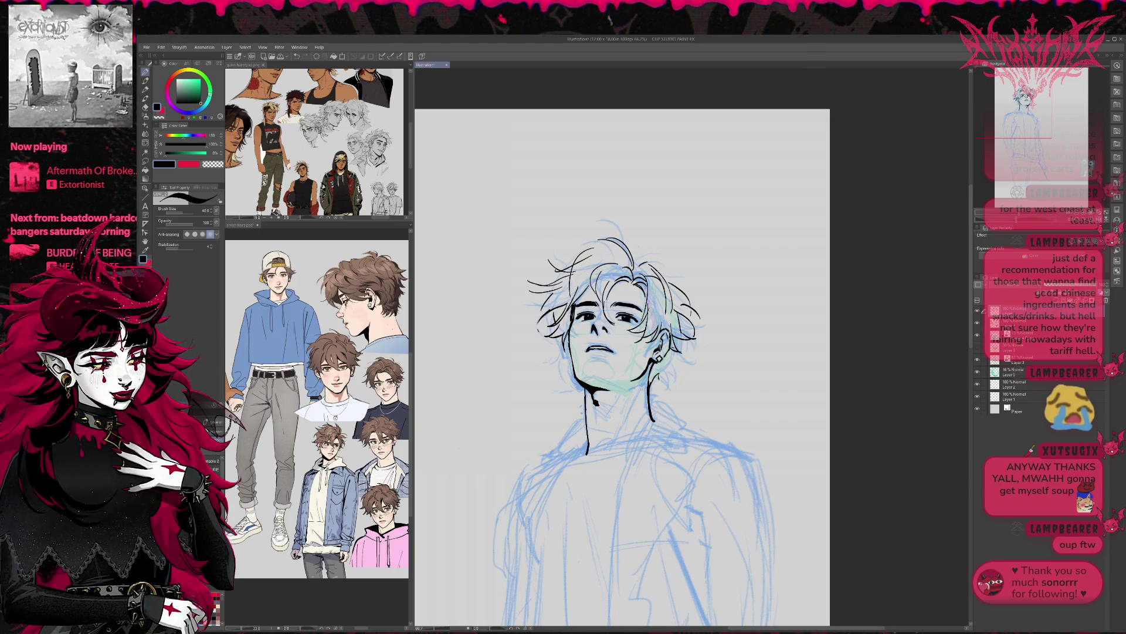
pyautogui.press('h')
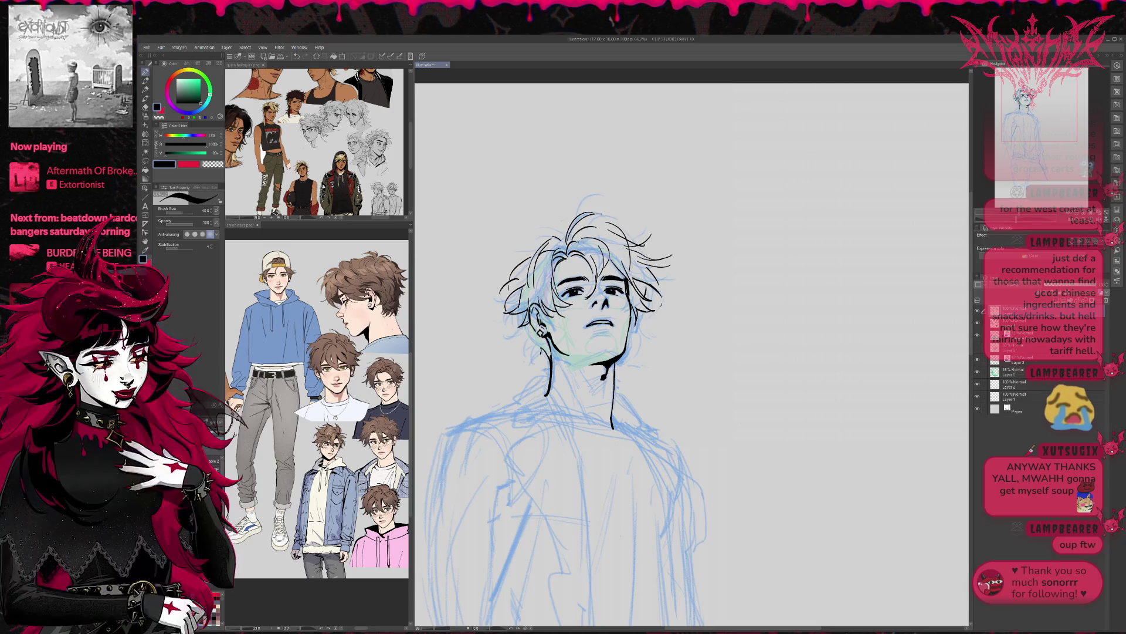
# Ink short strokes at the top of the hair and two strands on its left side.
pyautogui.moveTo(429, 197)
pyautogui.mouseDown()
pyautogui.moveTo(412, 188)
pyautogui.moveTo(374, 199)
pyautogui.mouseUp()
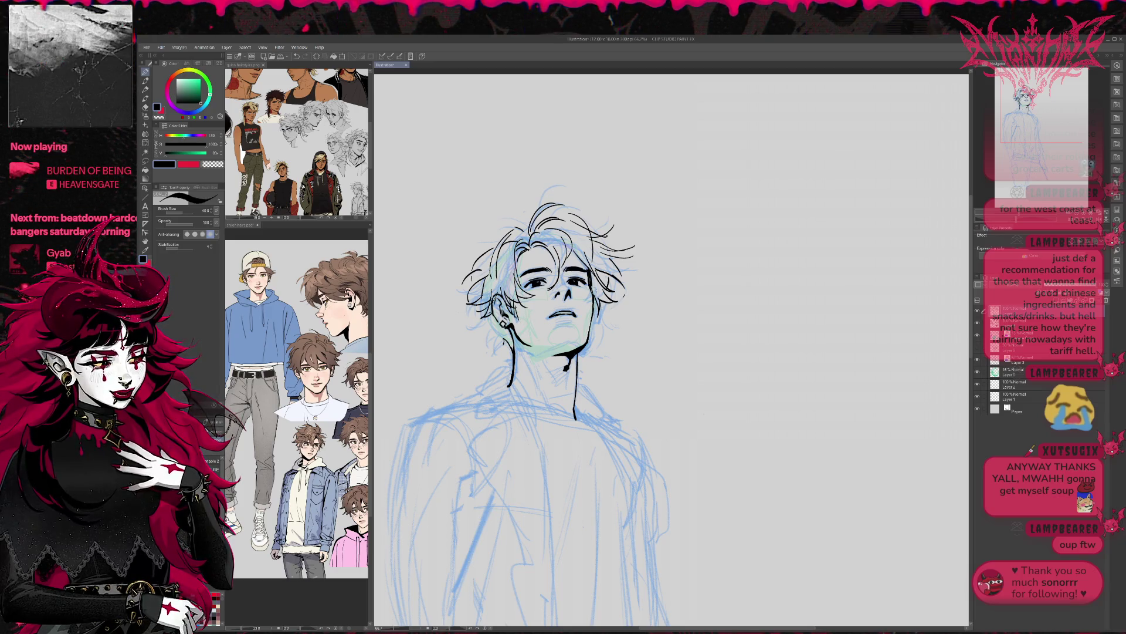
pyautogui.moveTo(515, 263); pyautogui.dragTo(543, 235)
pyautogui.moveTo(534, 249); pyautogui.dragTo(549, 240)
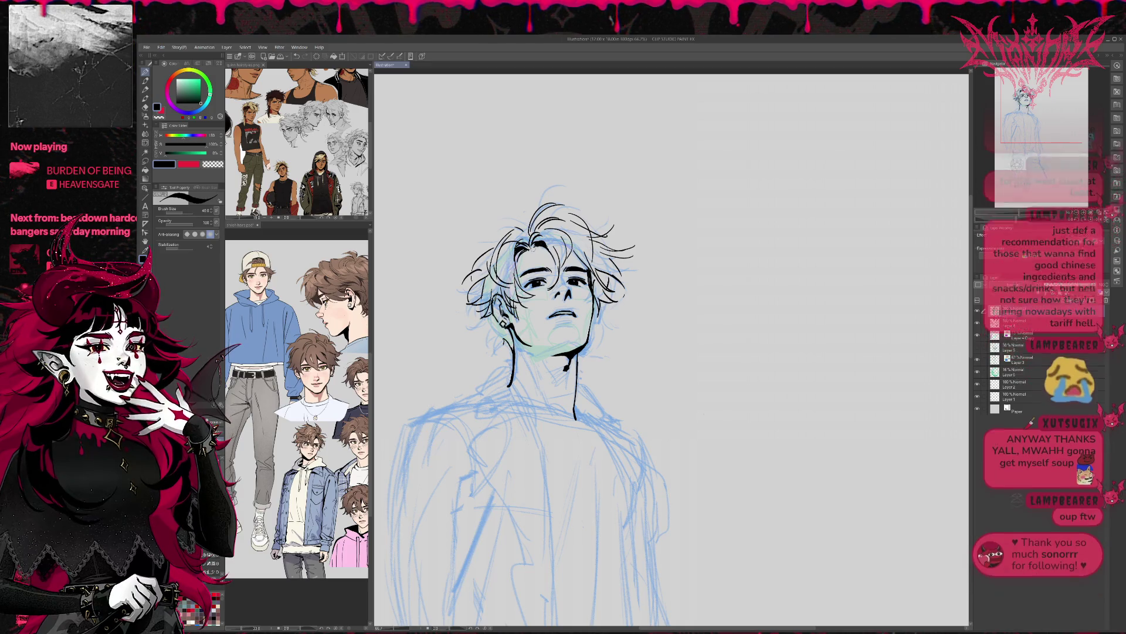
pyautogui.moveTo(490, 248)
pyautogui.mouseDown()
pyautogui.moveTo(463, 252)
pyautogui.moveTo(509, 228)
pyautogui.moveTo(482, 254)
pyautogui.moveTo(525, 225)
pyautogui.moveTo(508, 221)
pyautogui.moveTo(524, 231)
pyautogui.moveTo(592, 215)
pyautogui.mouseUp()
# Ink a strand on the right of the hair, then lasso the head and hair and open Free Transform.
pyautogui.moveTo(600, 270)
pyautogui.mouseDown()
pyautogui.moveTo(616, 314)
pyautogui.moveTo(621, 286)
pyautogui.moveTo(591, 317)
pyautogui.mouseUp()
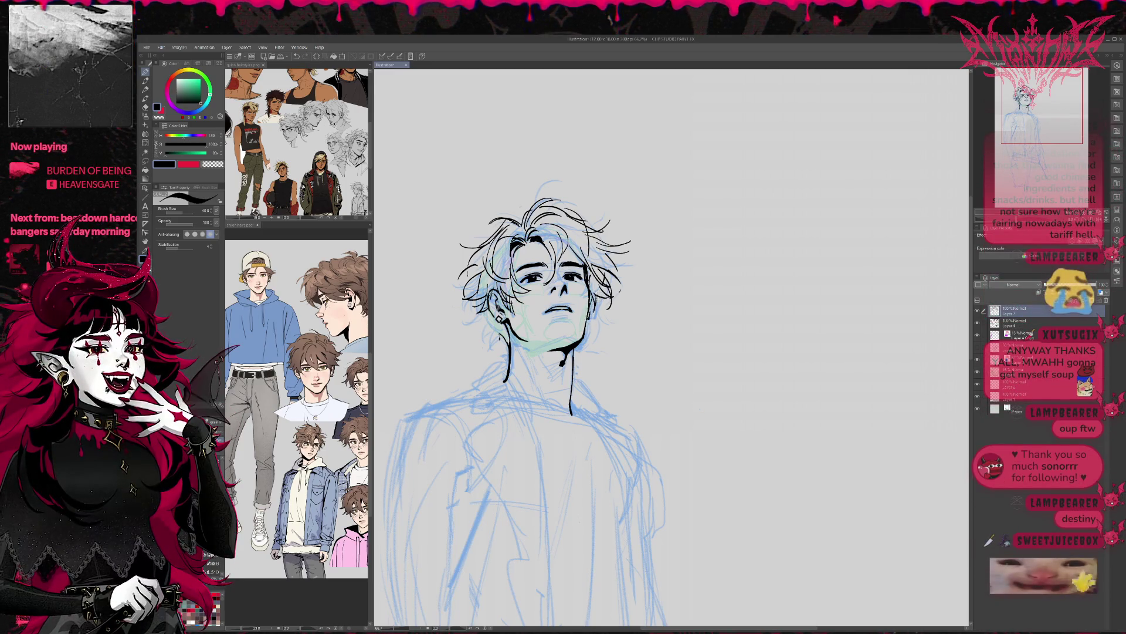
pyautogui.moveTo(614, 280); pyautogui.dragTo(620, 283)
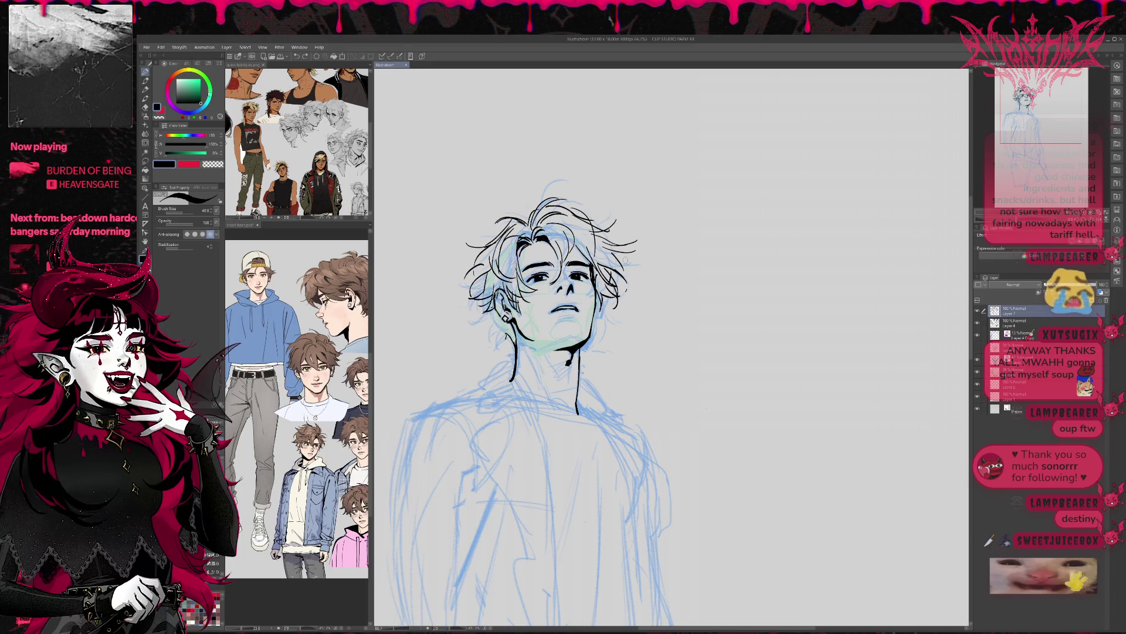
pyautogui.click(145, 161)
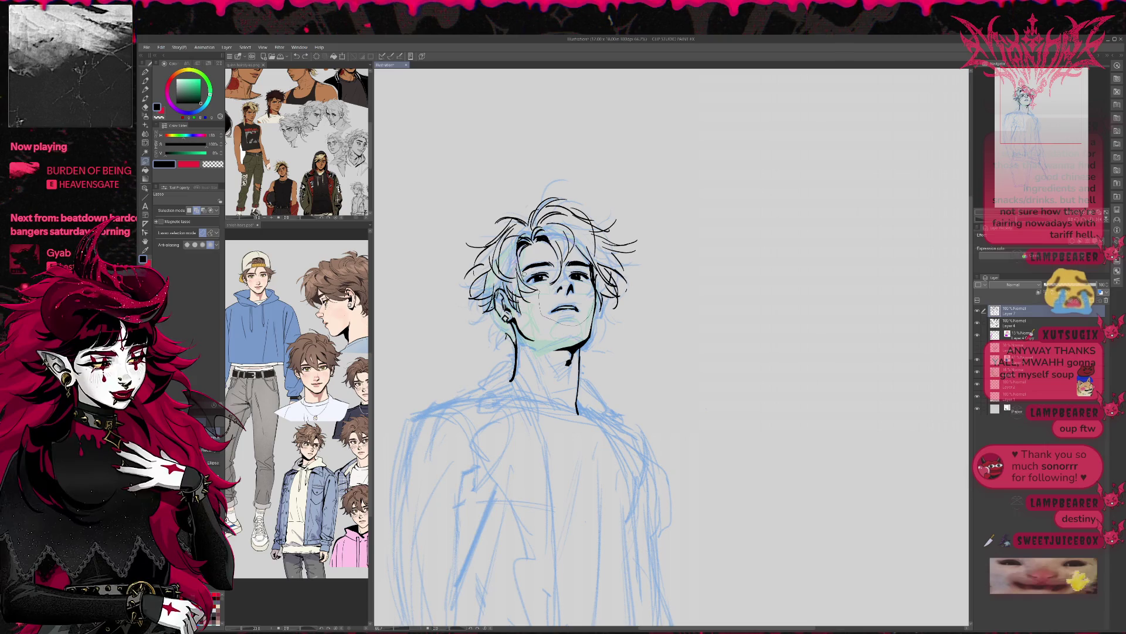
pyautogui.moveTo(640, 256); pyautogui.dragTo(627, 298)
pyautogui.hotkey('ctrl', 't')
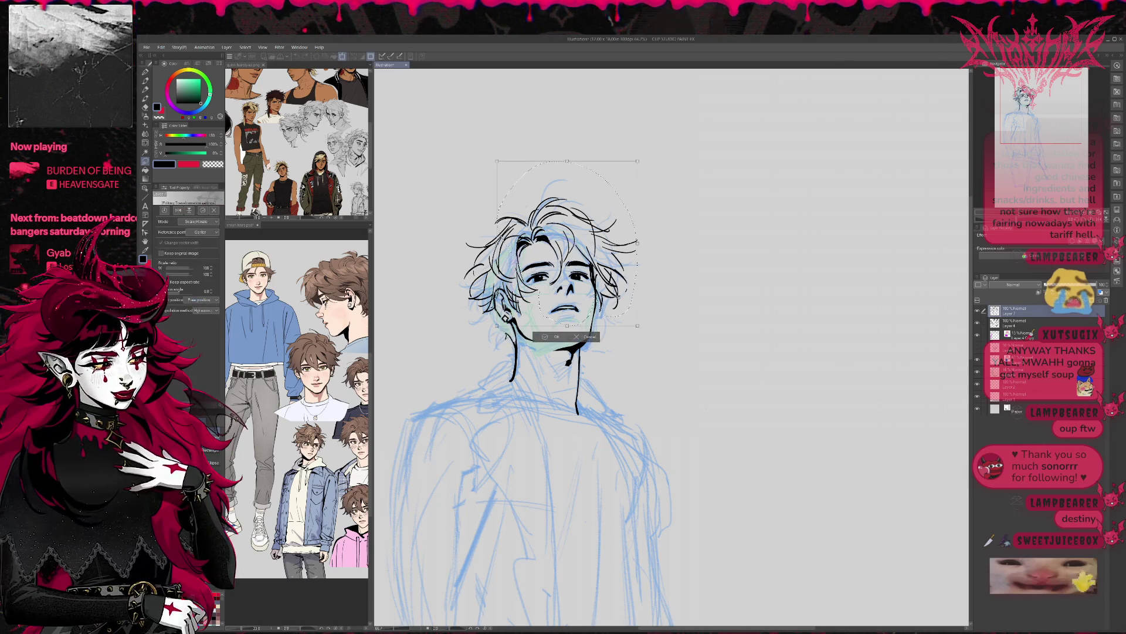
# Apply the current transform, then reopen it and nudge the head lines up and left.
pyautogui.press('Return')
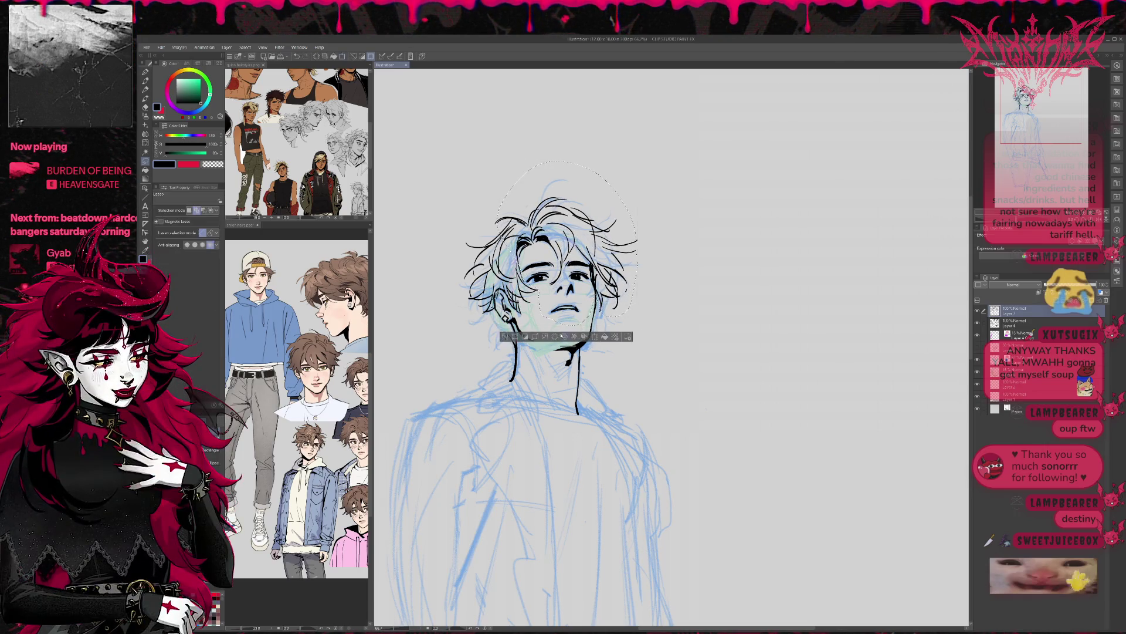
pyautogui.hotkey('ctrl', 't')
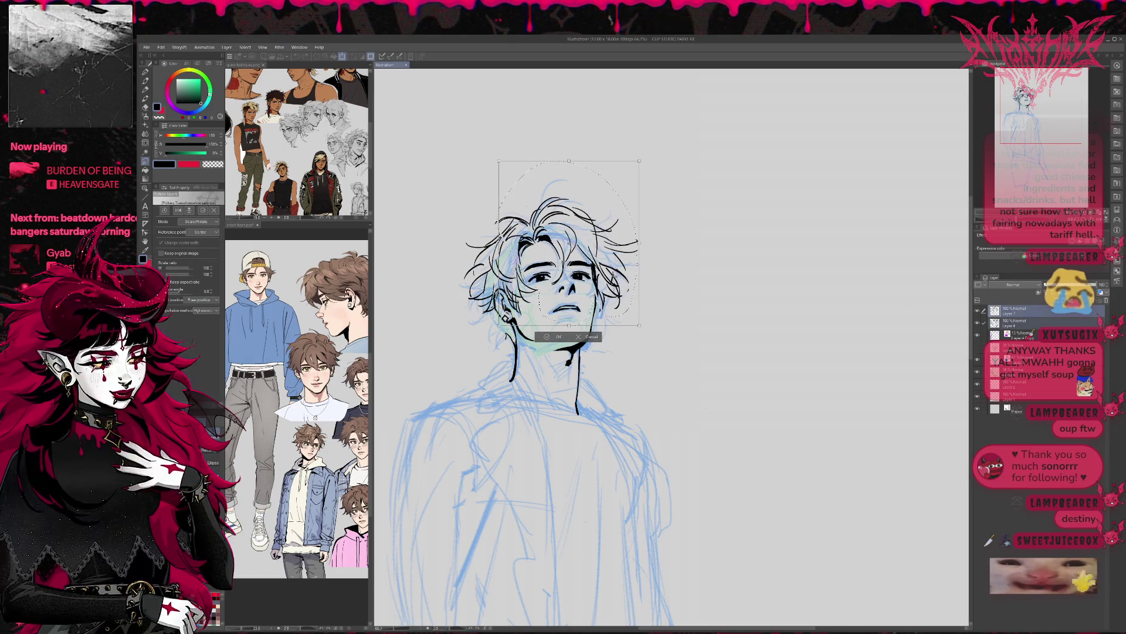
pyautogui.press('Left')
pyautogui.press('Left')
pyautogui.press('Left')
pyautogui.press('Up')
pyautogui.press('Up')
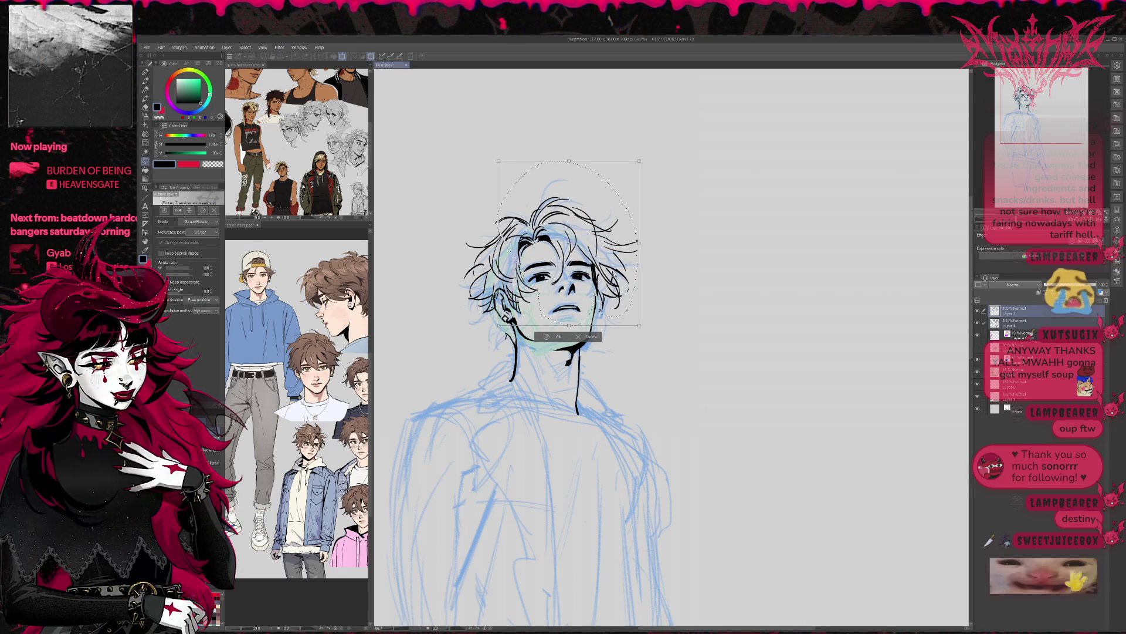
# Rotate the head and hair about 1 degree clockwise, confirm the transform, and deselect.
pyautogui.moveTo(654, 269); pyautogui.dragTo(655, 270)
pyautogui.press('Right')
pyautogui.press('Right')
pyautogui.press('Right')
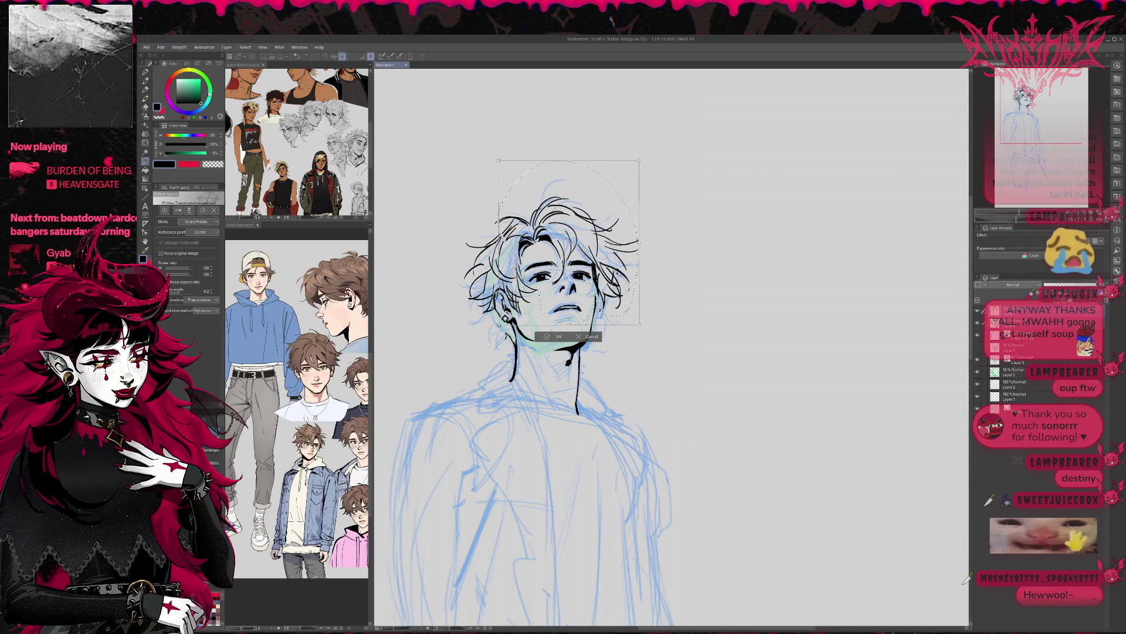
pyautogui.moveTo(651, 271); pyautogui.dragTo(650, 276)
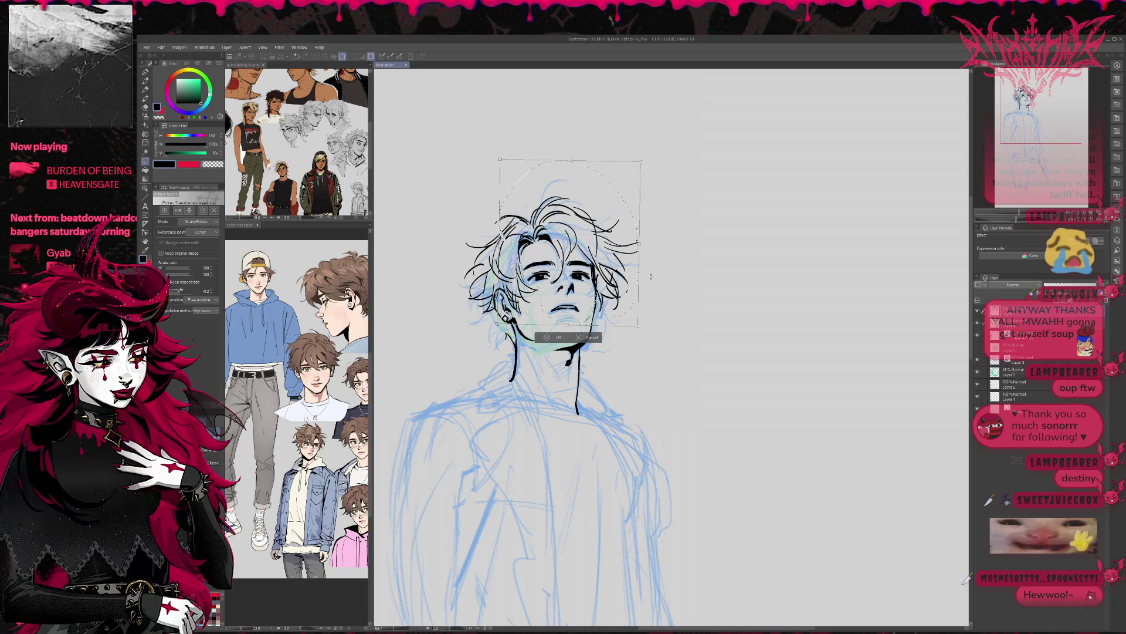
pyautogui.moveTo(651, 276); pyautogui.dragTo(651, 270)
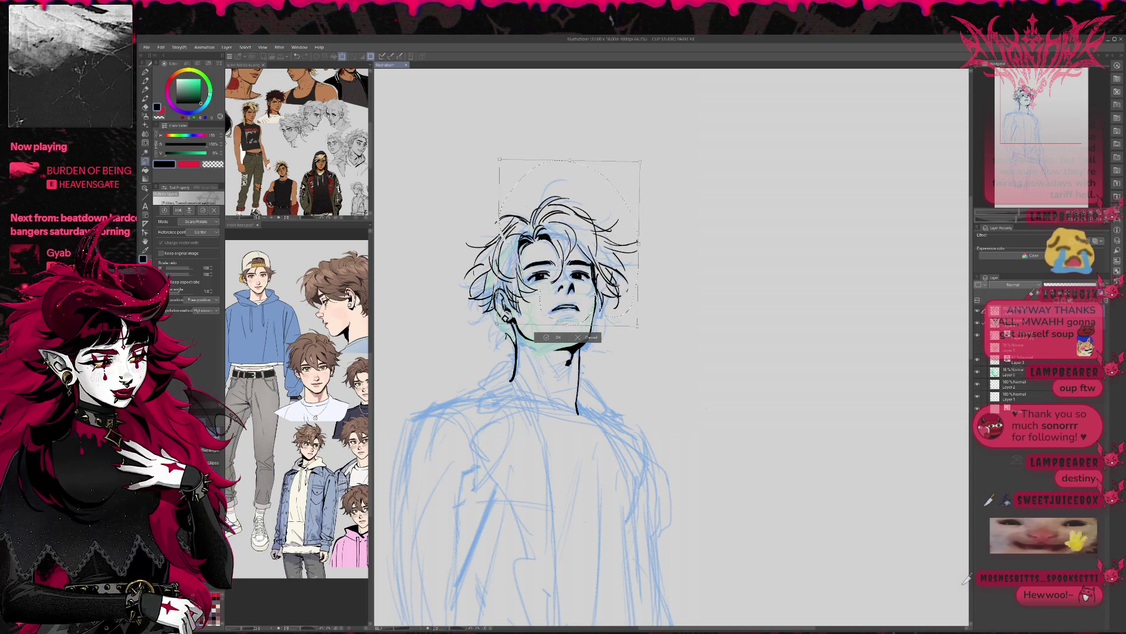
pyautogui.click(580, 338)
pyautogui.hotkey('ctrl', 'd')
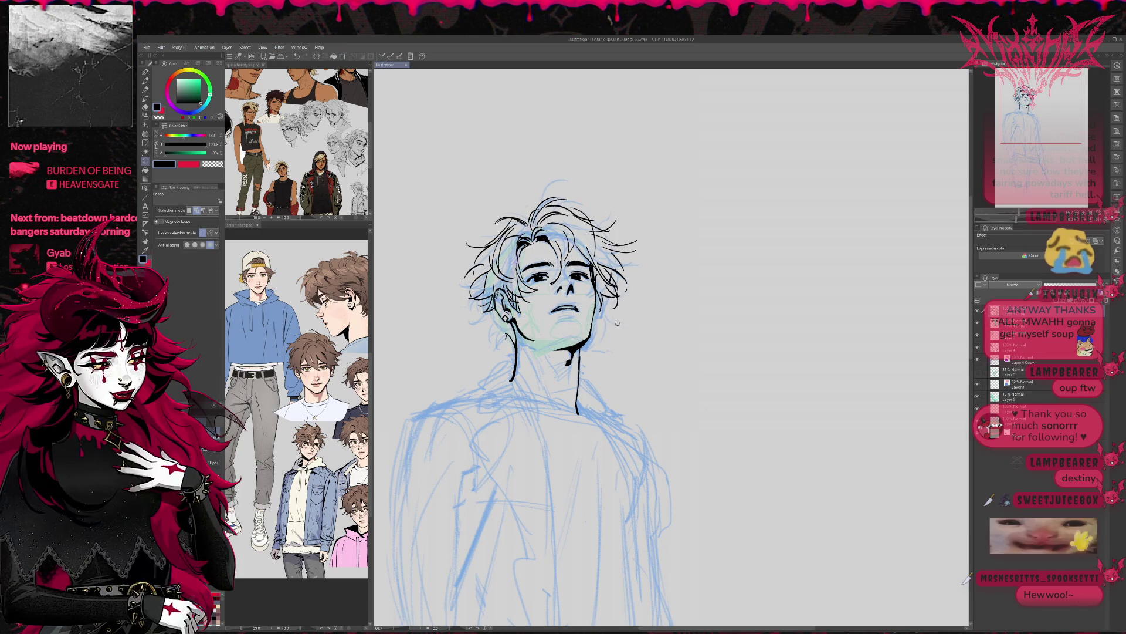
# Hide the blue sketch, erase the stray hair strands left of the face, then restore the sketch.
pyautogui.moveTo(742, 273)
pyautogui.mouseDown()
pyautogui.moveTo(968, 272)
pyautogui.moveTo(783, 265)
pyautogui.mouseUp()
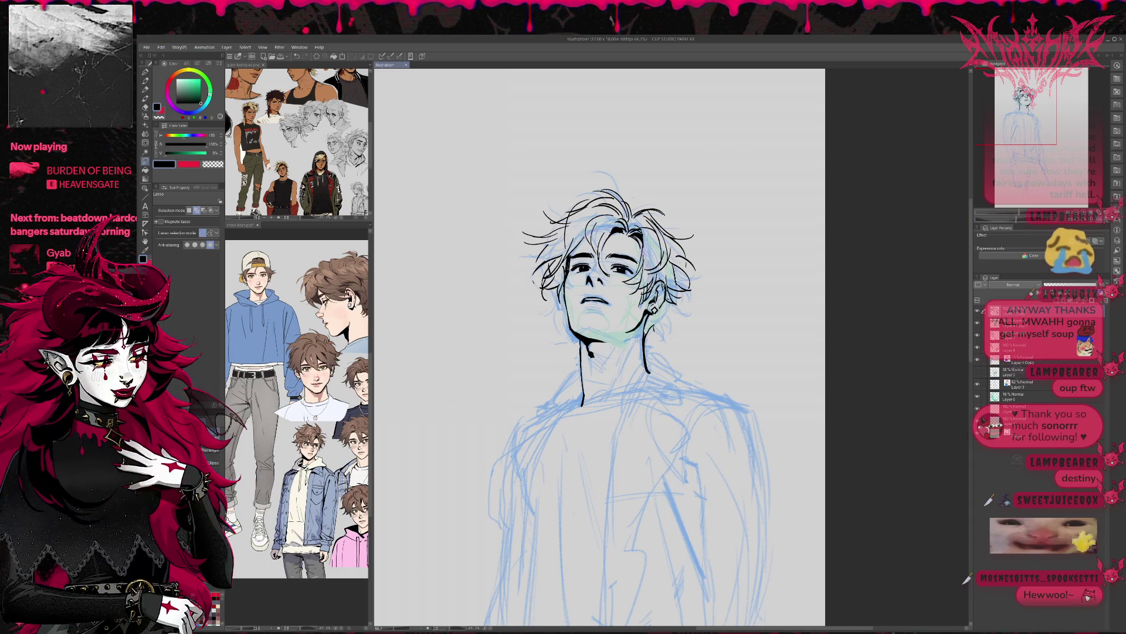
pyautogui.click(977, 420)
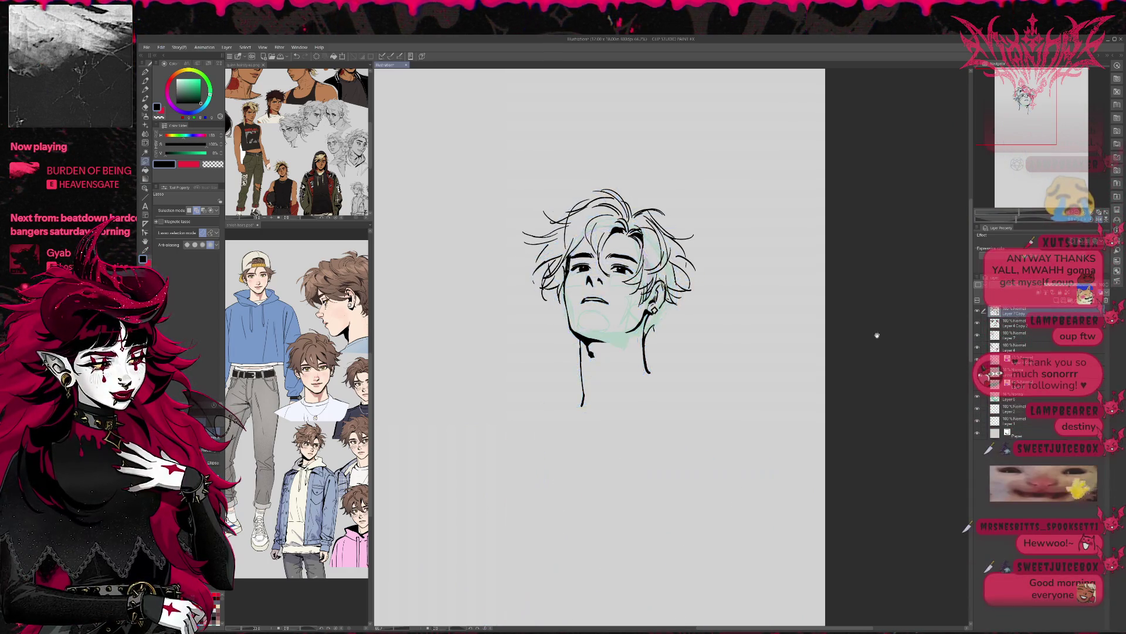
pyautogui.moveTo(720, 329); pyautogui.dragTo(667, 329)
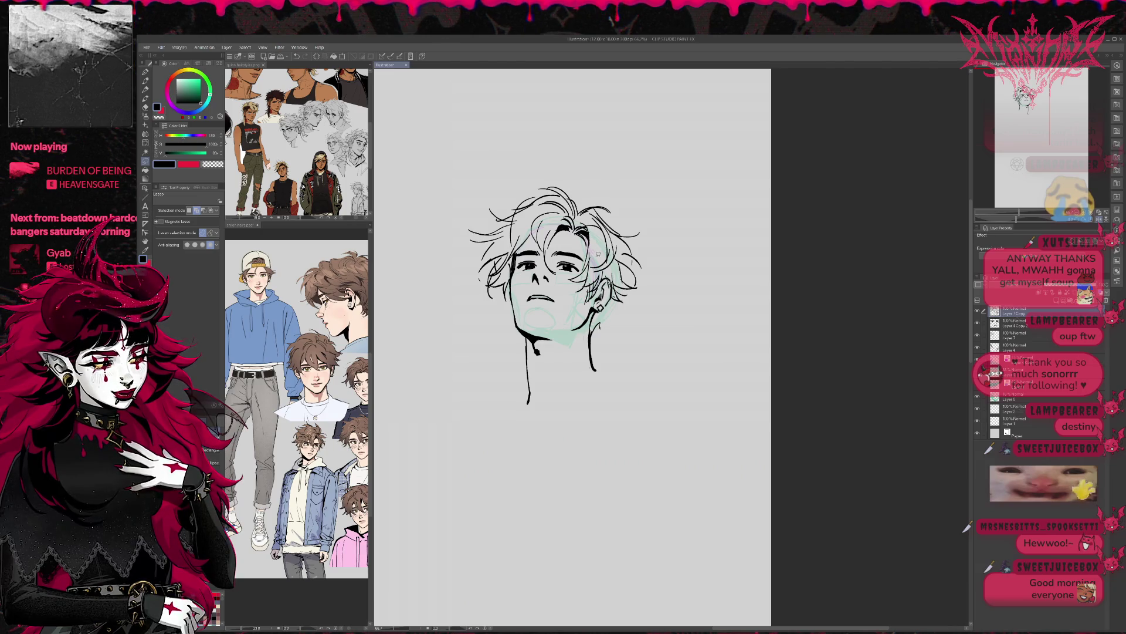
pyautogui.press('e')
pyautogui.moveTo(498, 253)
pyautogui.mouseDown()
pyautogui.moveTo(472, 231)
pyautogui.moveTo(496, 211)
pyautogui.moveTo(510, 229)
pyautogui.moveTo(497, 220)
pyautogui.mouseUp()
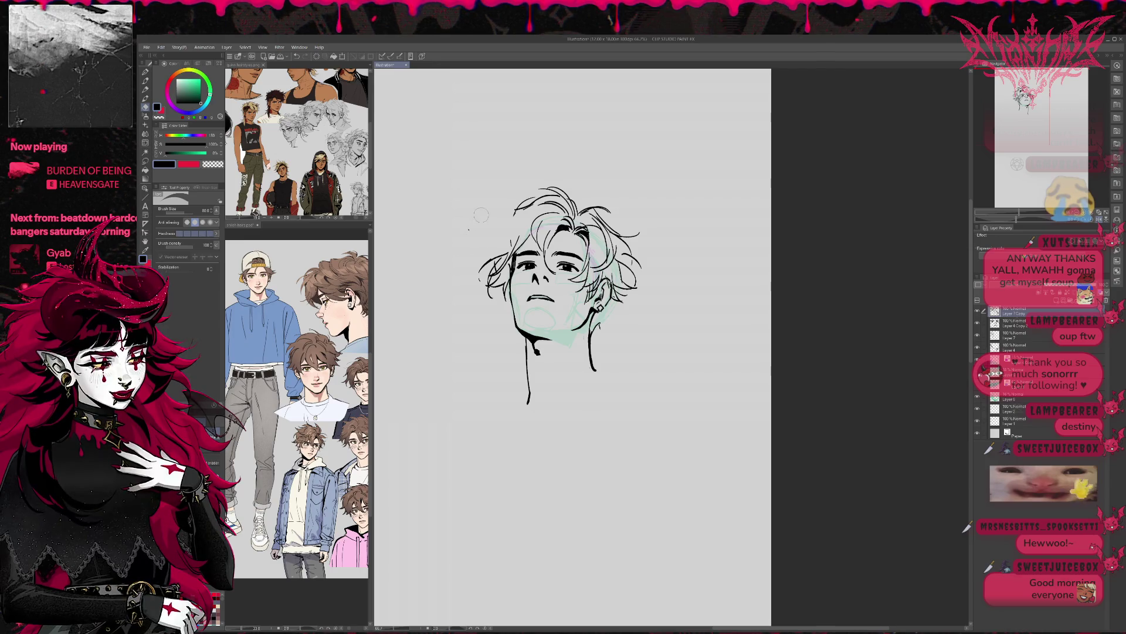
pyautogui.press('p')
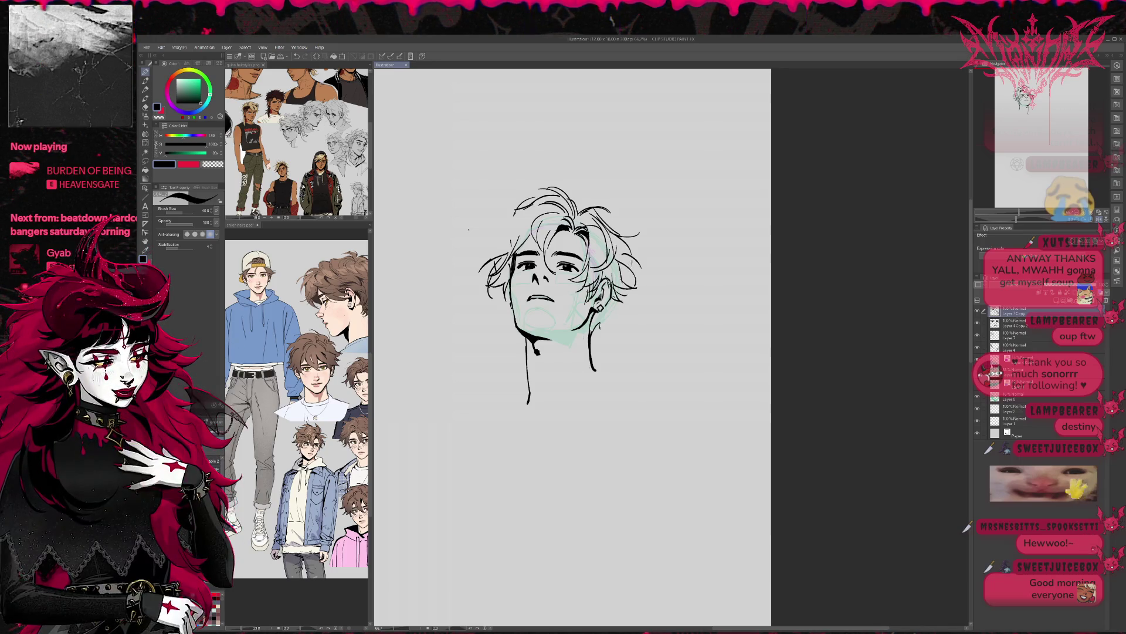
pyautogui.hotkey('ctrl', 'z')
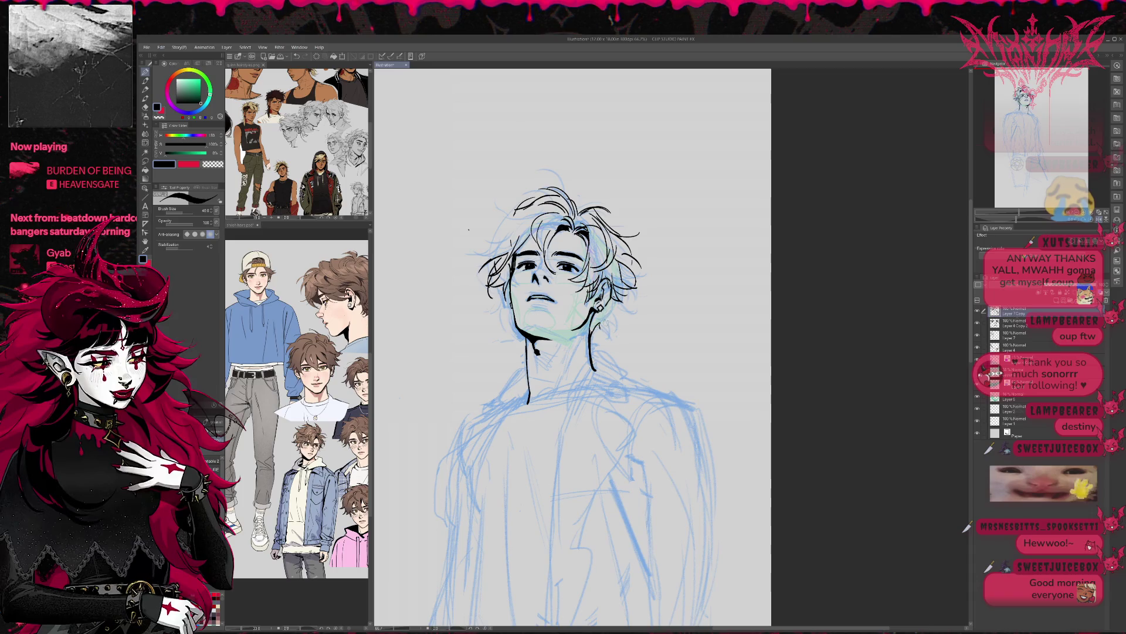
# On Layer 7, ink a short stroke along the right side of the hair.
pyautogui.press('e')
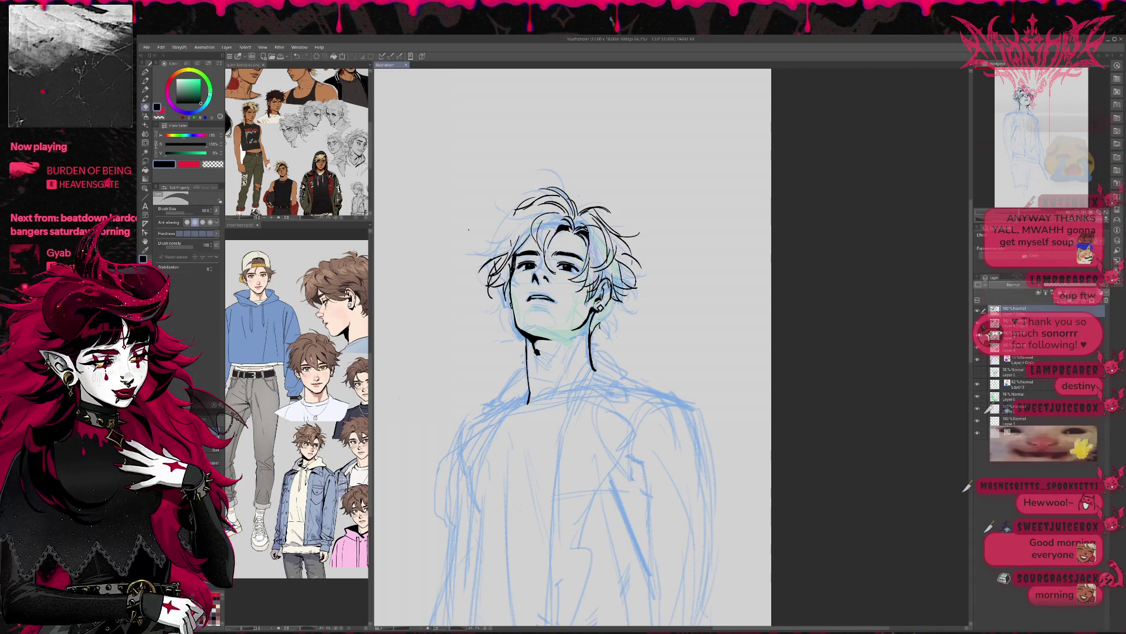
pyautogui.click(1018, 334)
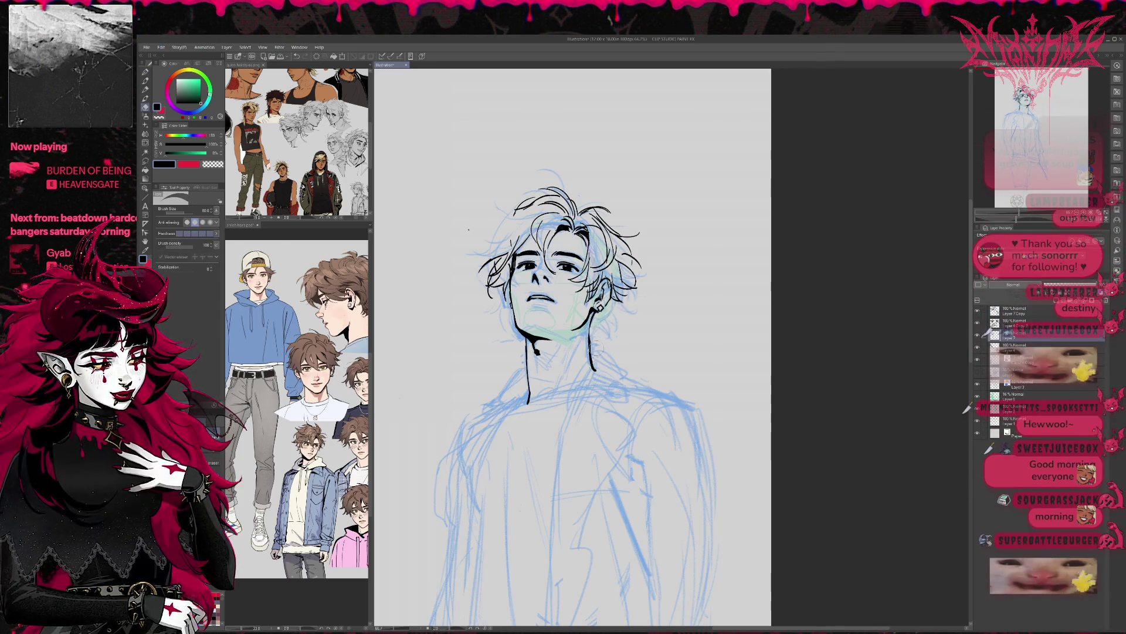
pyautogui.press('p')
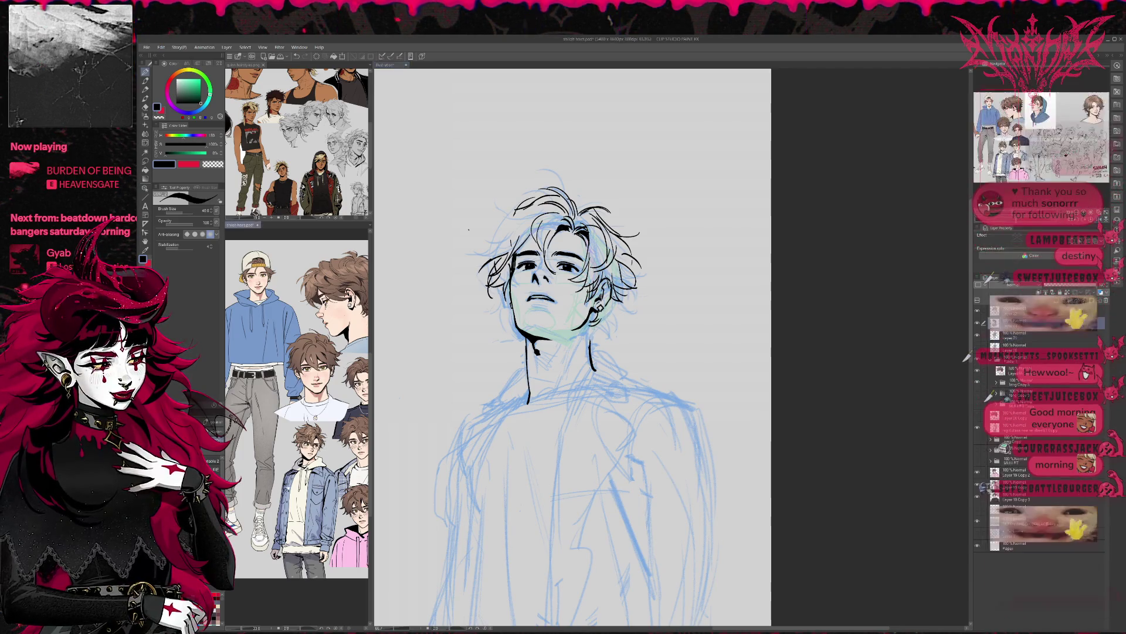
pyautogui.scroll(2, 297, 410)
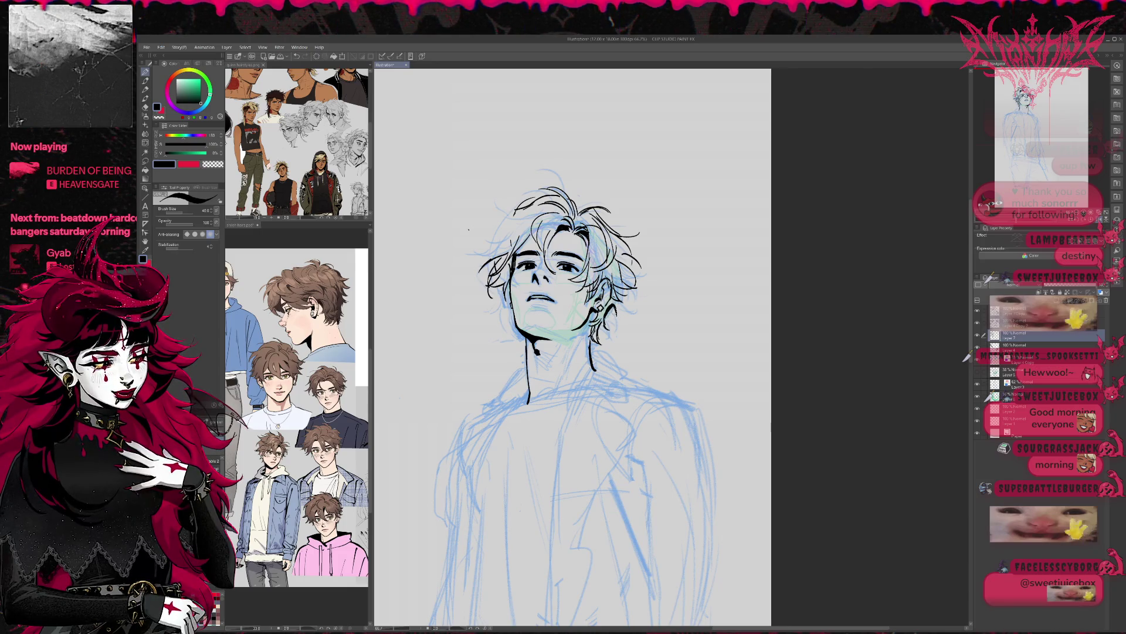
pyautogui.press('e')
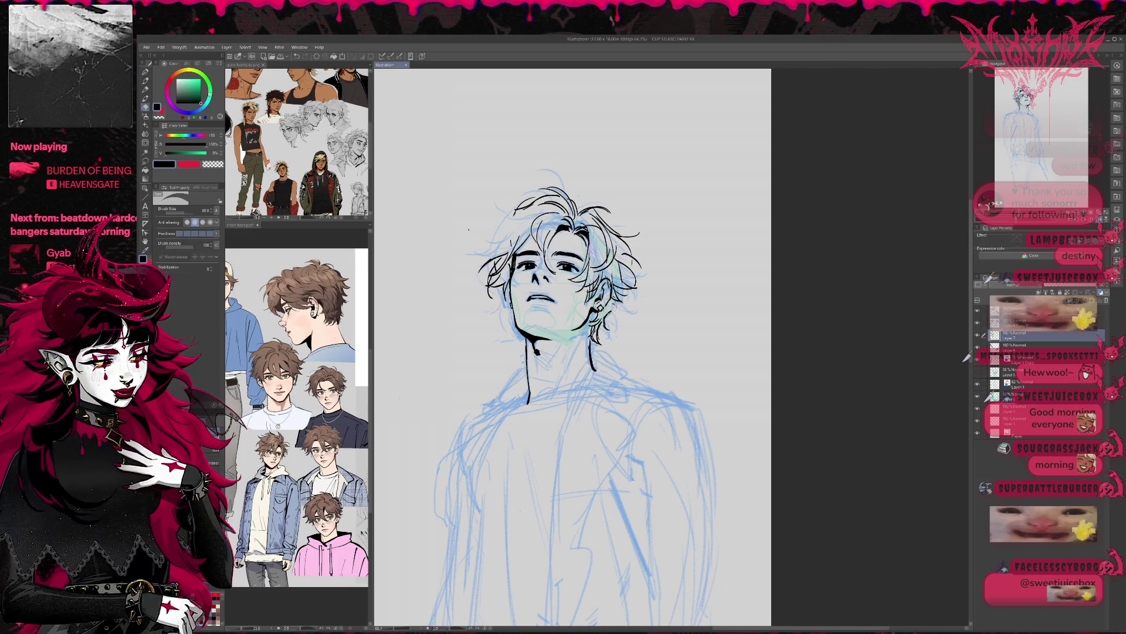
pyautogui.press('p')
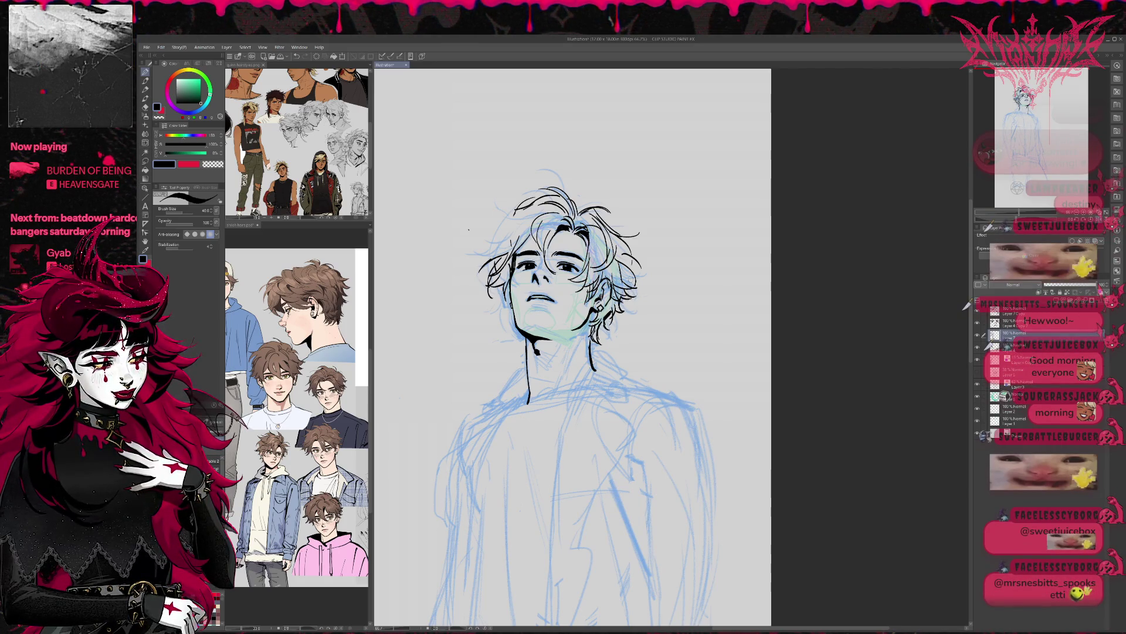
pyautogui.moveTo(630, 271)
pyautogui.mouseDown()
pyautogui.moveTo(626, 289)
pyautogui.moveTo(645, 268)
pyautogui.mouseUp()
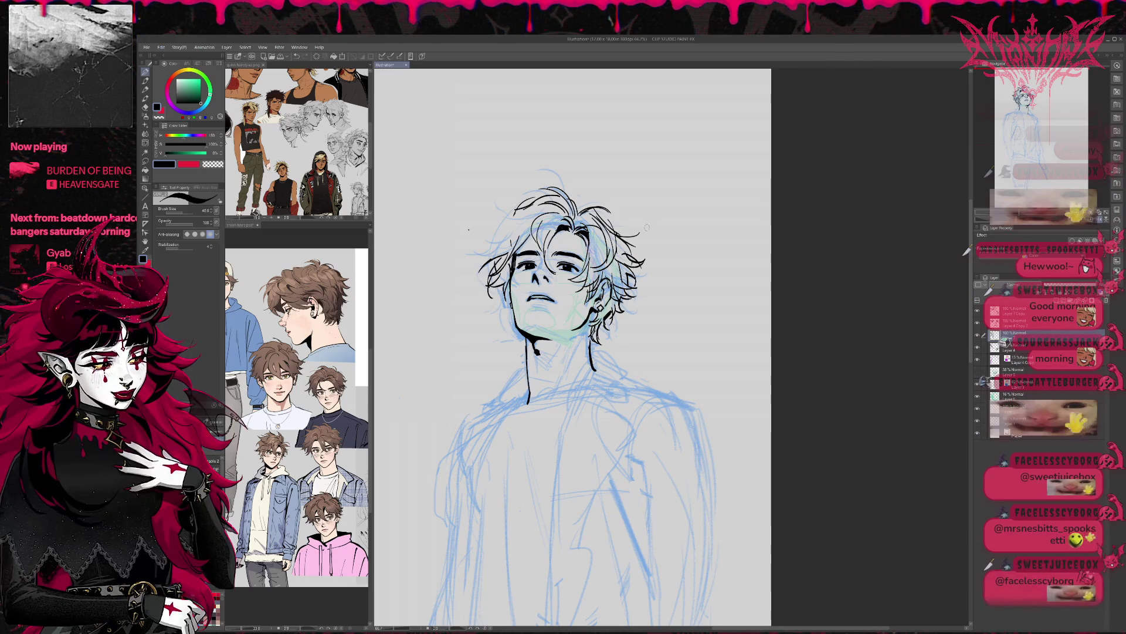
pyautogui.moveTo(626, 256)
pyautogui.mouseDown()
pyautogui.moveTo(803, 259)
pyautogui.moveTo(677, 269)
pyautogui.mouseUp()
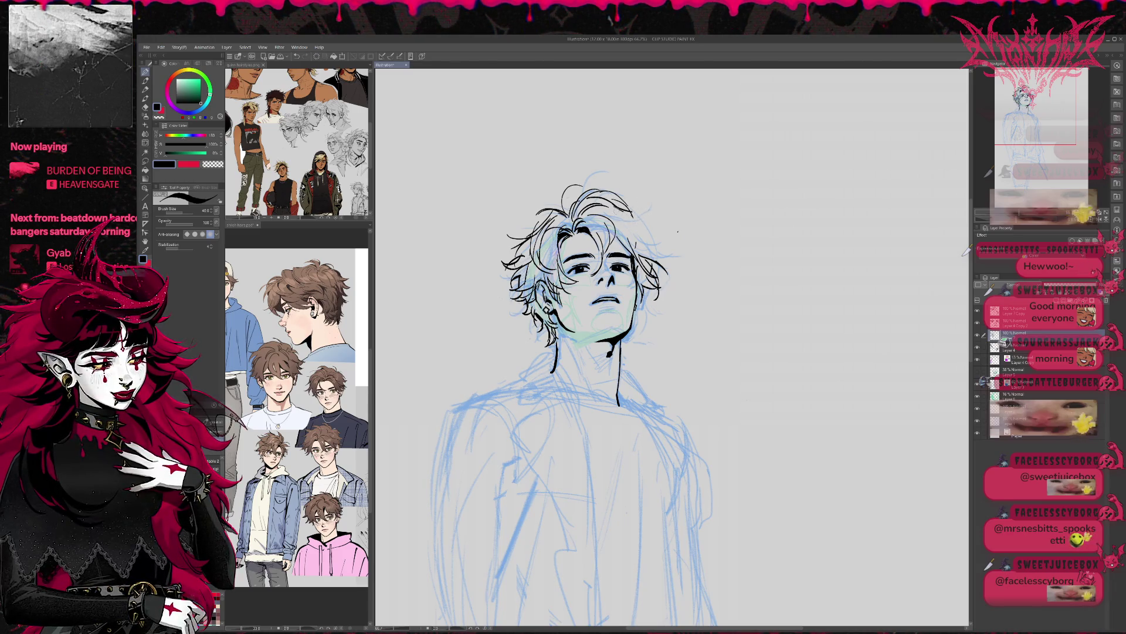
# Undo the trial hair stroke and make the top layer the working layer.
pyautogui.moveTo(610, 224)
pyautogui.mouseDown()
pyautogui.moveTo(654, 220)
pyautogui.moveTo(650, 253)
pyautogui.mouseUp()
pyautogui.hotkey('ctrl', 'z')
pyautogui.hotkey('ctrl', 'z')
pyautogui.hotkey('ctrl', 'z')
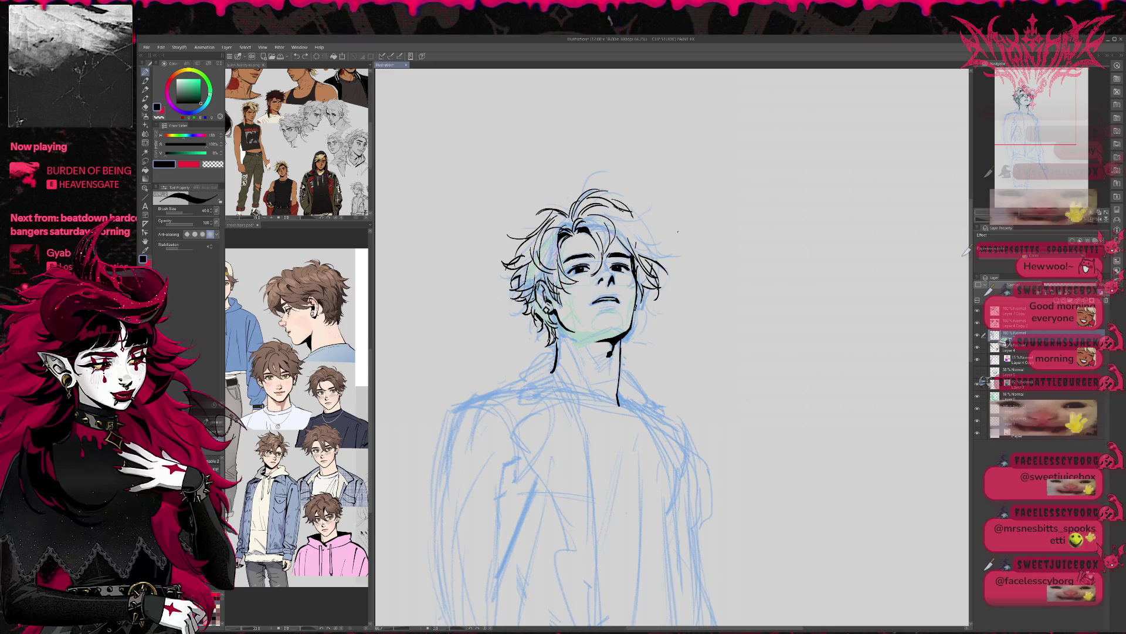
pyautogui.press('e')
pyautogui.hotkey('alt', ']')
pyautogui.hotkey('alt', ']')
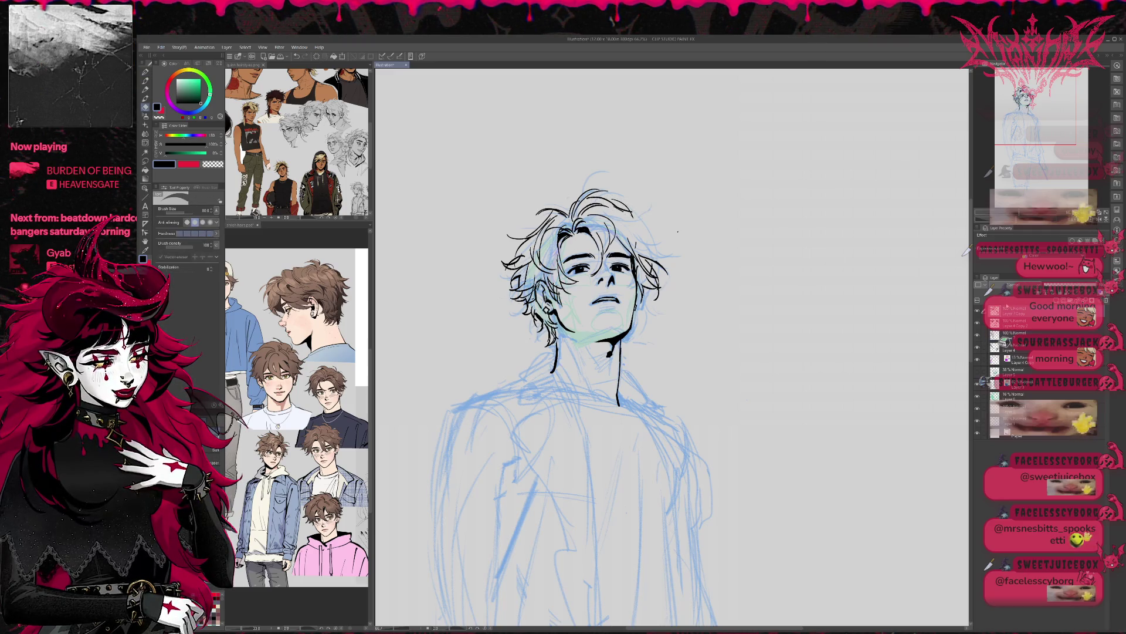
pyautogui.press('p')
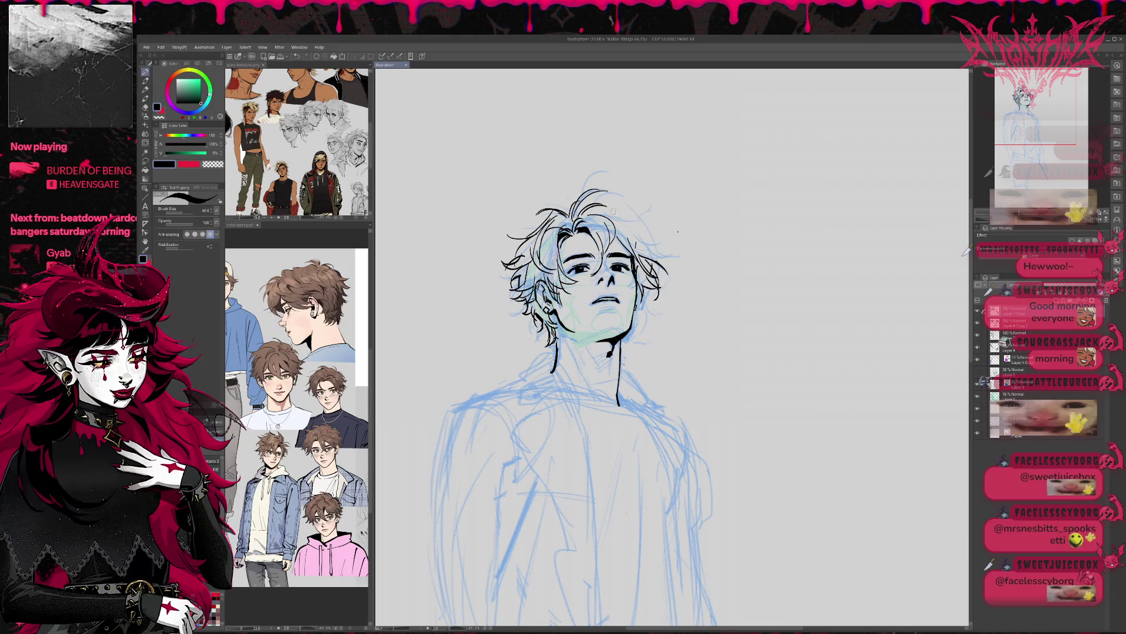
# Redraw the top hair contour extending right, add short strands, and zoom to 100%.
pyautogui.moveTo(626, 214)
pyautogui.mouseDown()
pyautogui.moveTo(658, 211)
pyautogui.moveTo(653, 248)
pyautogui.moveTo(672, 247)
pyautogui.moveTo(671, 259)
pyautogui.mouseUp()
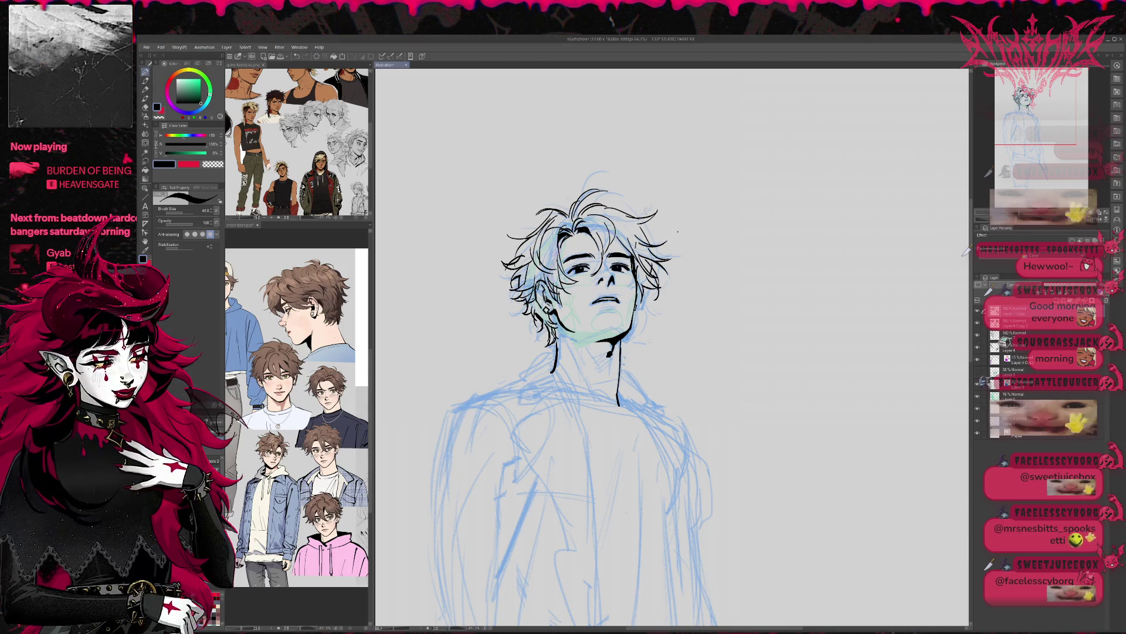
pyautogui.moveTo(586, 209)
pyautogui.mouseDown()
pyautogui.moveTo(624, 198)
pyautogui.moveTo(615, 212)
pyautogui.moveTo(627, 215)
pyautogui.mouseUp()
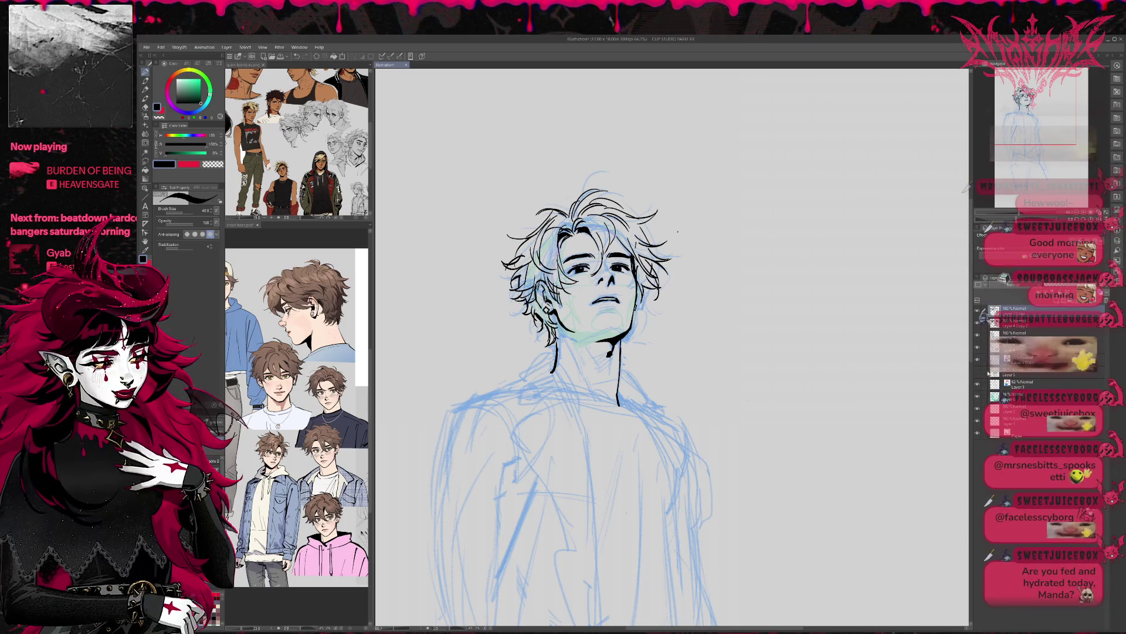
pyautogui.click(978, 385)
pyautogui.click(978, 386)
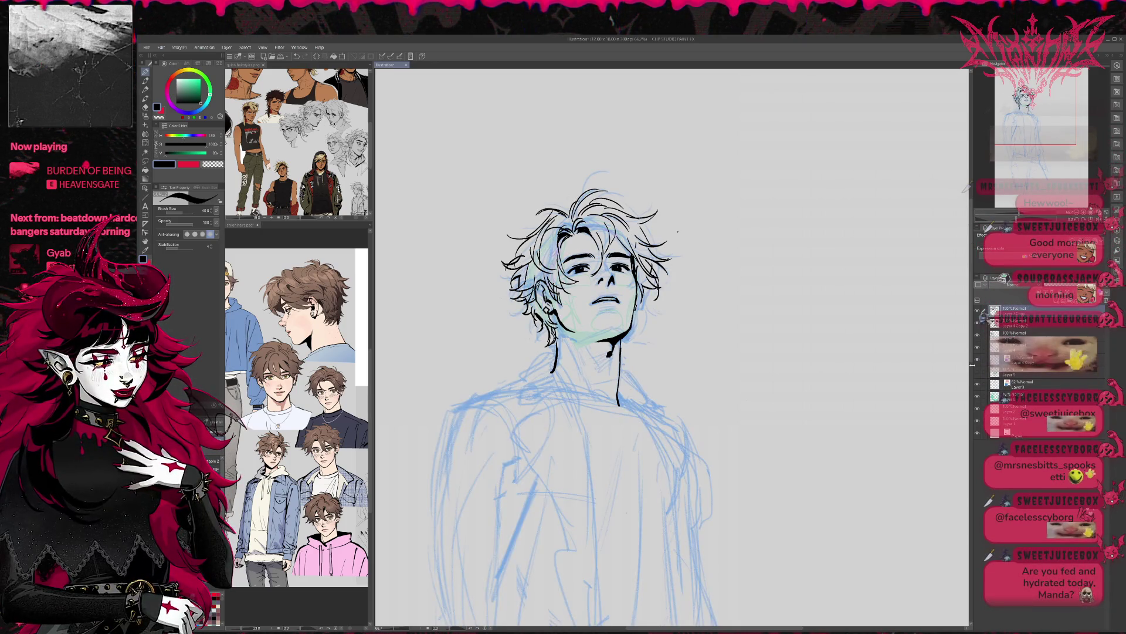
pyautogui.click(1086, 205)
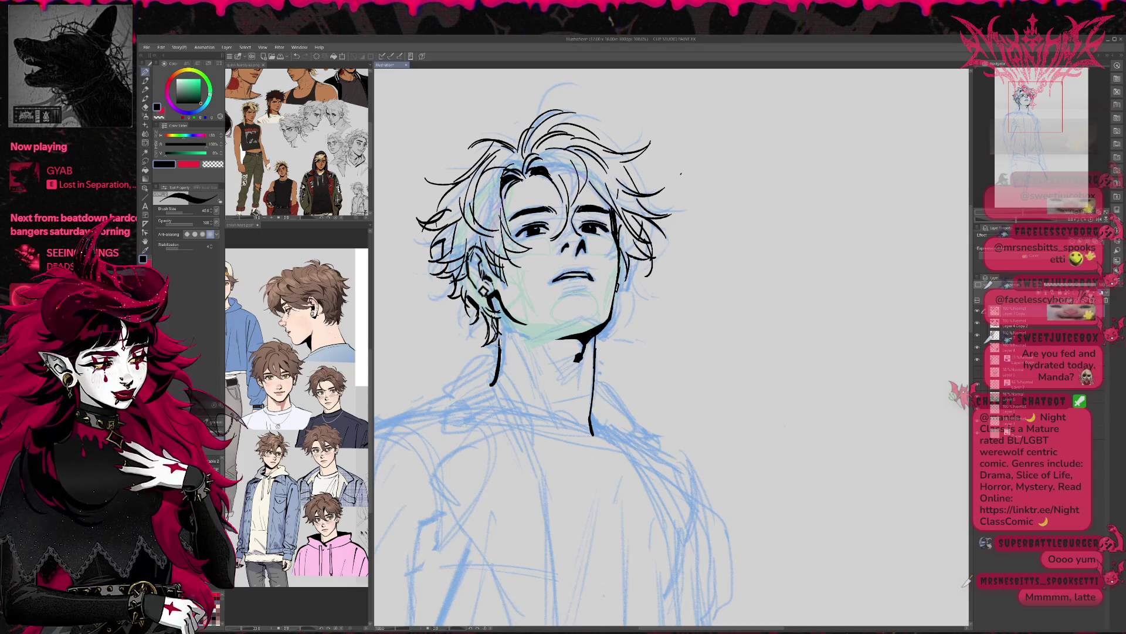
# Erase the black line on the left of the neck and return to the third layer.
pyautogui.press('t')
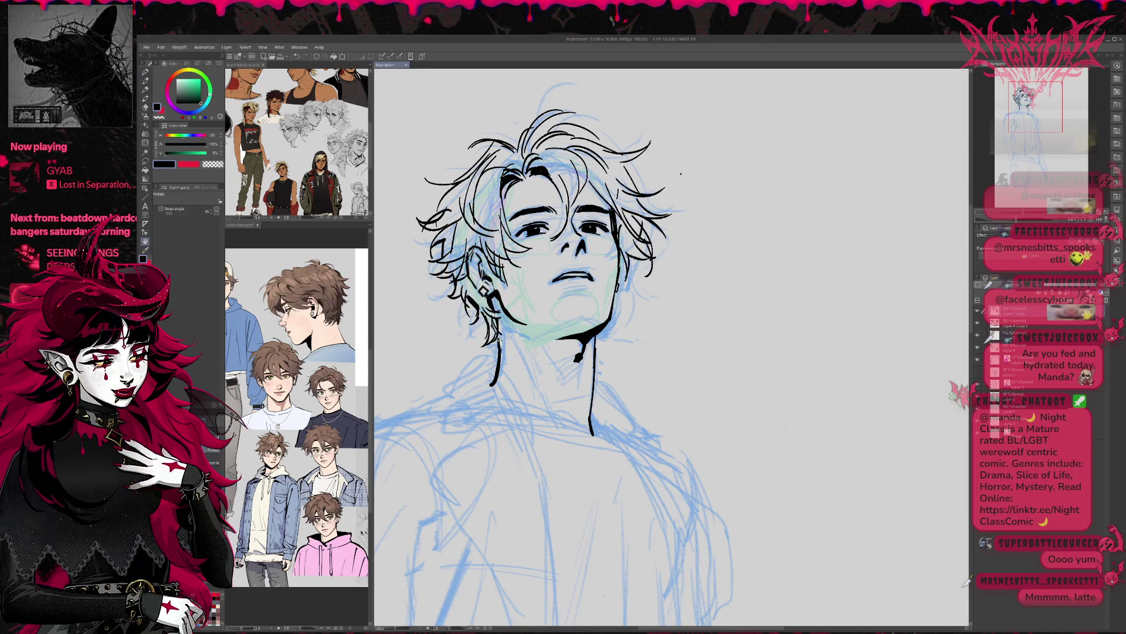
pyautogui.press('e')
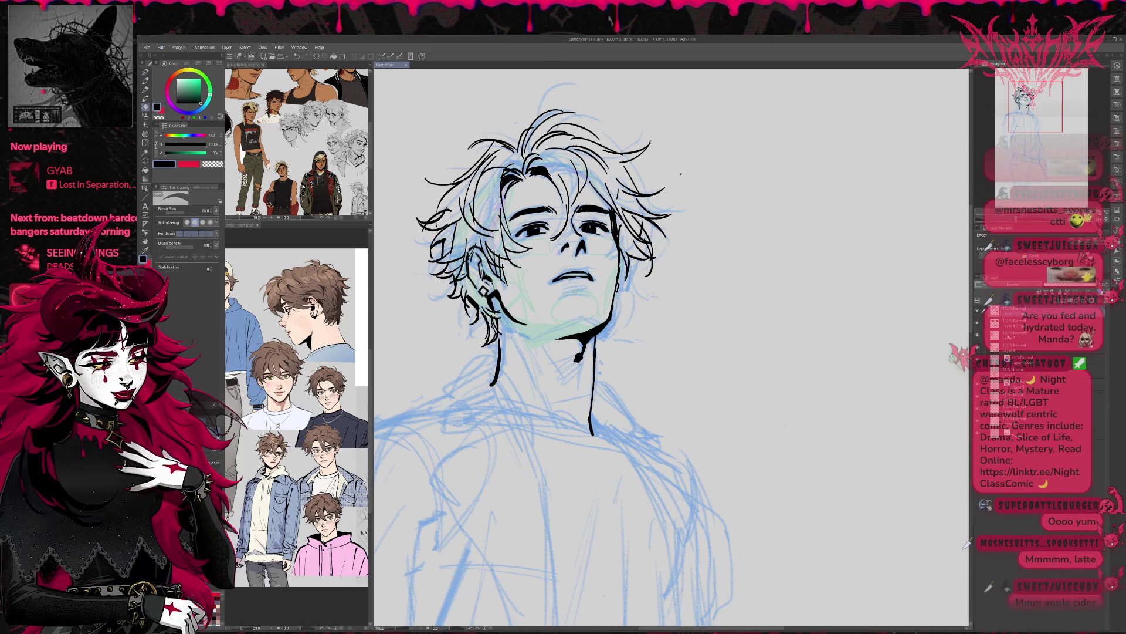
pyautogui.moveTo(500, 342); pyautogui.dragTo(494, 387)
pyautogui.scroll(2, 744, 361)
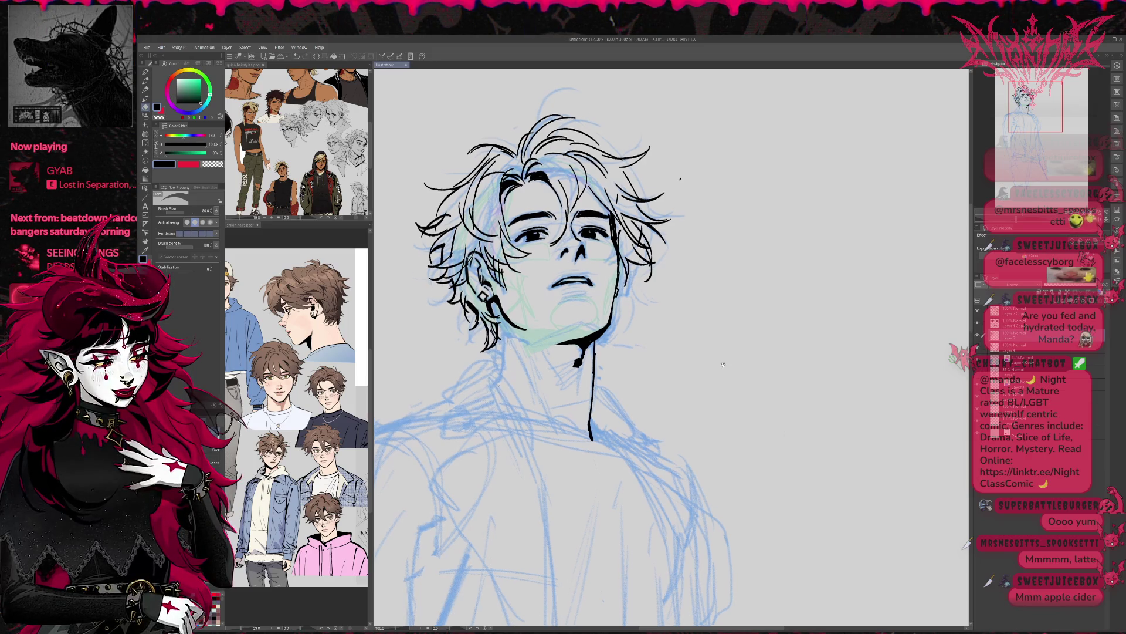
pyautogui.click(1012, 338)
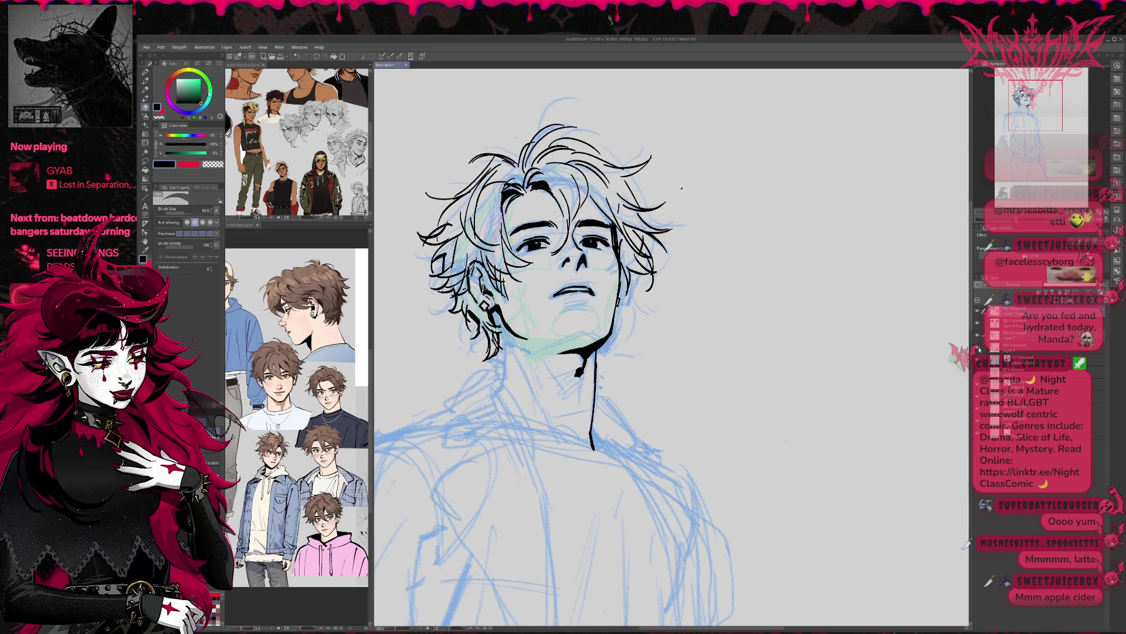
pyautogui.click(1006, 350)
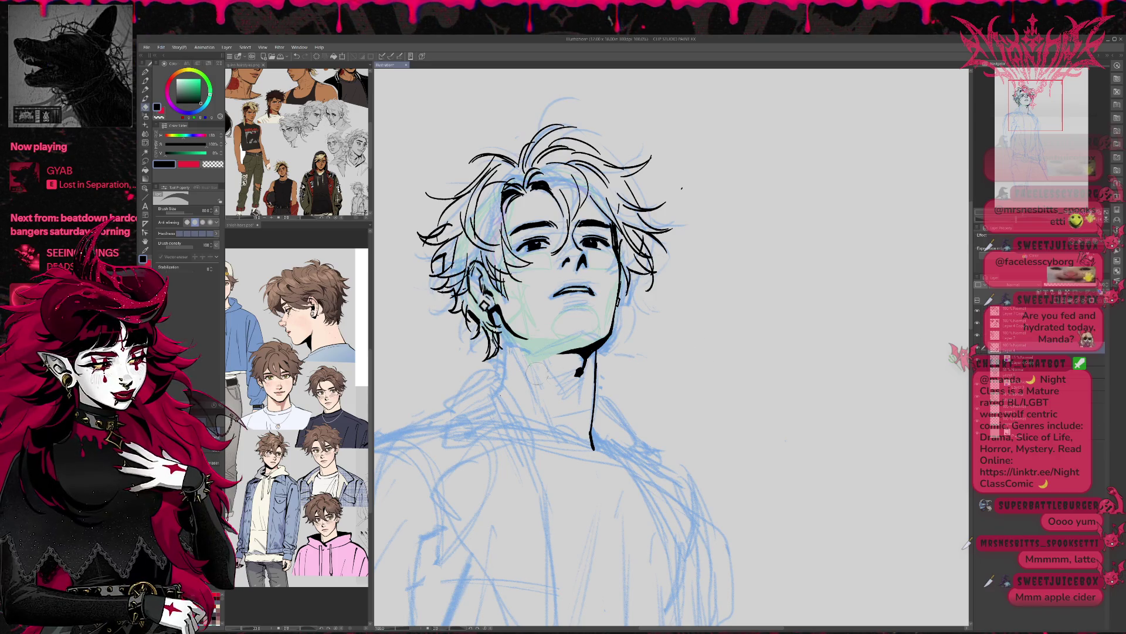
pyautogui.click(981, 351)
pyautogui.click(981, 351)
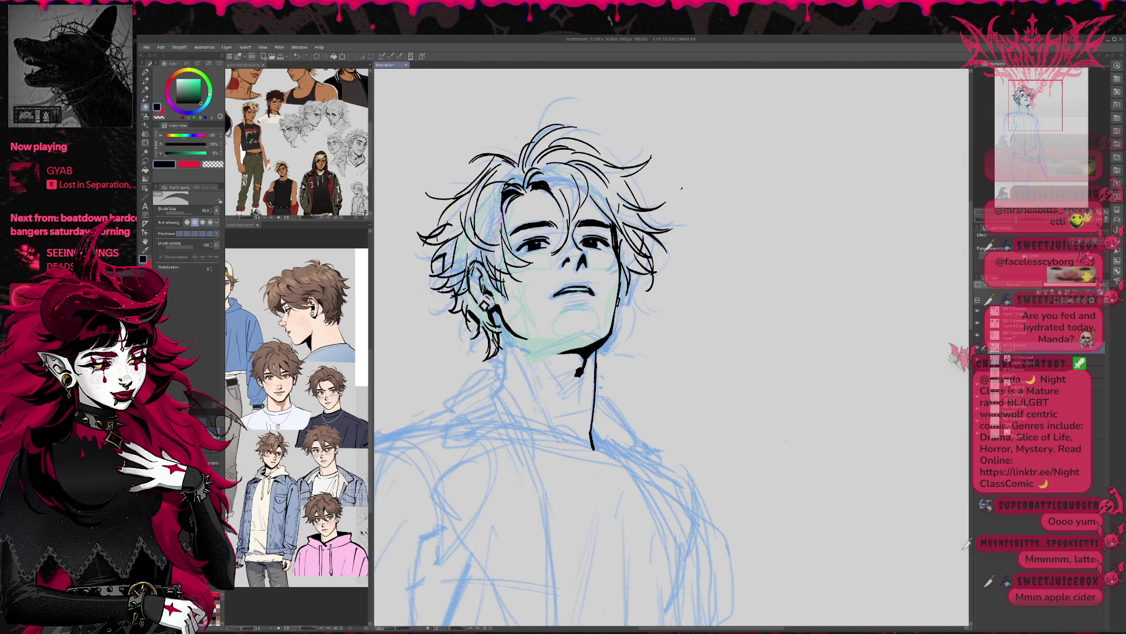
pyautogui.click(980, 335)
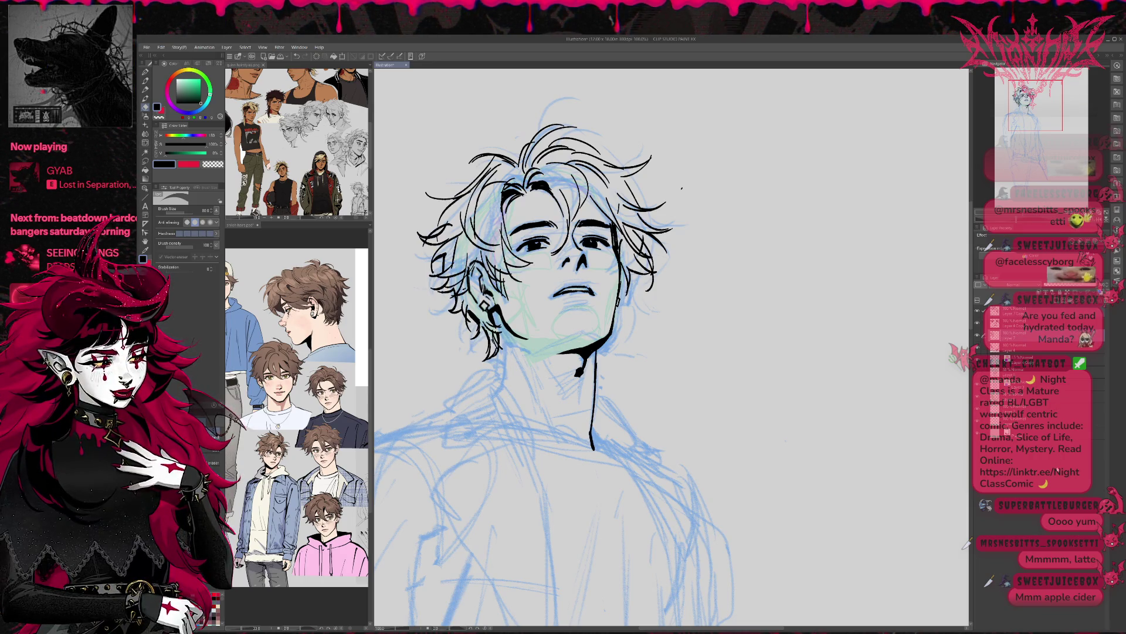
pyautogui.scroll(1, 965, 544)
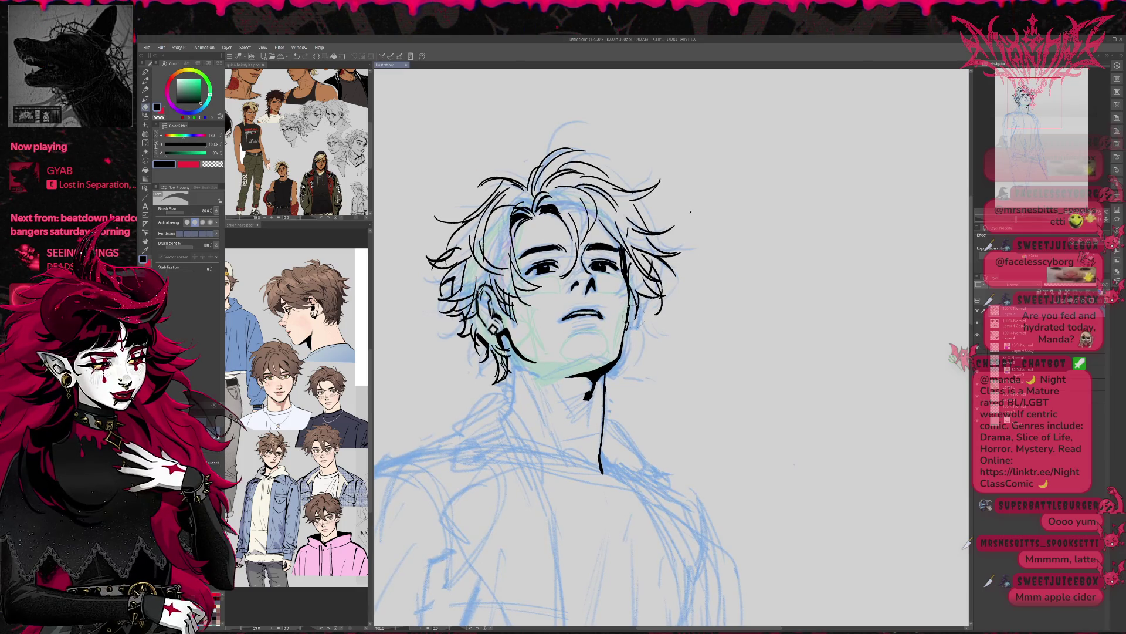
pyautogui.press('p')
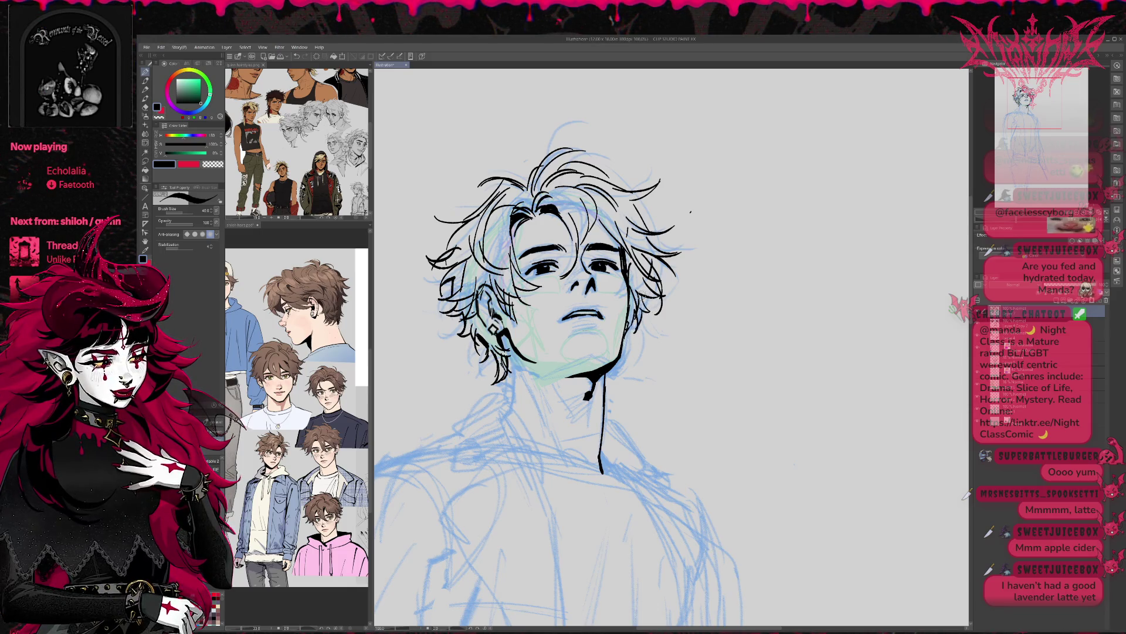
# Push the jawline slightly right with Liquify and flip the canvas view horizontally.
pyautogui.moveTo(683, 309); pyautogui.dragTo(697, 311)
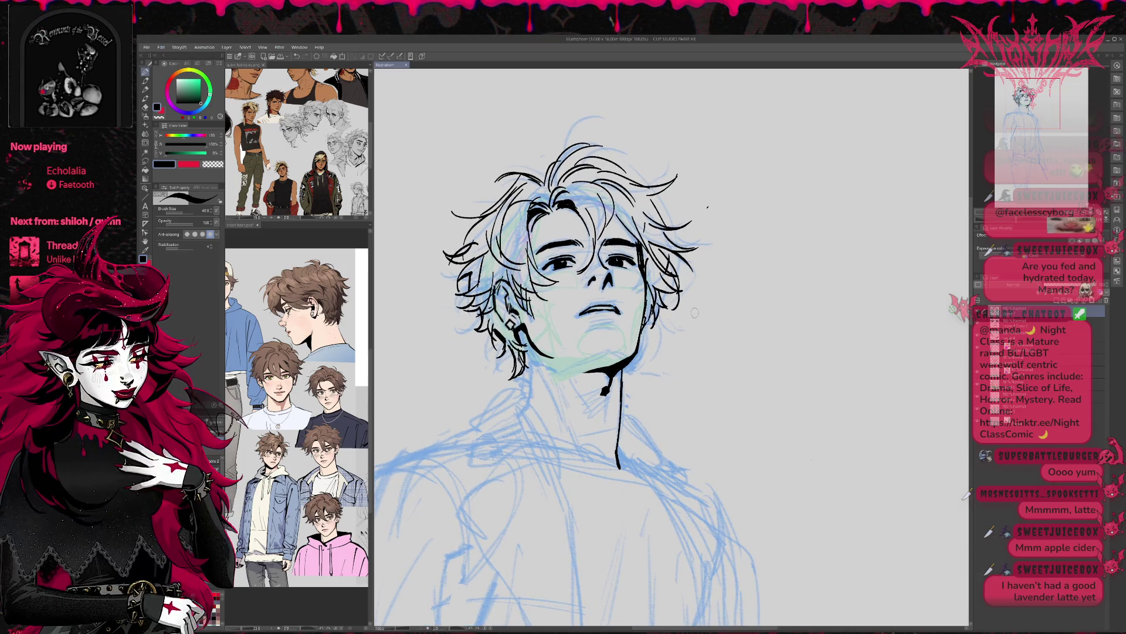
pyautogui.click(145, 143)
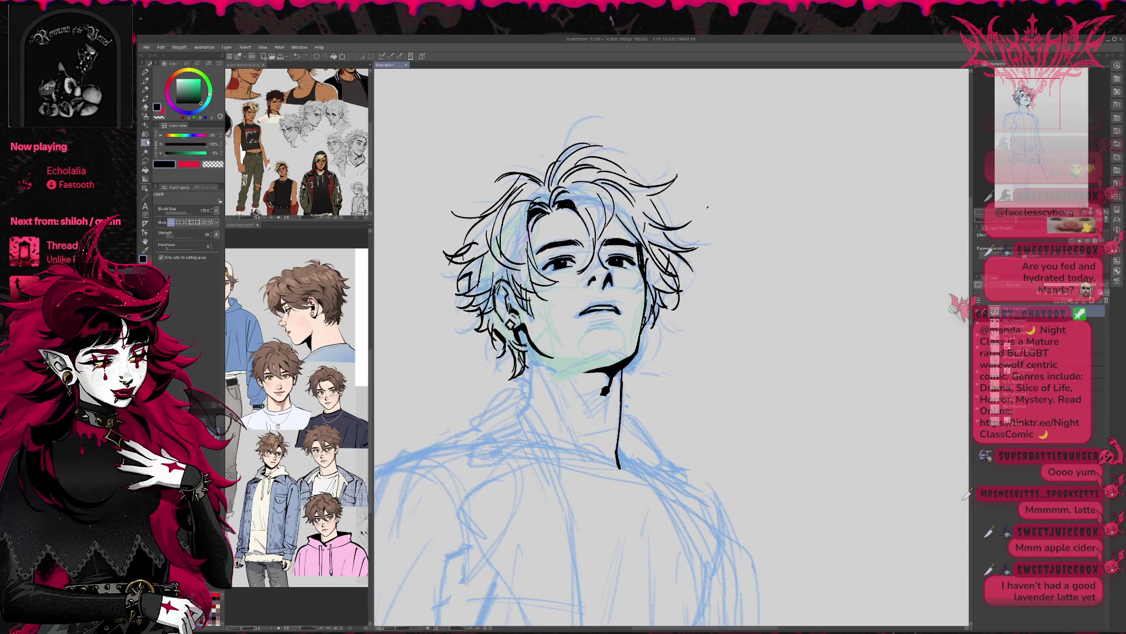
pyautogui.moveTo(646, 330)
pyautogui.mouseDown()
pyautogui.moveTo(654, 333)
pyautogui.moveTo(666, 302)
pyautogui.moveTo(657, 297)
pyautogui.moveTo(702, 288)
pyautogui.mouseUp()
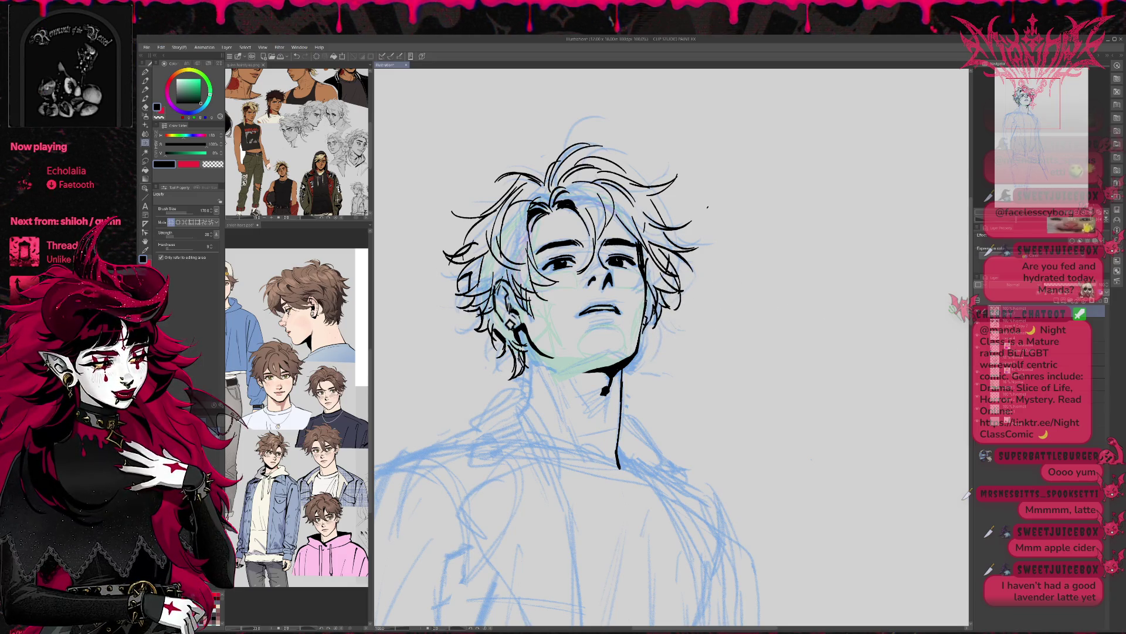
pyautogui.press('h')
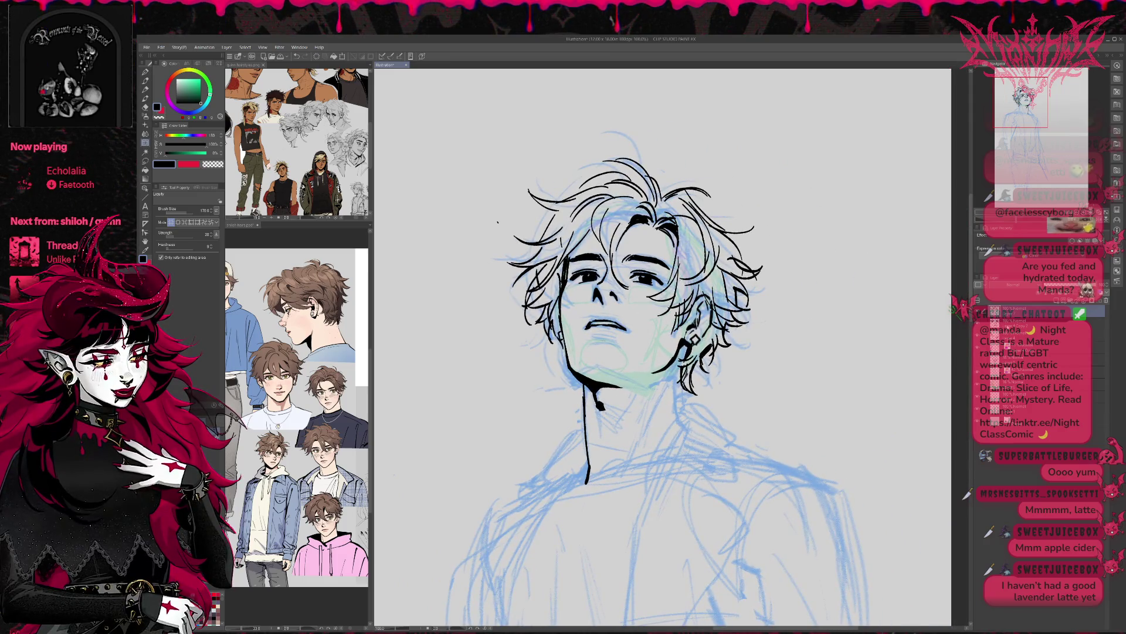
# On another layer, ink short neck strokes and a line down the right side of the neck.
pyautogui.click(1044, 336)
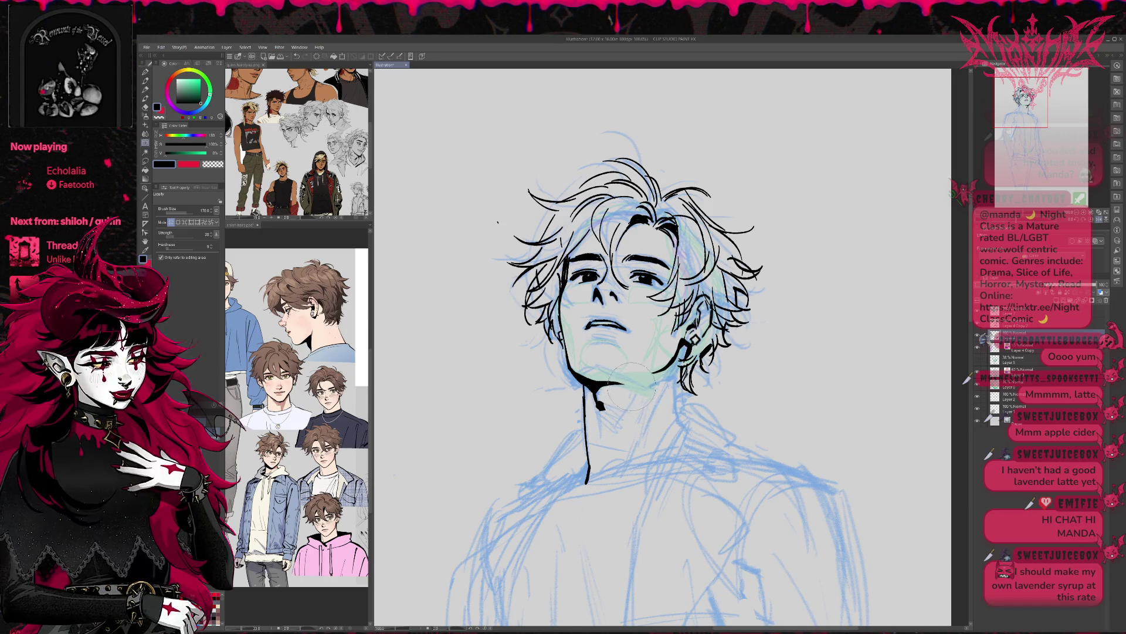
pyautogui.moveTo(628, 388); pyautogui.dragTo(594, 387)
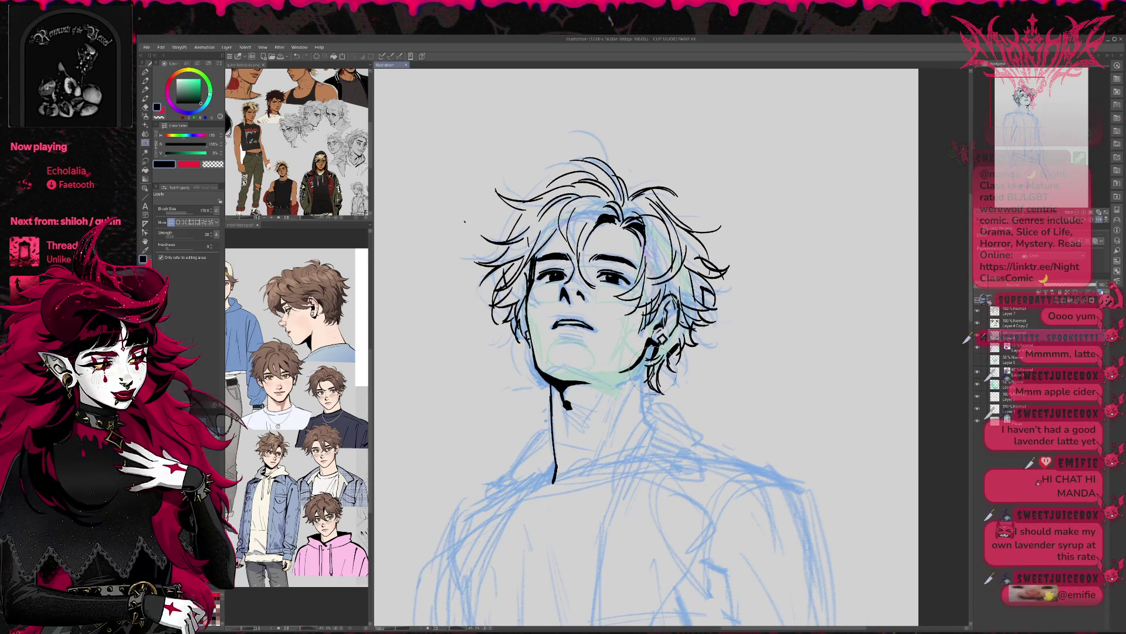
pyautogui.press('p')
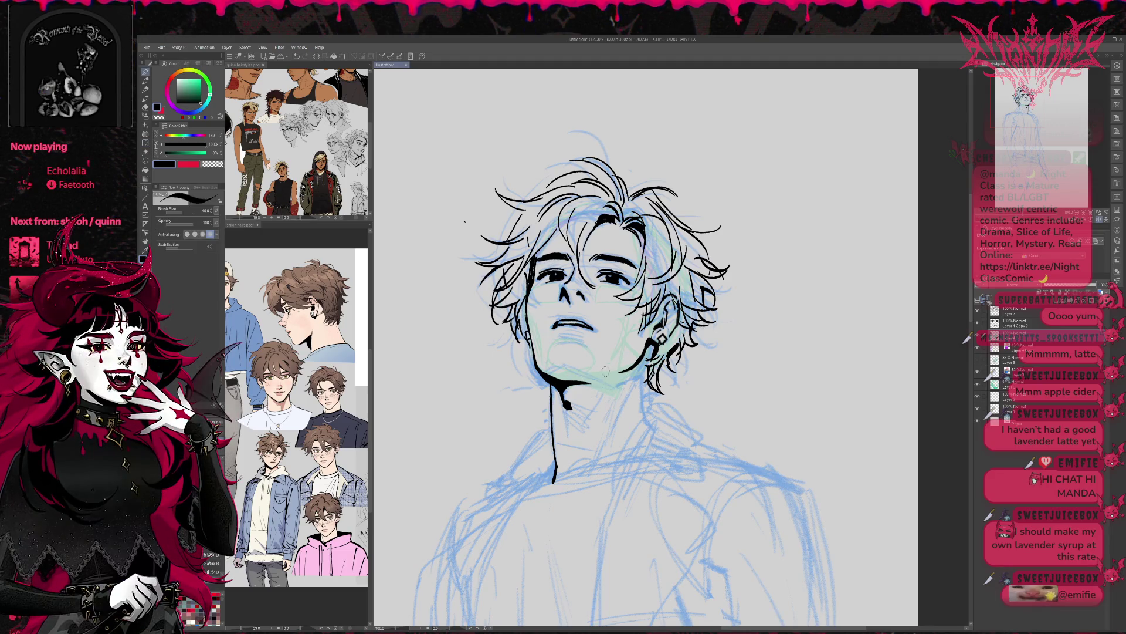
pyautogui.moveTo(669, 400); pyautogui.dragTo(642, 387)
pyautogui.moveTo(542, 466); pyautogui.dragTo(561, 450)
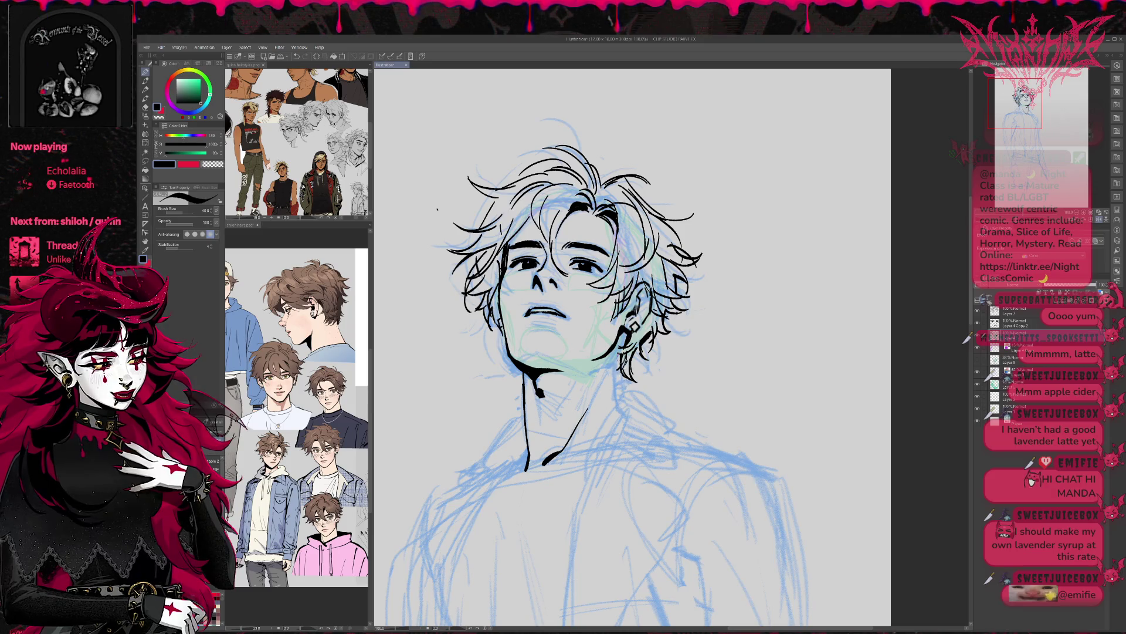
pyautogui.moveTo(620, 361); pyautogui.dragTo(630, 406)
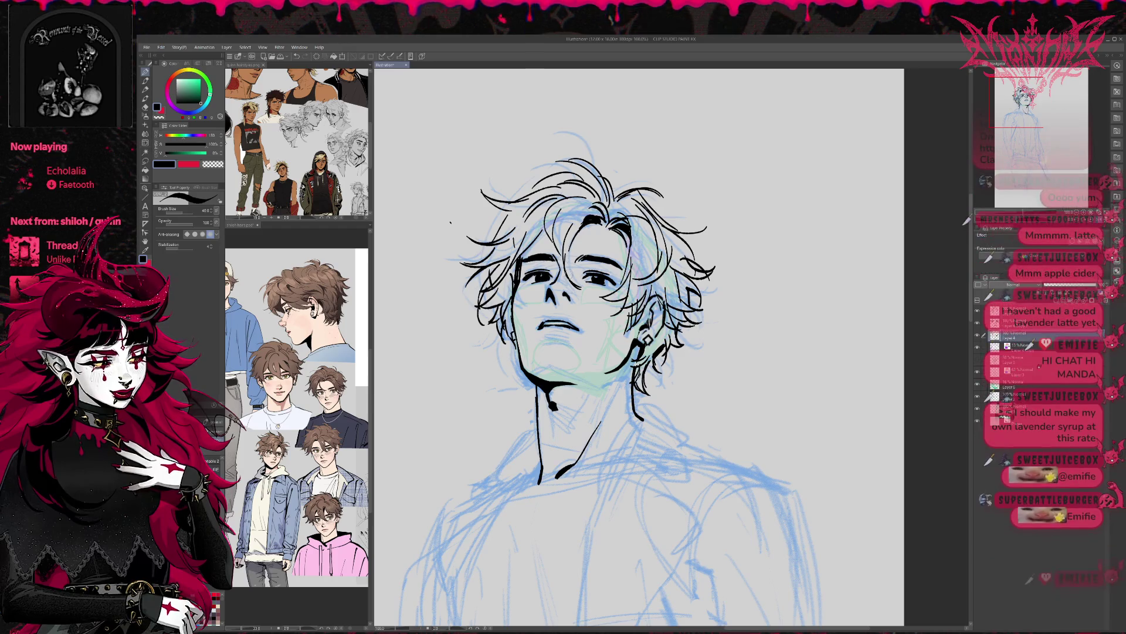
pyautogui.press('[')
pyautogui.press('[')
pyautogui.press('[')
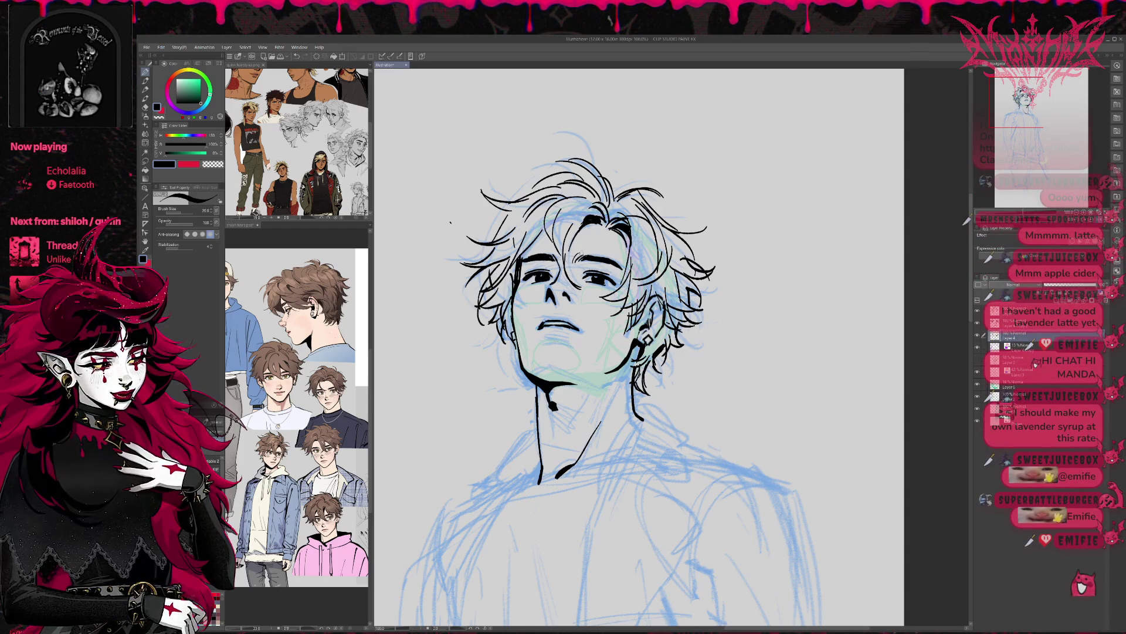
pyautogui.press(']')
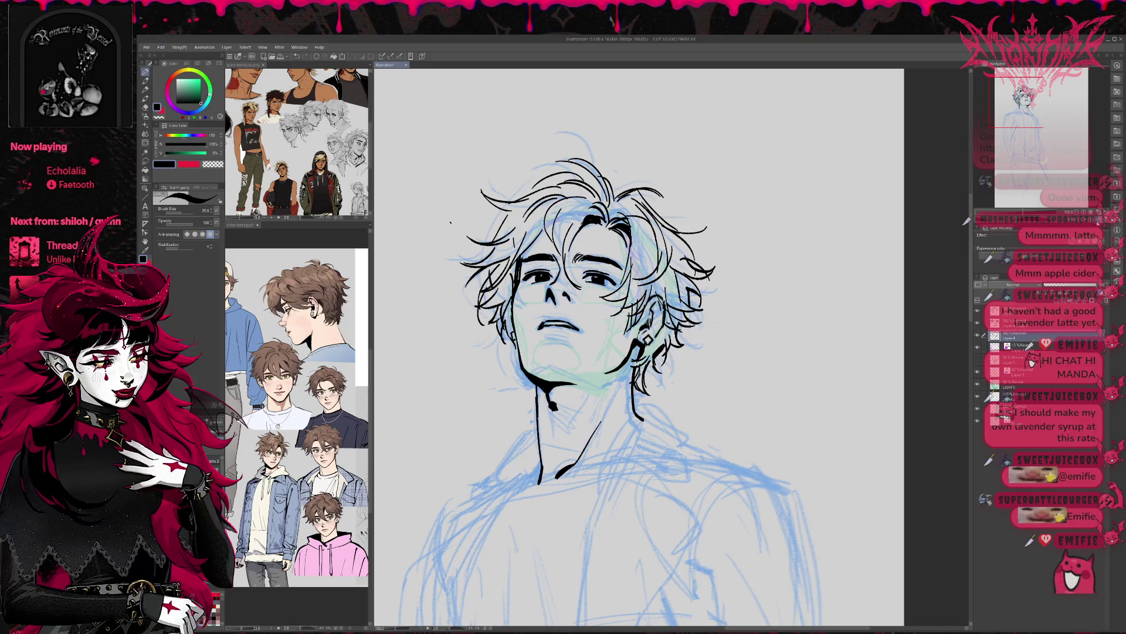
pyautogui.scroll(3, 830, 252)
# Erase the old mouth stroke under the nose and ink a new mouth line.
pyautogui.moveTo(645, 340); pyautogui.dragTo(690, 337)
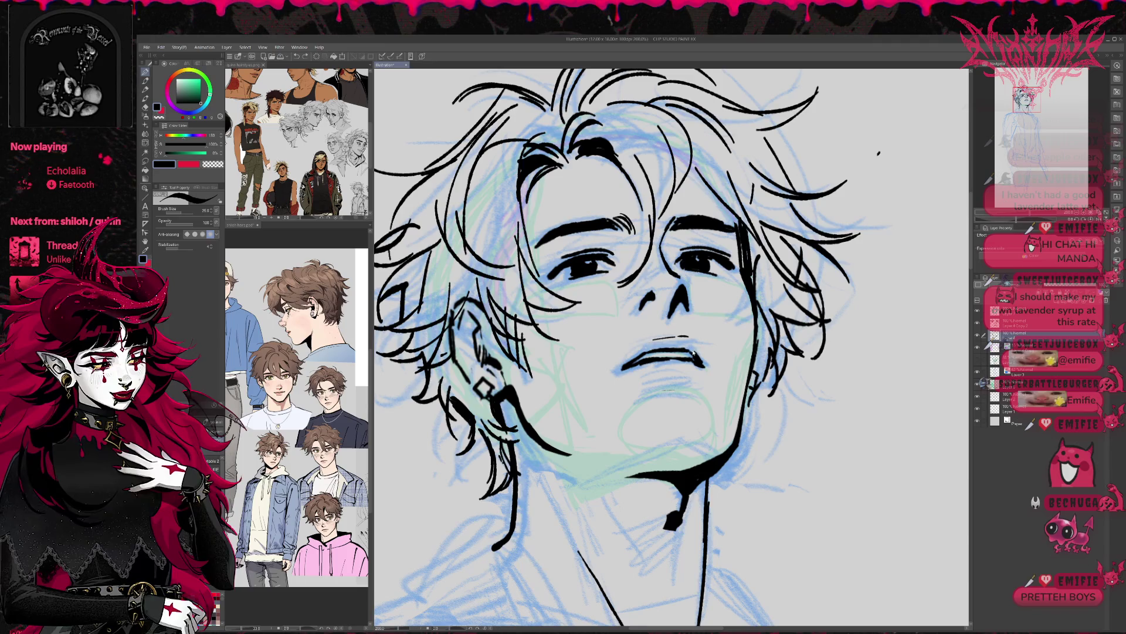
pyautogui.moveTo(653, 337); pyautogui.dragTo(676, 333)
pyautogui.hotkey('ctrl', 'z')
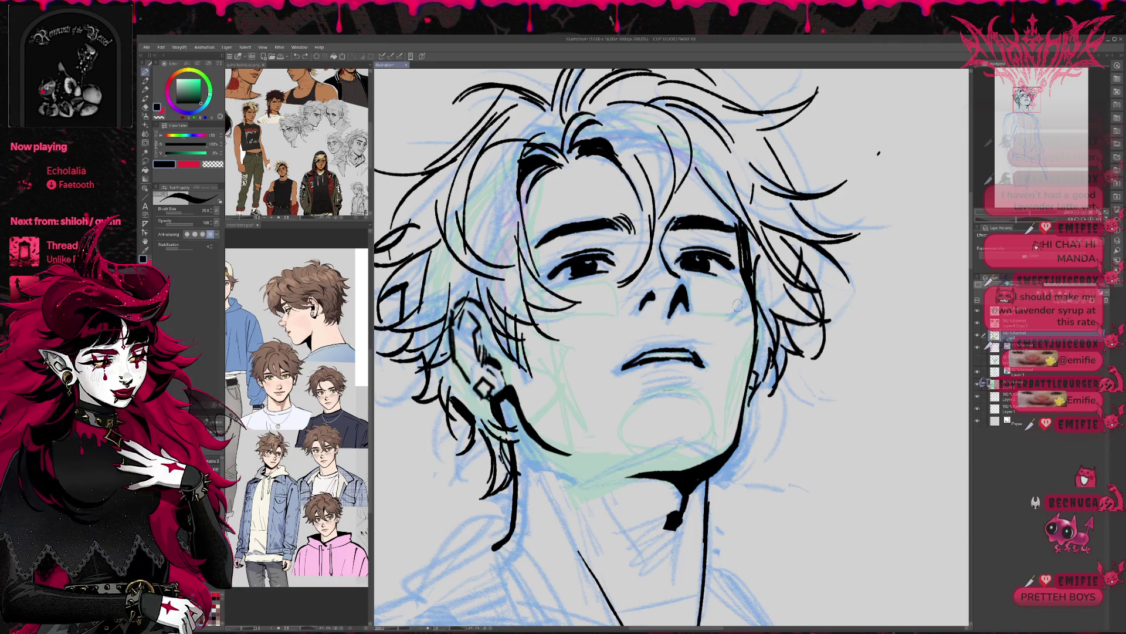
pyautogui.press('e')
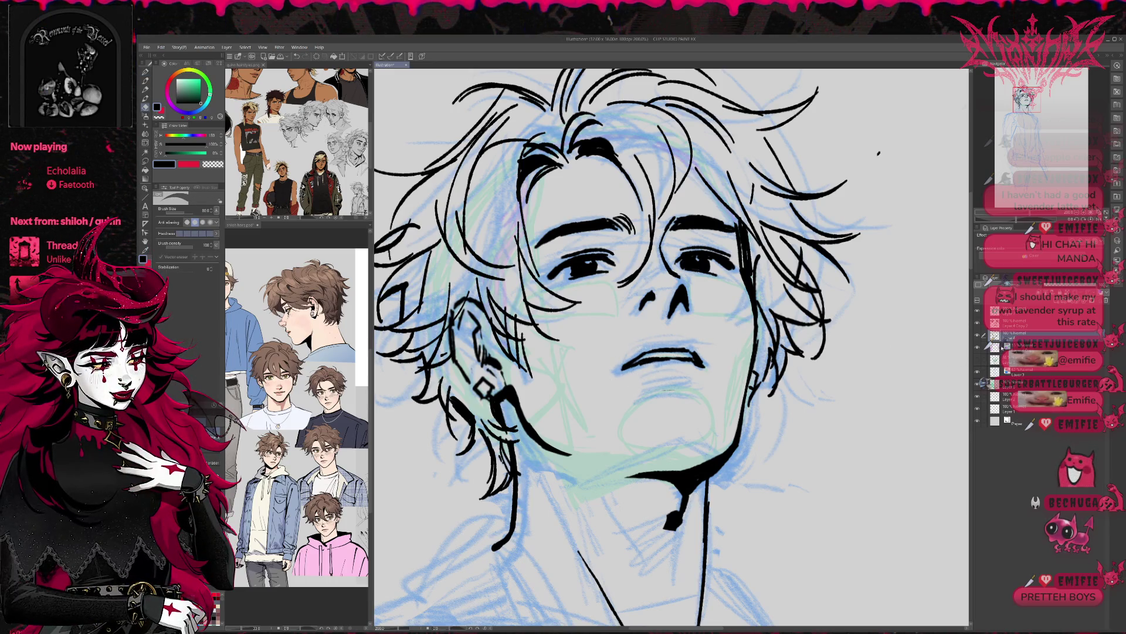
pyautogui.moveTo(616, 369); pyautogui.dragTo(696, 365)
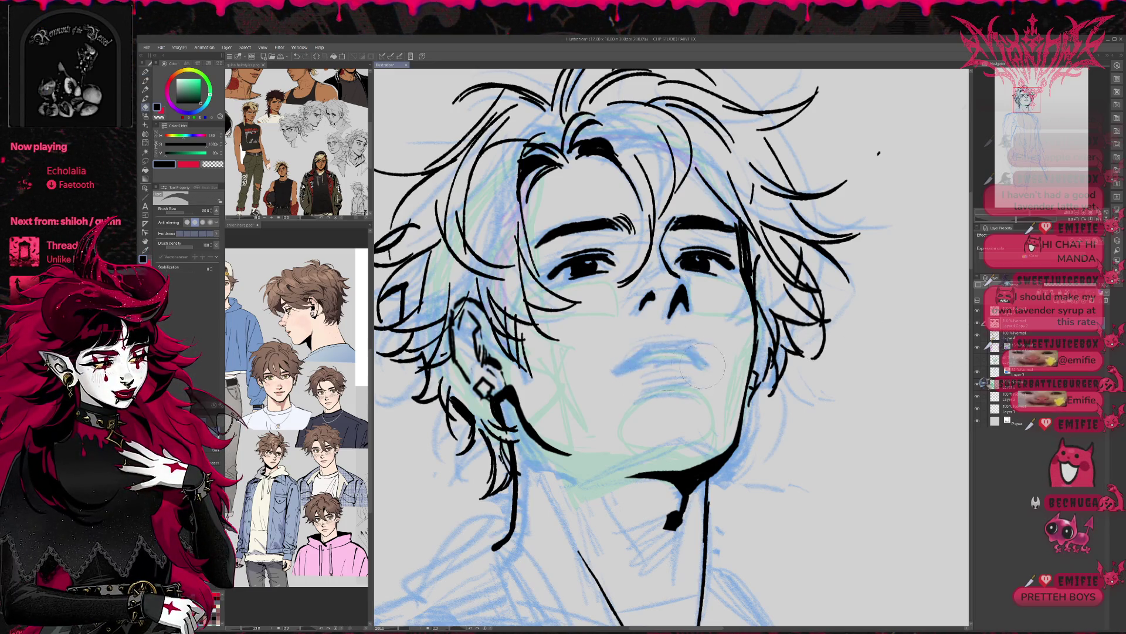
pyautogui.press('p')
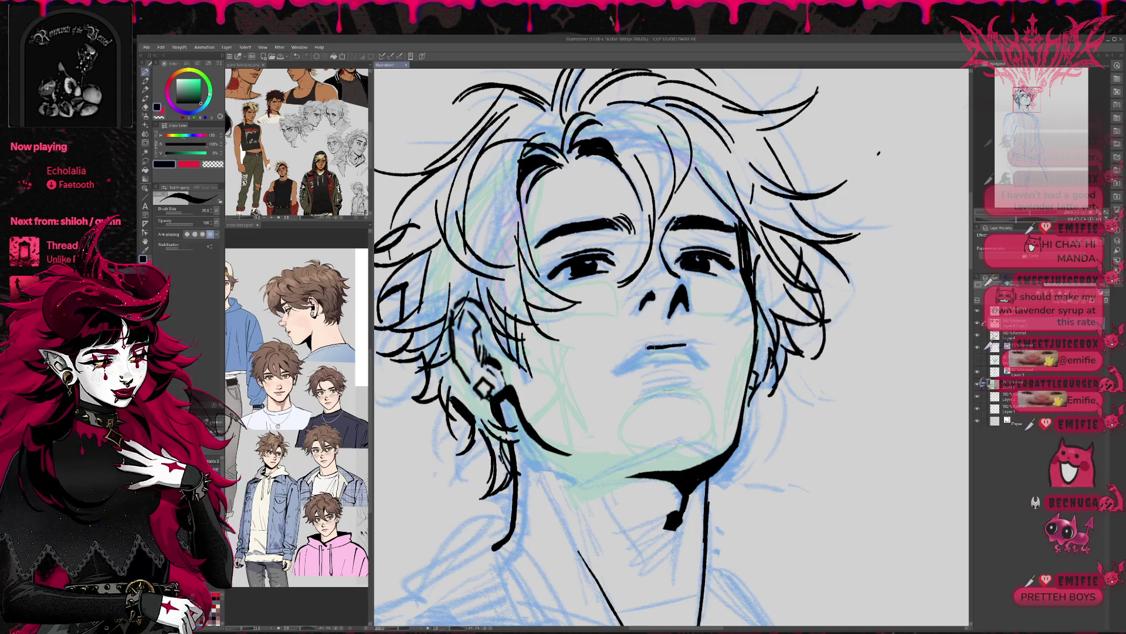
pyautogui.moveTo(639, 352)
pyautogui.mouseDown()
pyautogui.moveTo(621, 368)
pyautogui.moveTo(691, 345)
pyautogui.moveTo(704, 365)
pyautogui.moveTo(732, 341)
pyautogui.mouseUp()
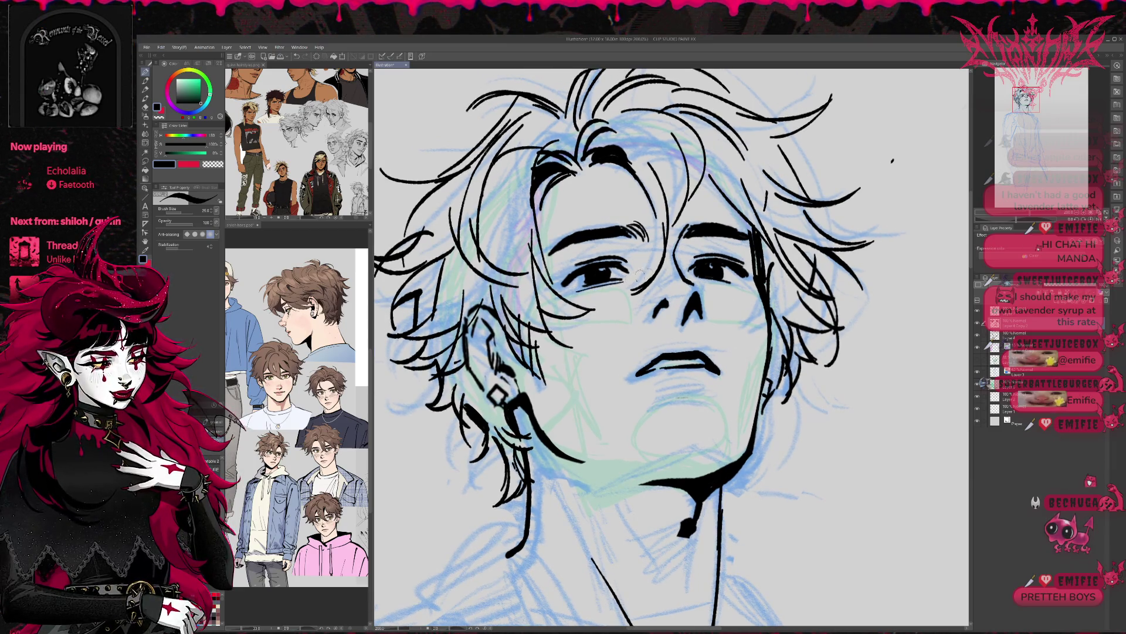
# Redo the undone mouth stroke, add a small mark at the mouth's left corner, and mirror the view.
pyautogui.press('e')
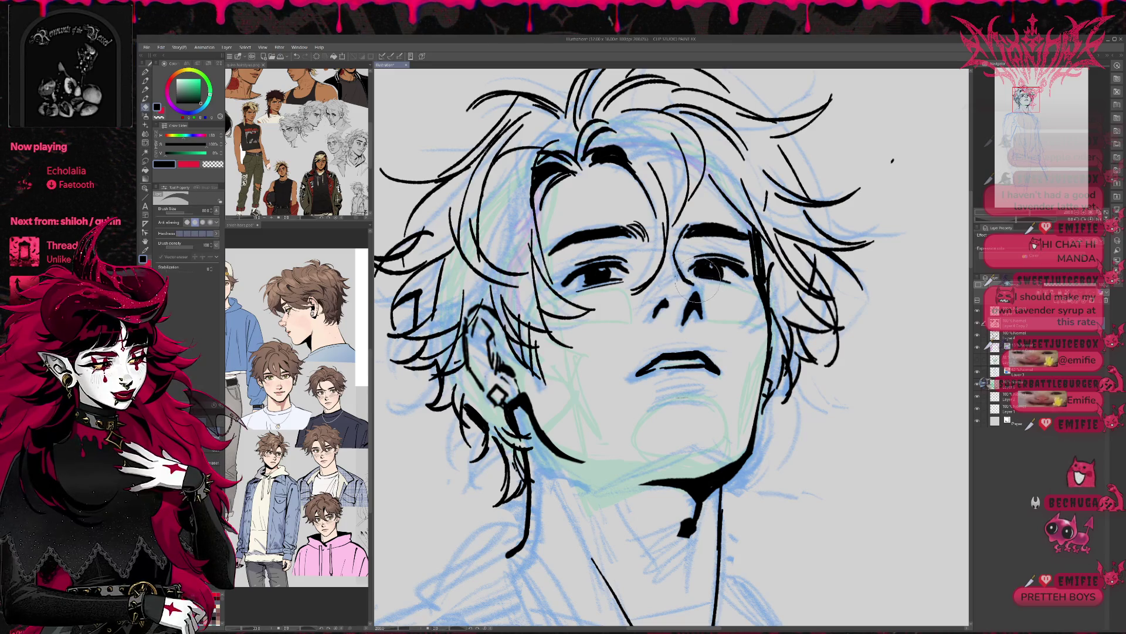
pyautogui.press('p')
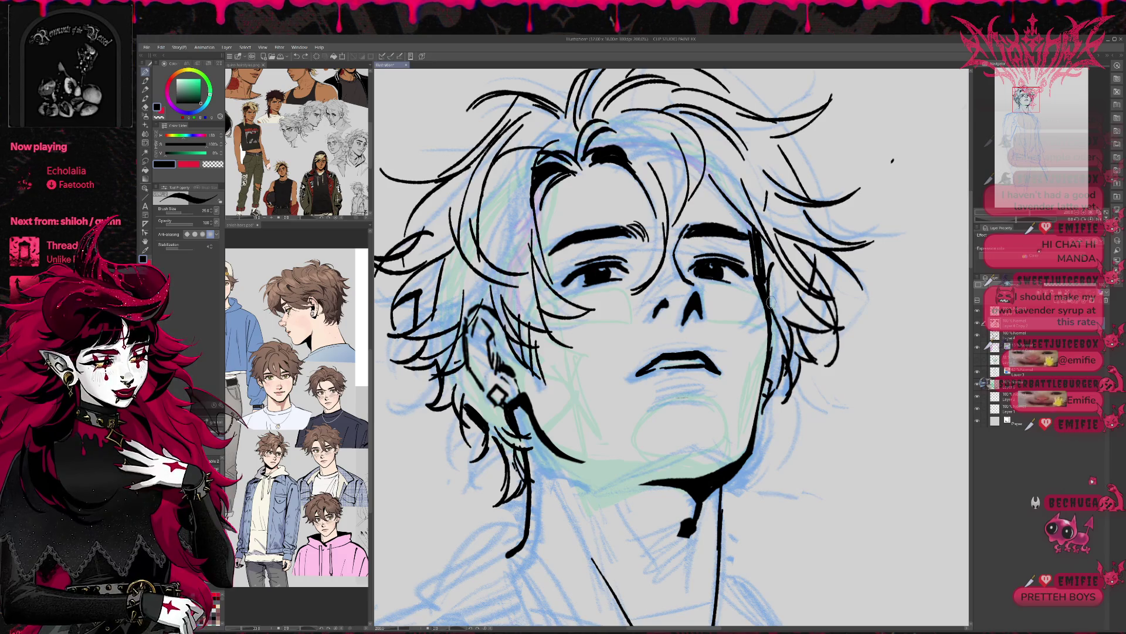
pyautogui.click(305, 56)
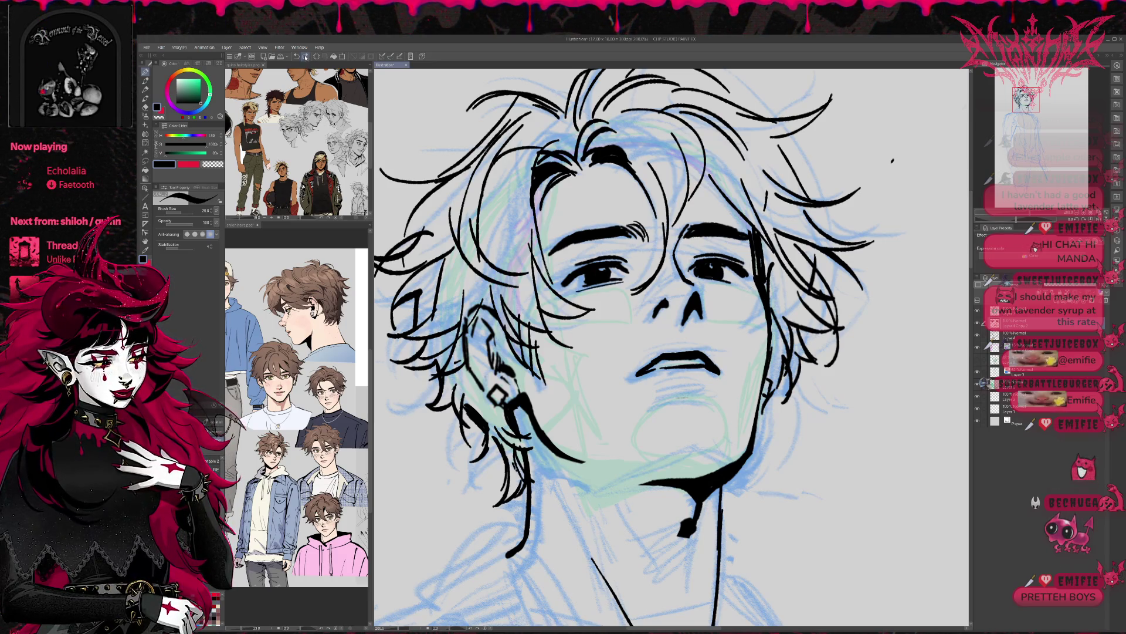
pyautogui.press('e')
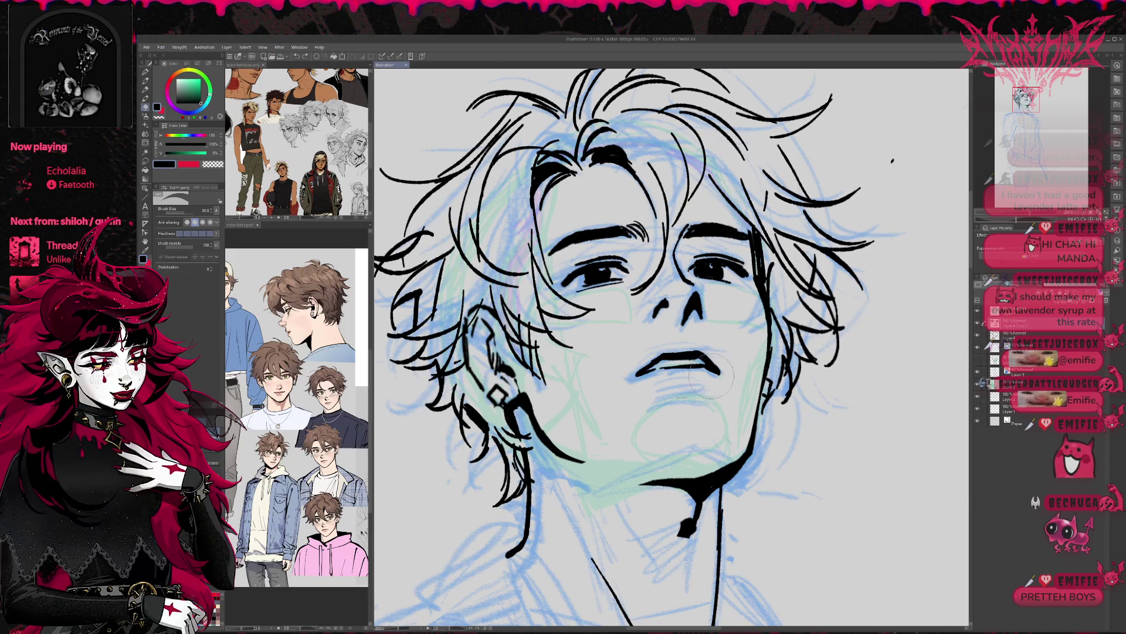
pyautogui.press('p')
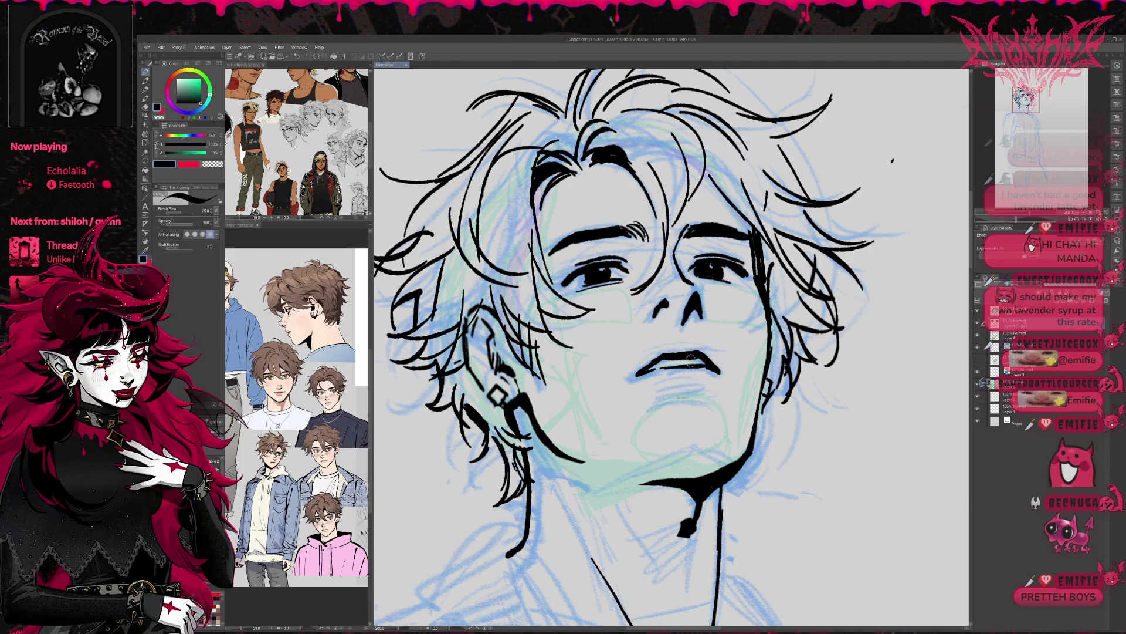
pyautogui.moveTo(633, 377); pyautogui.dragTo(647, 371)
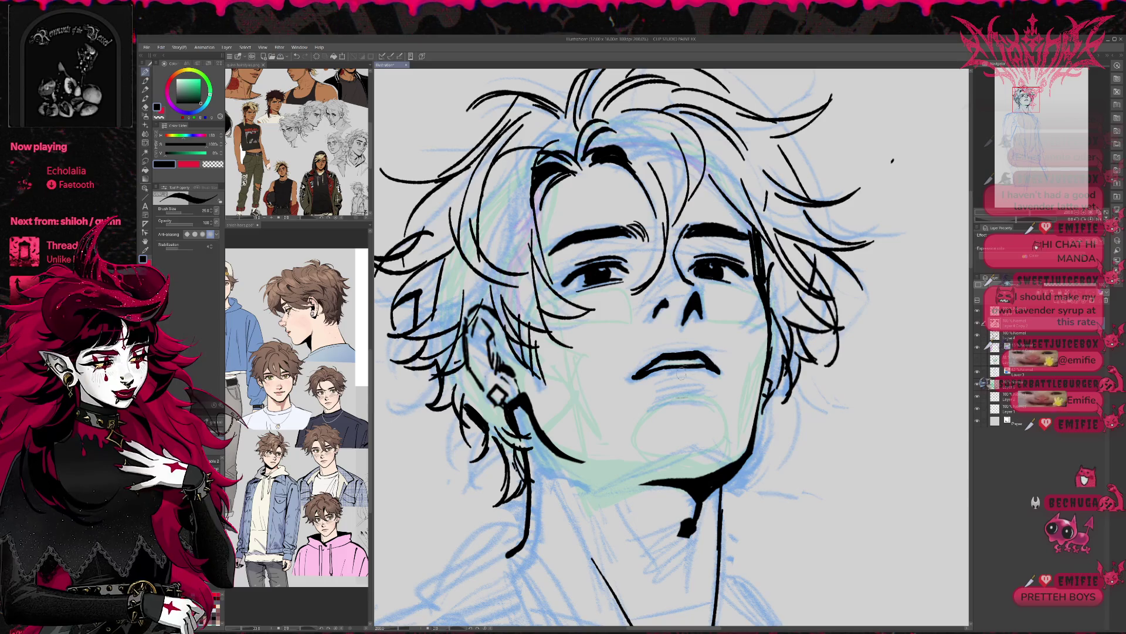
pyautogui.press('e')
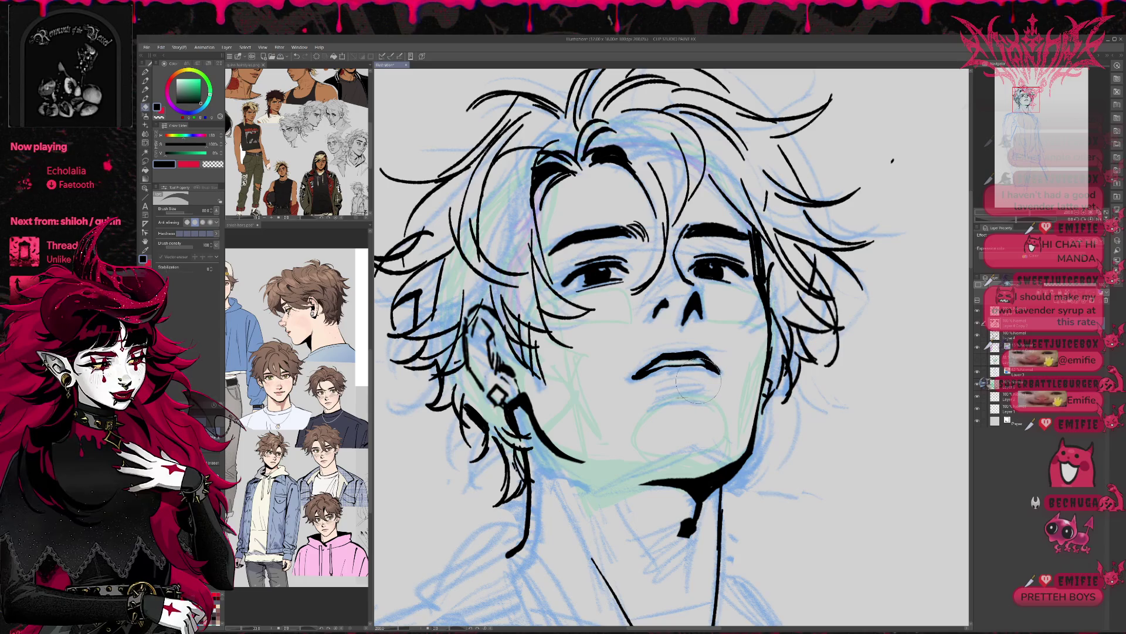
pyautogui.press('p')
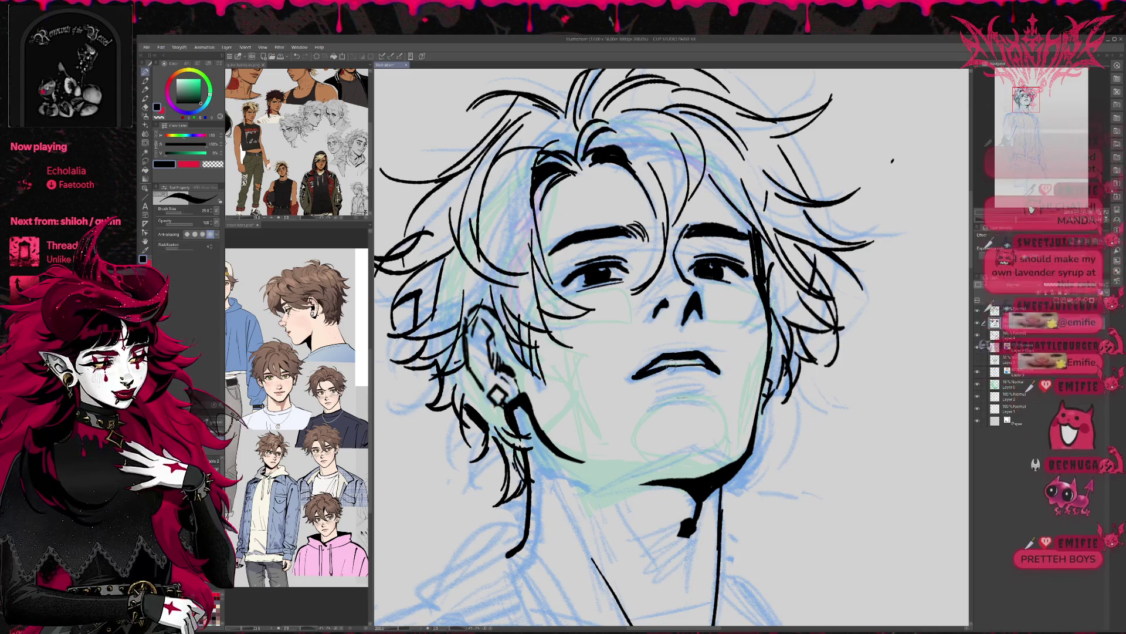
pyautogui.moveTo(738, 333); pyautogui.dragTo(741, 334)
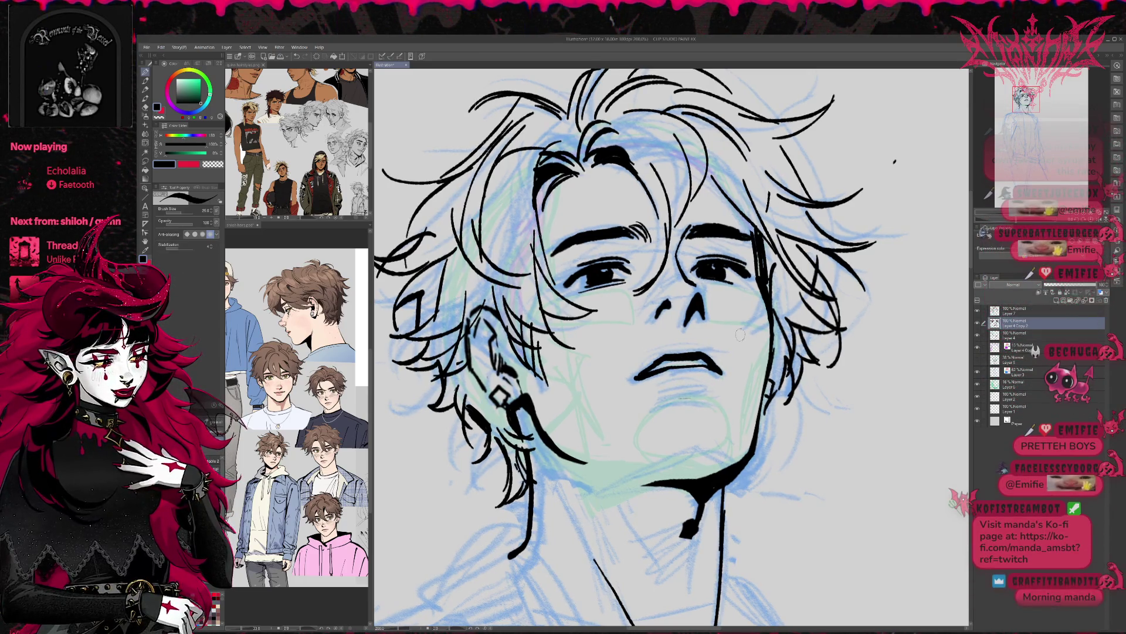
pyautogui.press('h')
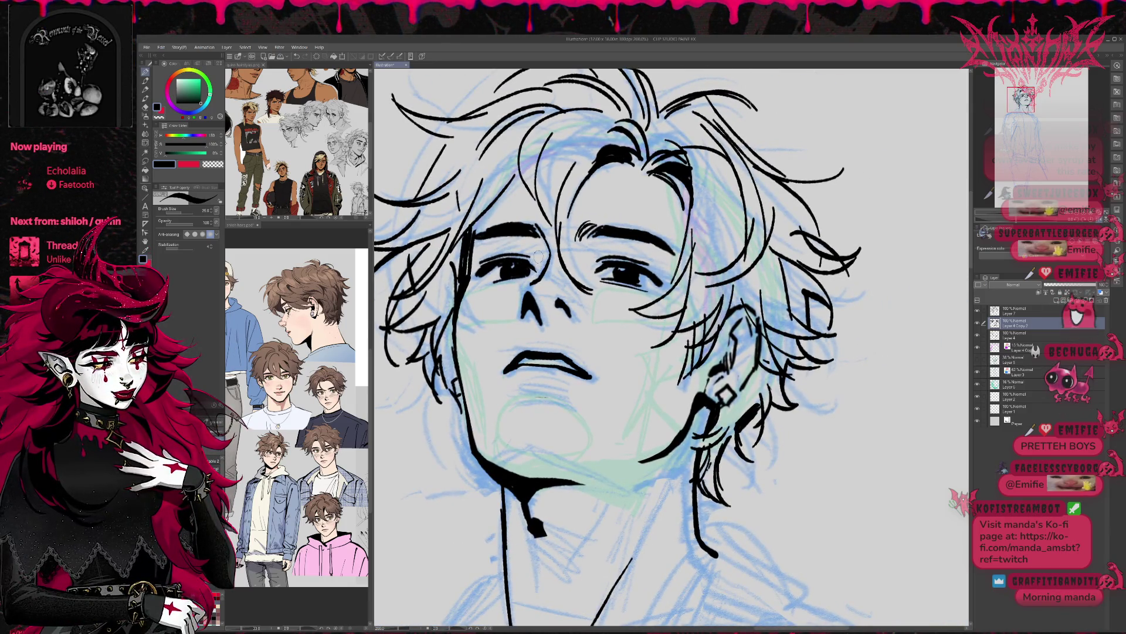
# Erase stray marks near the left eye's outer corner.
pyautogui.press('e')
pyautogui.moveTo(496, 267); pyautogui.dragTo(486, 265)
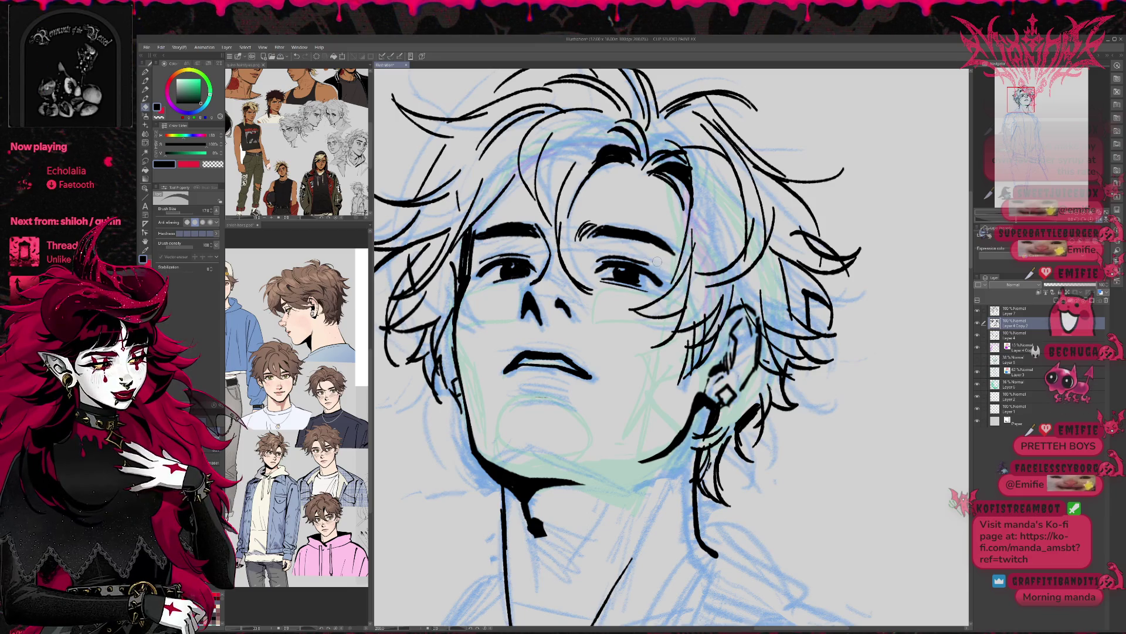
pyautogui.moveTo(501, 272); pyautogui.dragTo(558, 273)
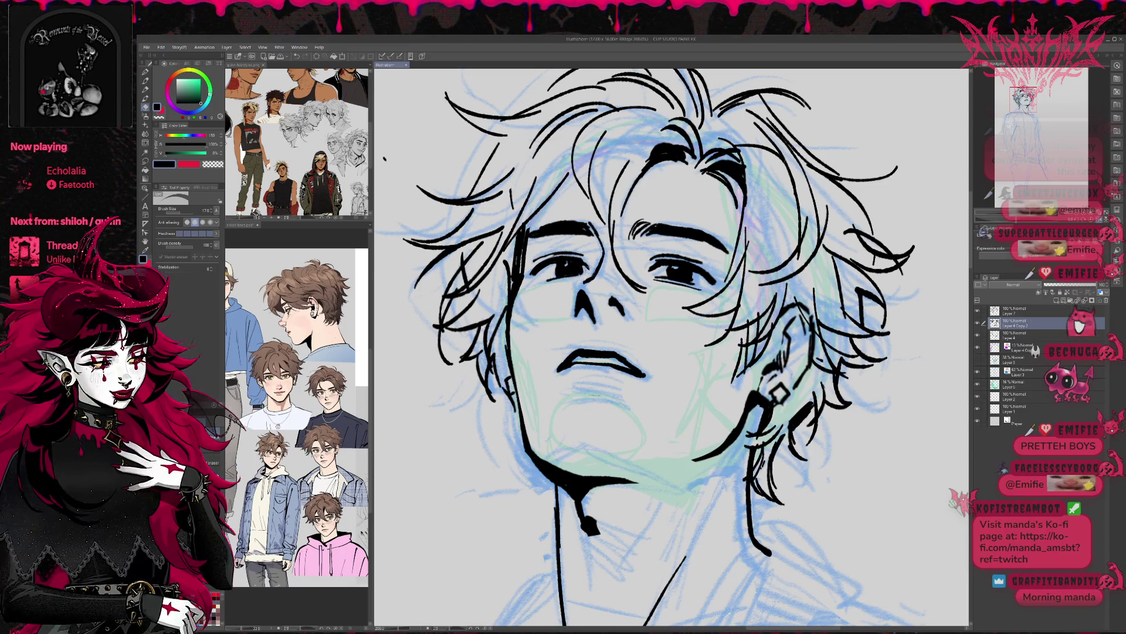
pyautogui.press('p')
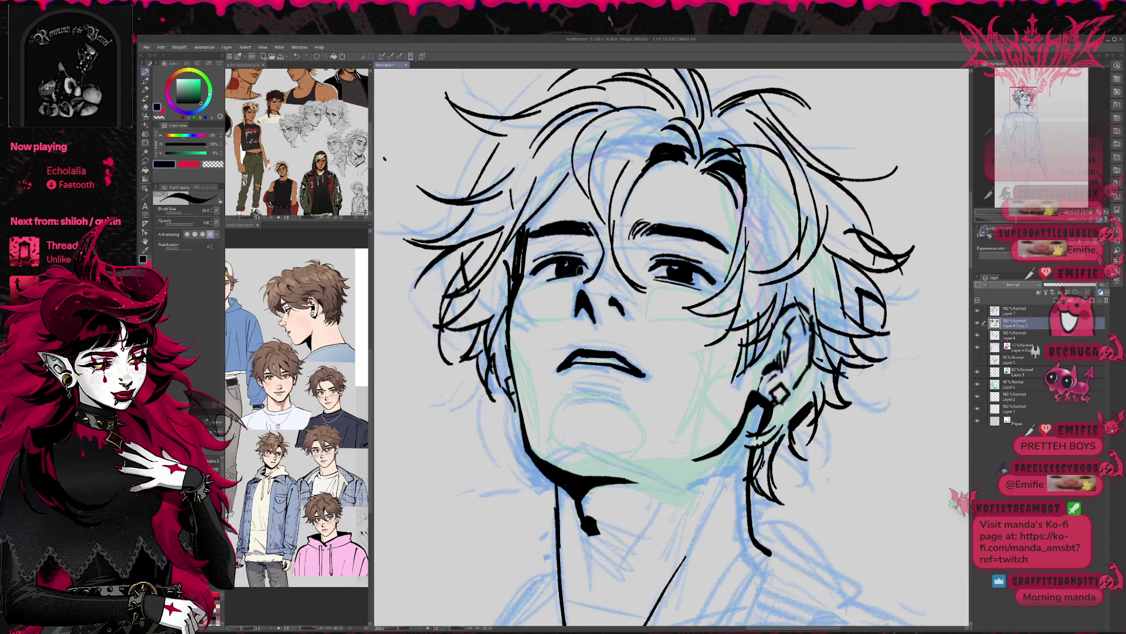
pyautogui.press('e')
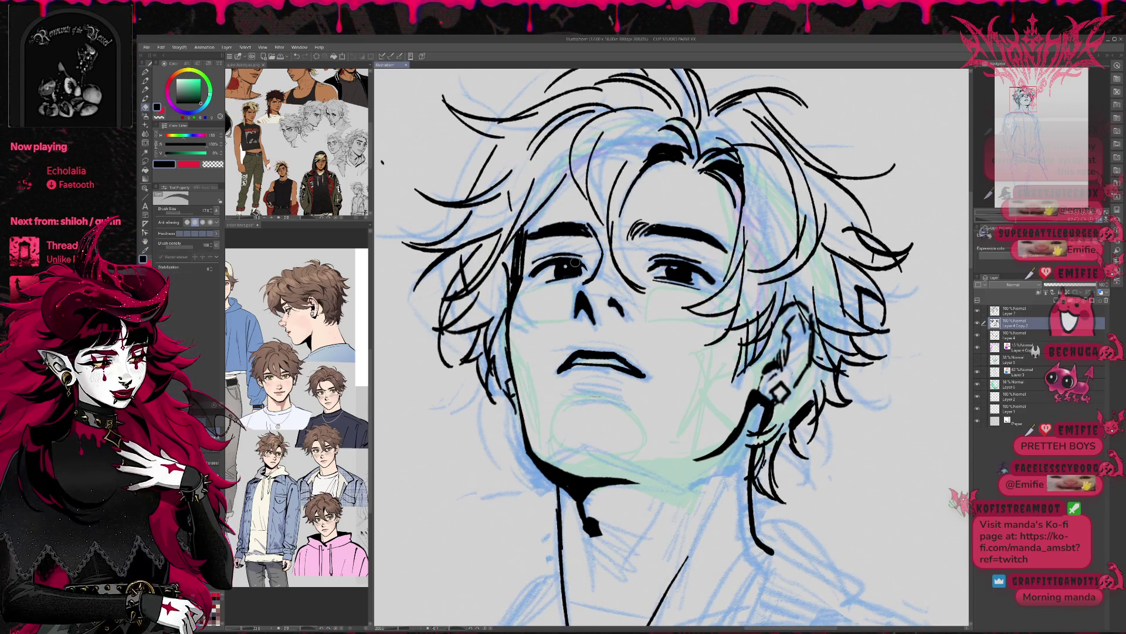
pyautogui.press('p')
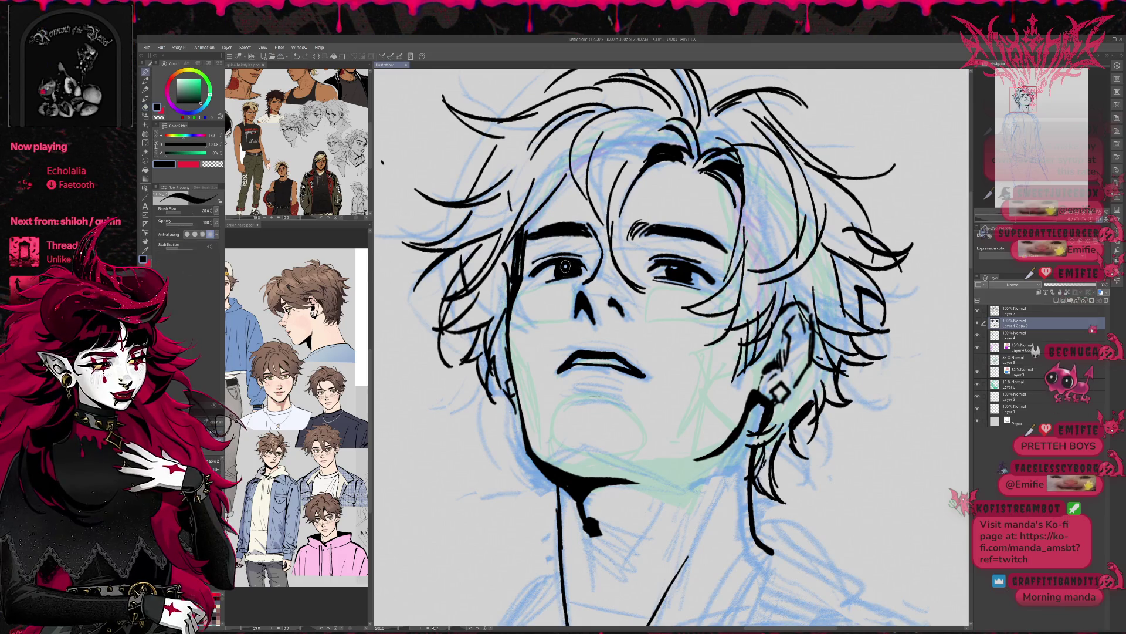
pyautogui.press('e')
pyautogui.press('p')
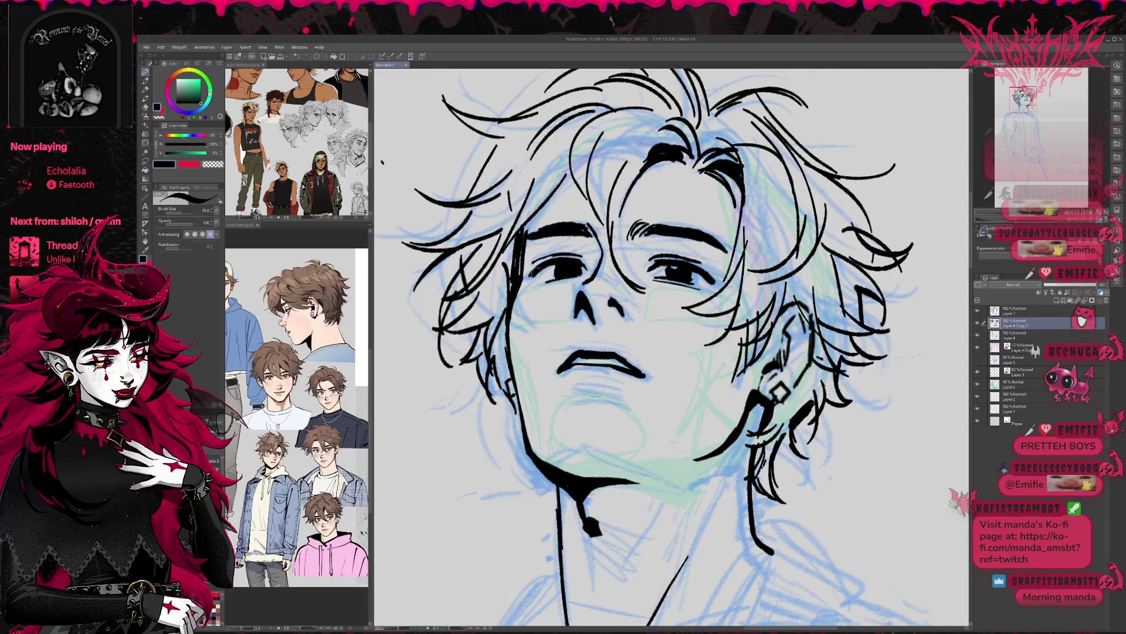
pyautogui.press('e')
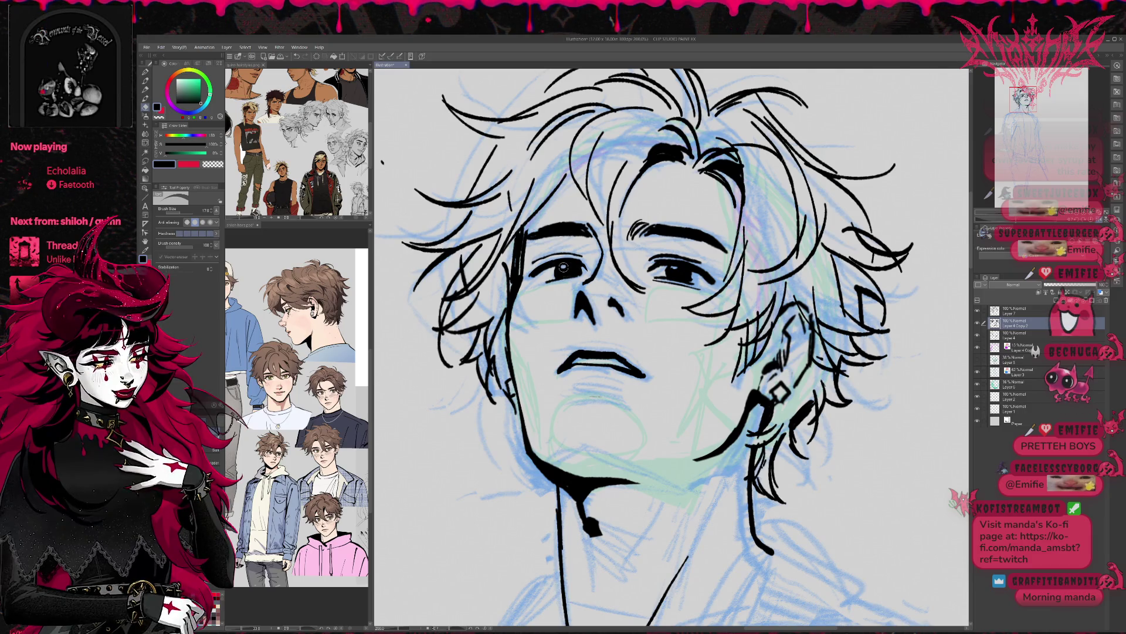
# Erase hair lines over the brow and along the eyebrow, then undo the eyebrow stroke to redraw it.
pyautogui.moveTo(563, 267); pyautogui.dragTo(547, 263)
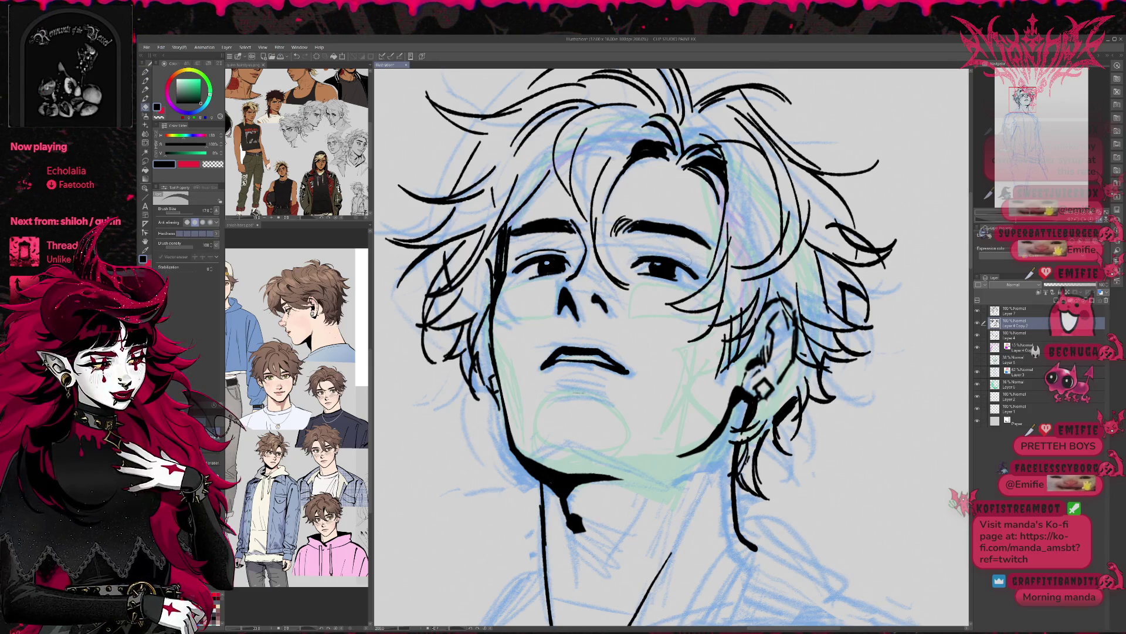
pyautogui.press('p')
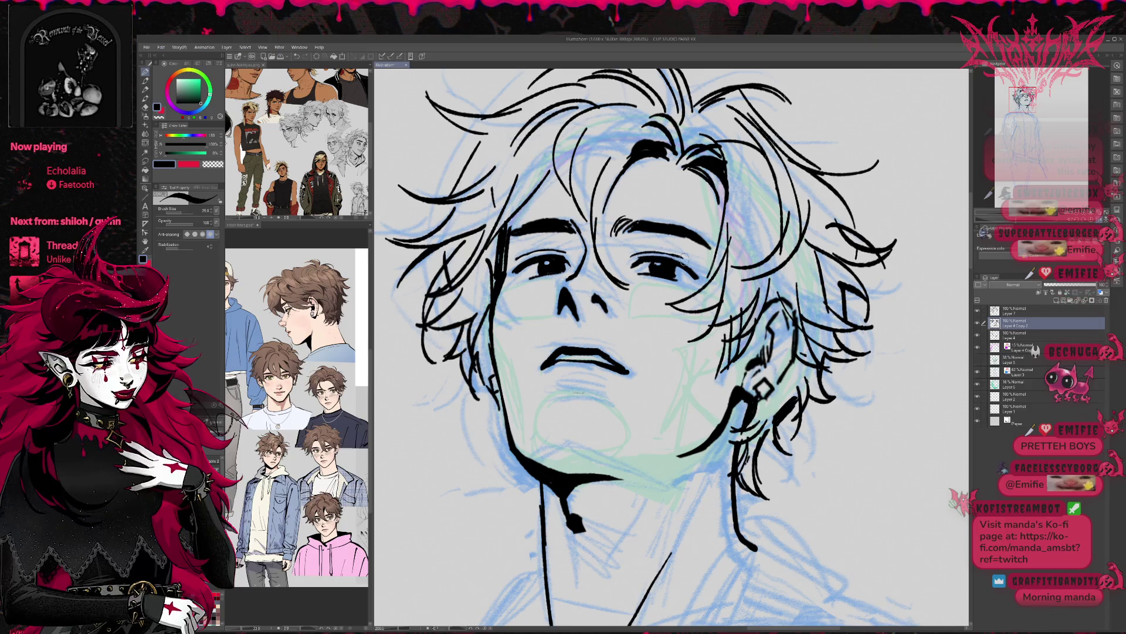
pyautogui.moveTo(695, 256); pyautogui.dragTo(684, 251)
pyautogui.press('e')
pyautogui.moveTo(505, 219)
pyautogui.mouseDown()
pyautogui.moveTo(494, 261)
pyautogui.moveTo(527, 212)
pyautogui.moveTo(496, 239)
pyautogui.moveTo(558, 213)
pyautogui.mouseUp()
pyautogui.press('p')
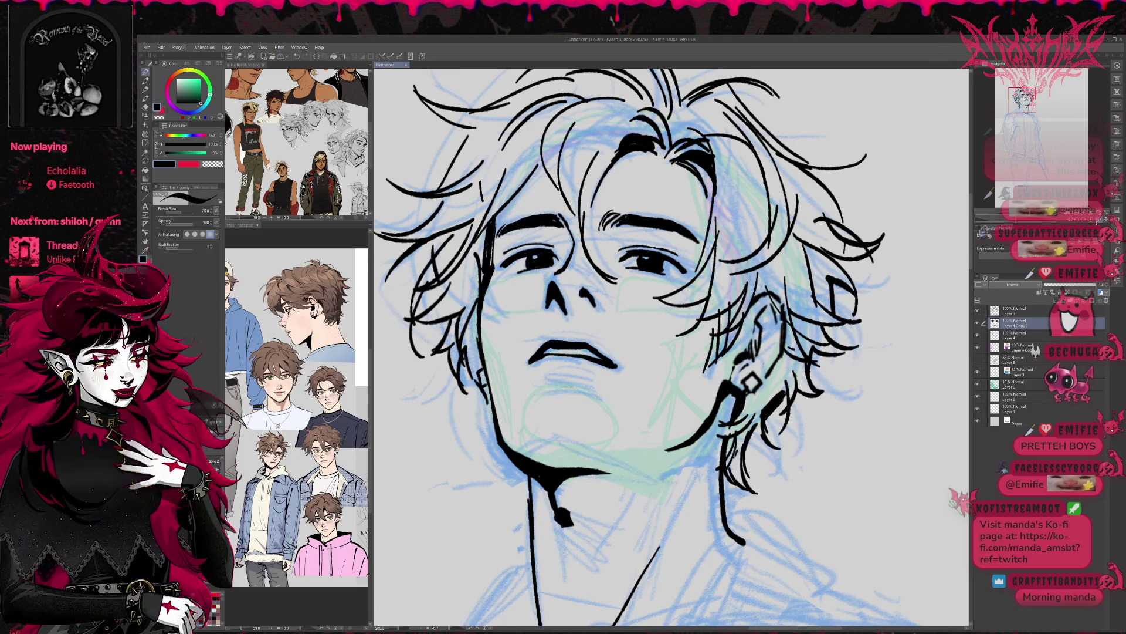
pyautogui.press('h')
pyautogui.press('e')
pyautogui.moveTo(695, 206); pyautogui.dragTo(756, 234)
pyautogui.press('p')
pyautogui.hotkey('ctrl', 'z')
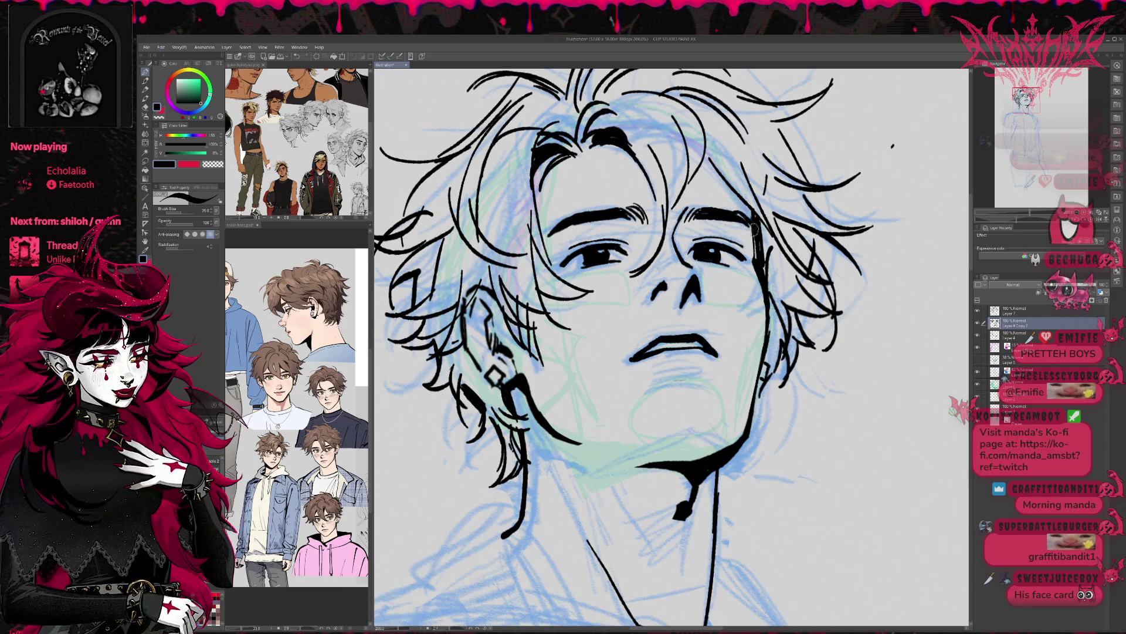
# Reshape the upper-lip line with Liquify at brush size 100.
pyautogui.hscroll(2, 770, 220)
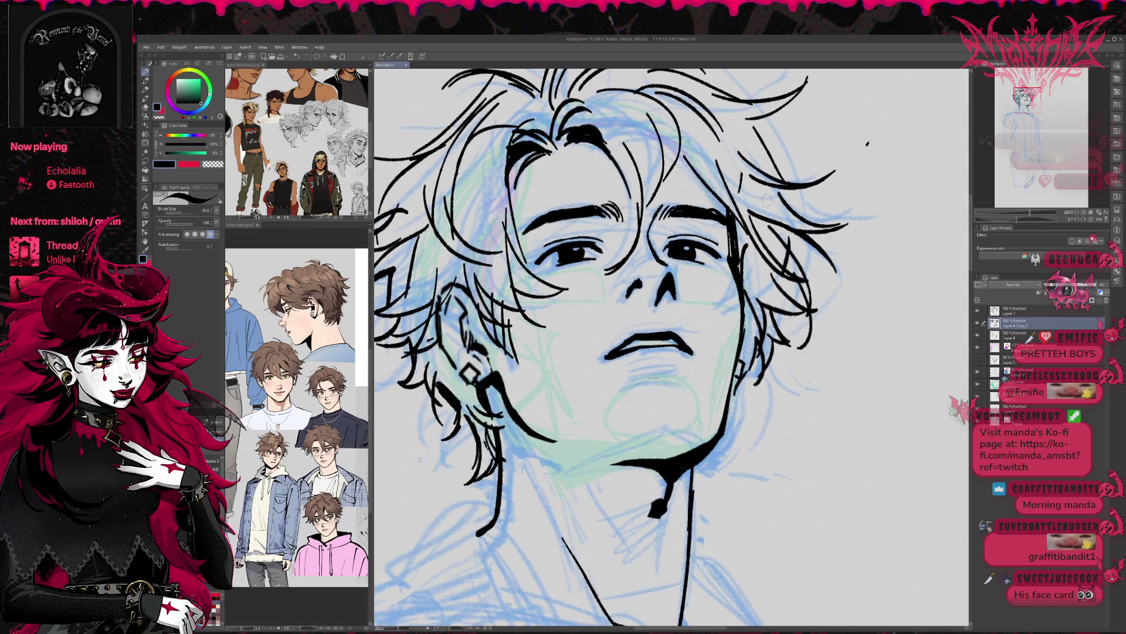
pyautogui.click(145, 143)
pyautogui.press('[')
pyautogui.press('[')
pyautogui.press('[')
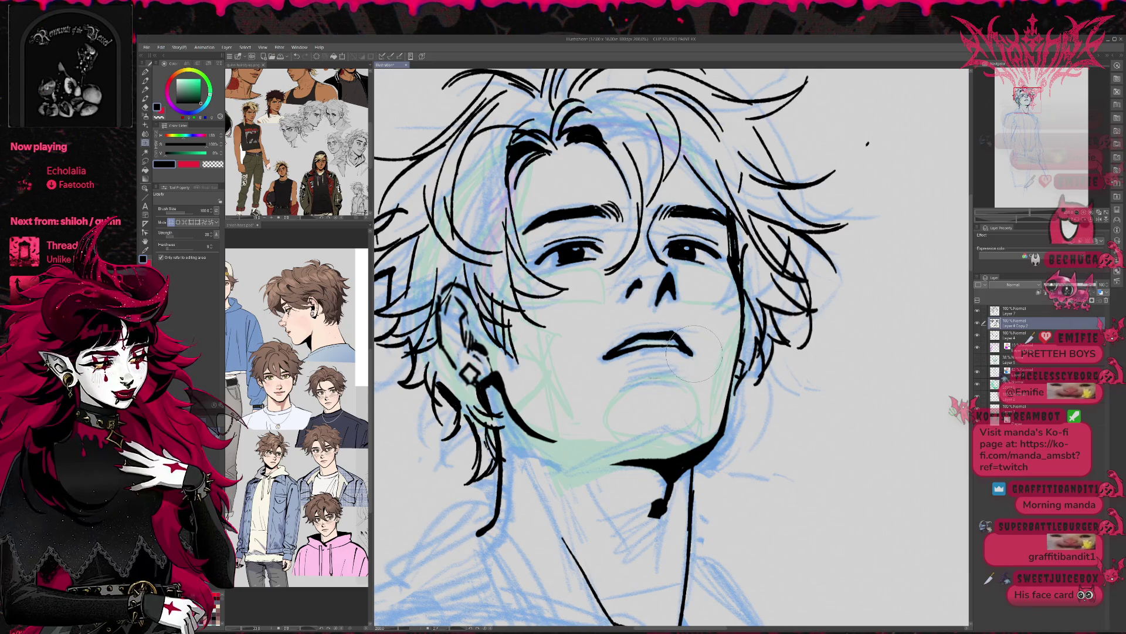
pyautogui.moveTo(669, 346)
pyautogui.mouseDown()
pyautogui.moveTo(651, 344)
pyautogui.moveTo(660, 361)
pyautogui.moveTo(669, 349)
pyautogui.moveTo(639, 352)
pyautogui.moveTo(663, 358)
pyautogui.mouseUp()
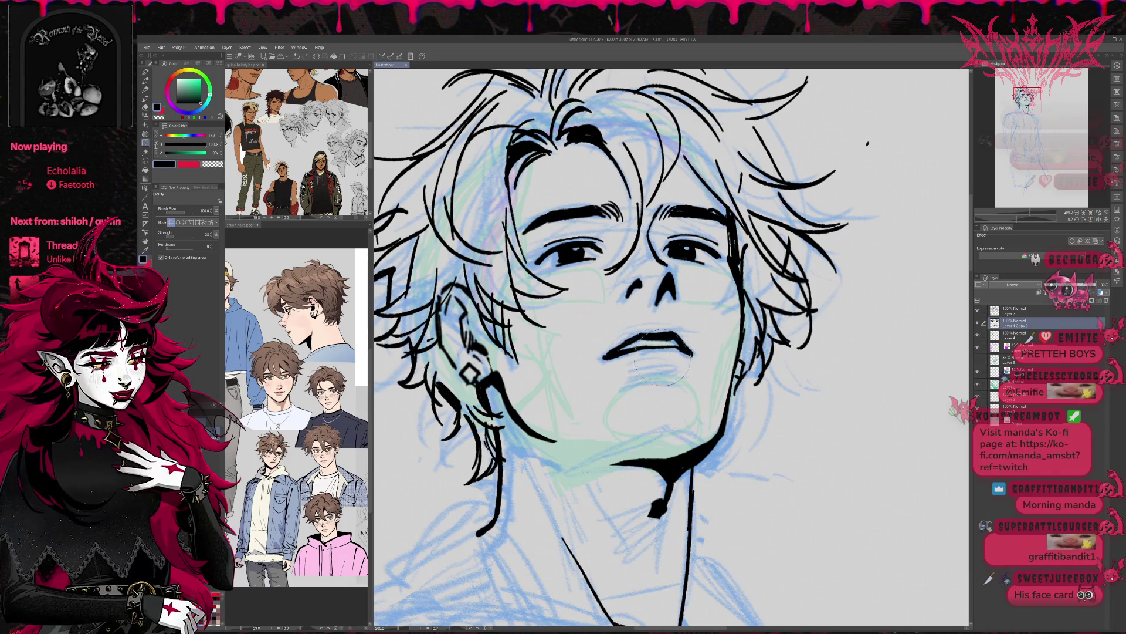
pyautogui.moveTo(735, 322)
pyautogui.mouseDown()
pyautogui.moveTo(757, 337)
pyautogui.moveTo(761, 320)
pyautogui.mouseUp()
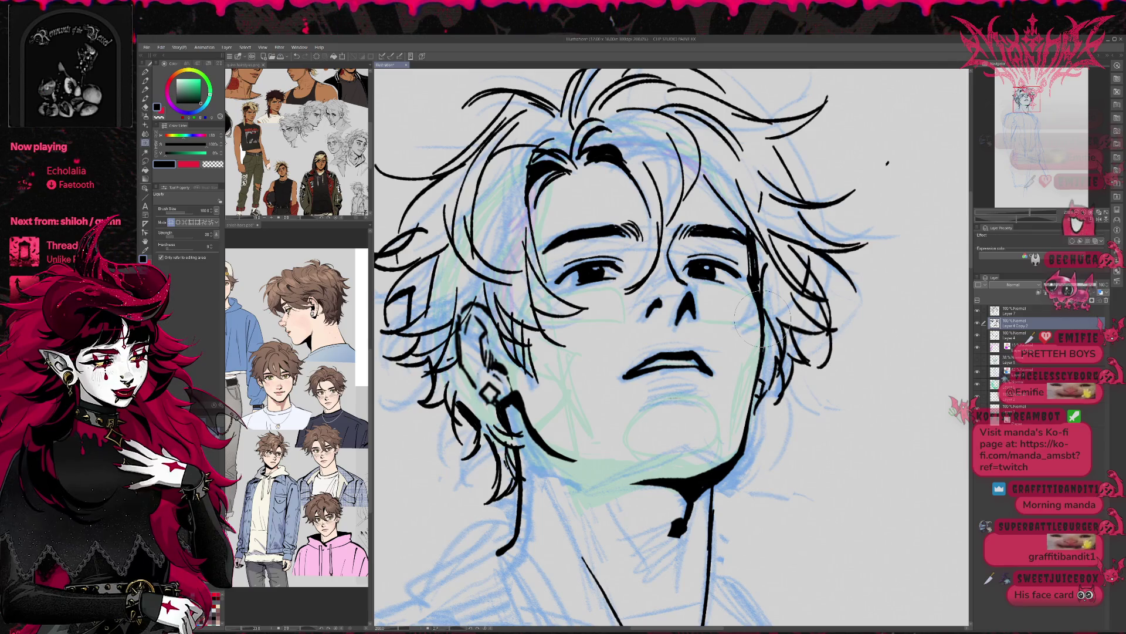
# On Layer 7, tilt the view and add a short cheek stroke and a mark by the nose bridge.
pyautogui.click(1022, 314)
pyautogui.press('r')
pyautogui.moveTo(757, 240); pyautogui.dragTo(773, 254)
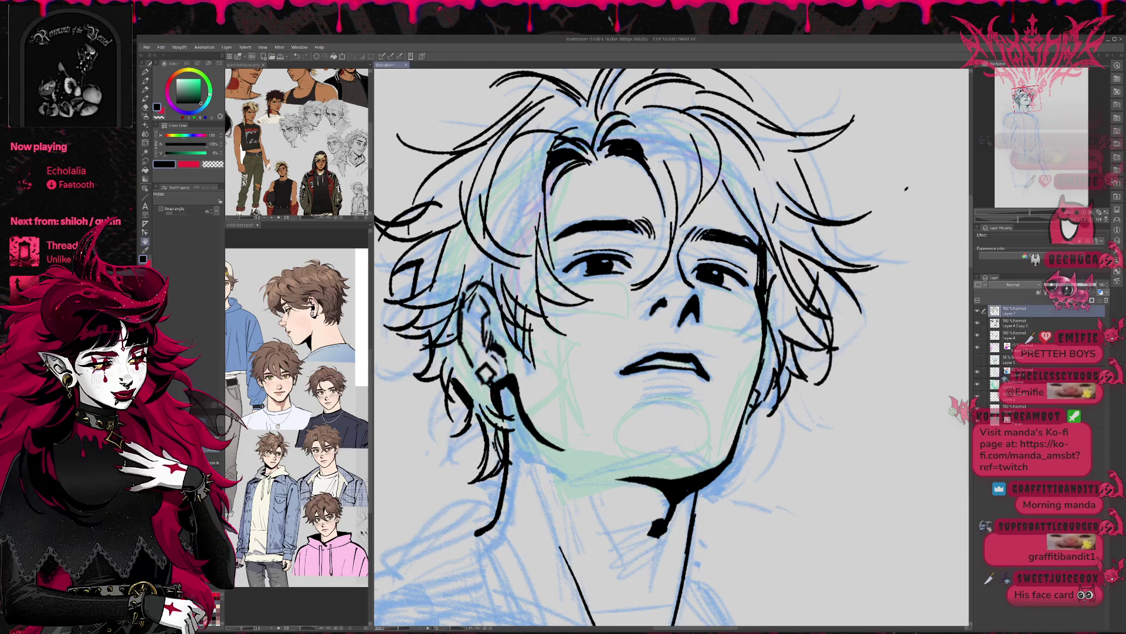
pyautogui.press('e')
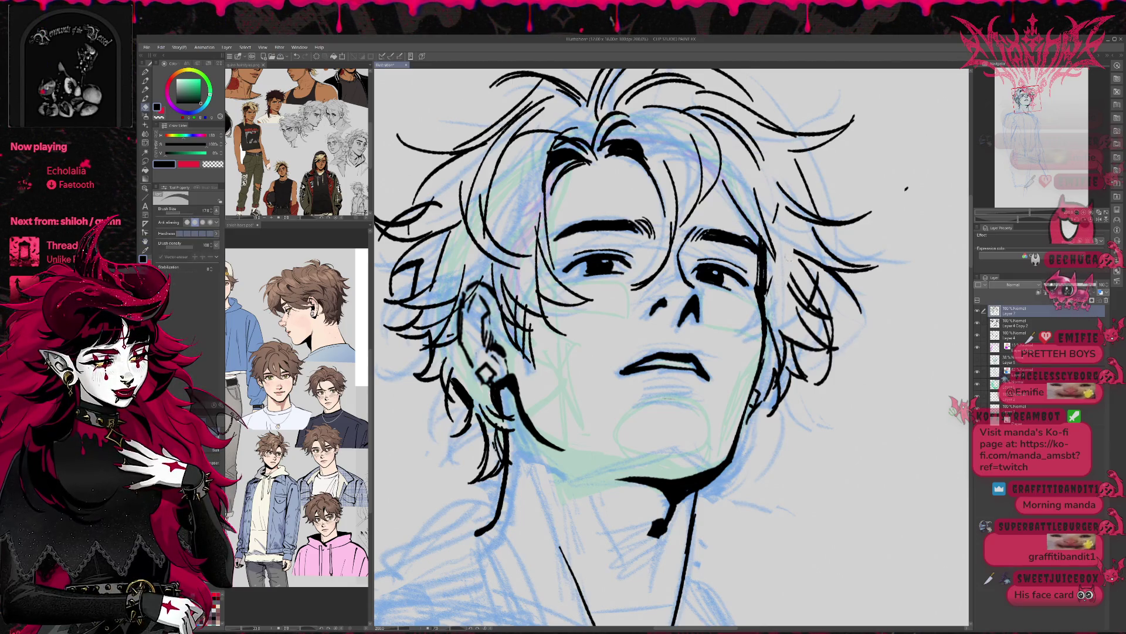
pyautogui.press('p')
pyautogui.moveTo(764, 311); pyautogui.dragTo(732, 327)
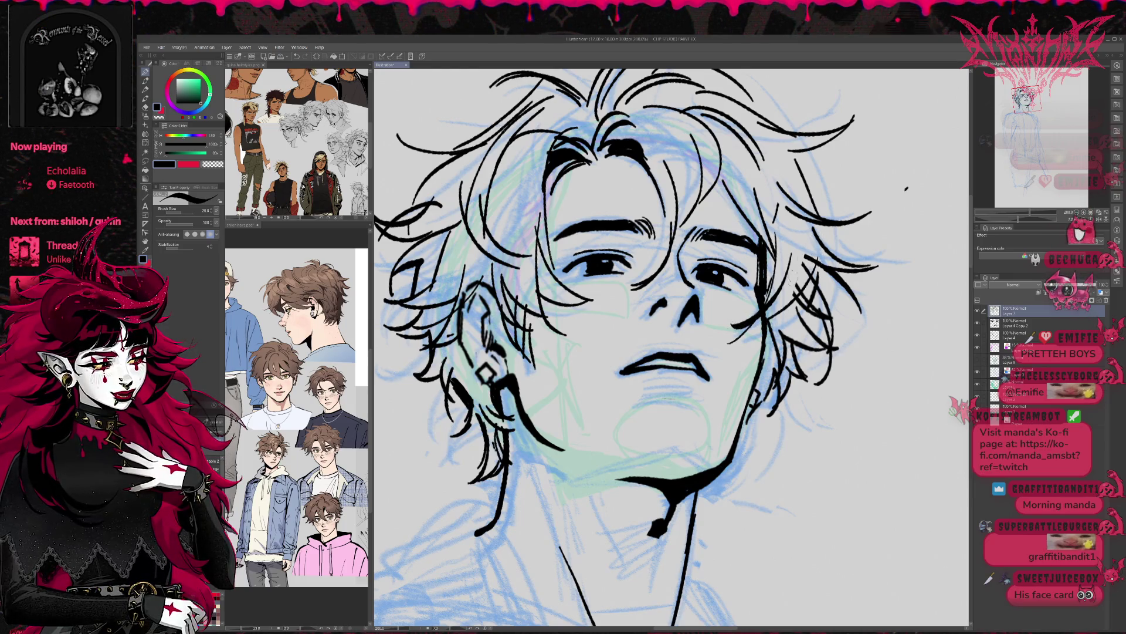
pyautogui.moveTo(669, 279); pyautogui.dragTo(639, 308)
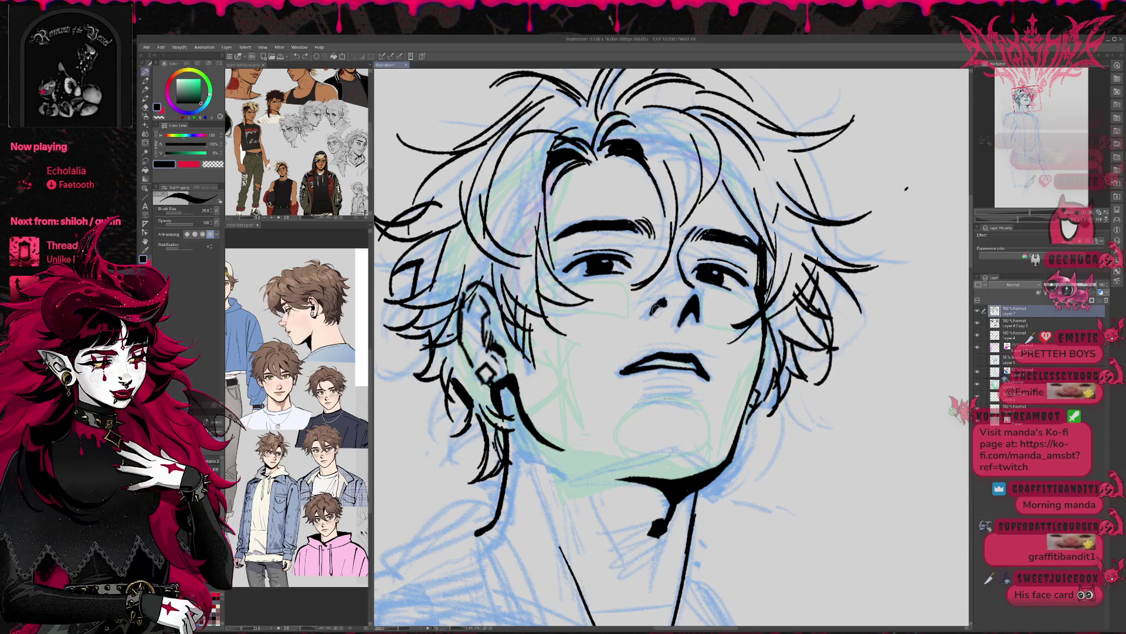
# On Layer 4 Copy 2, extend the left nostril and add thin strokes and hatching beside the nose.
pyautogui.press('e')
pyautogui.hotkey('alt', '[')
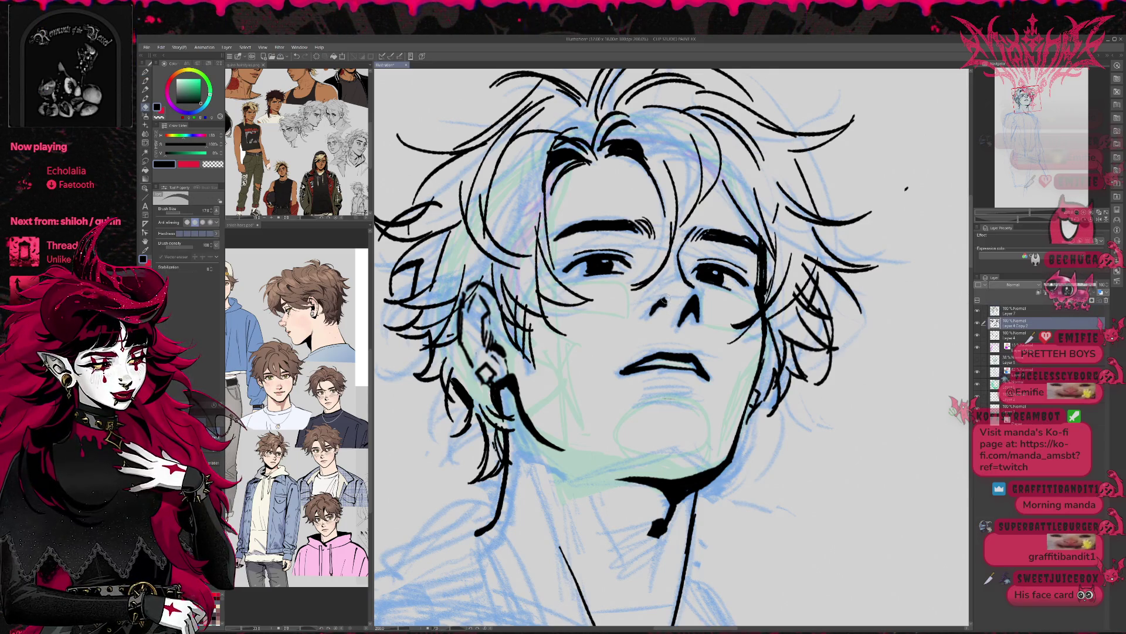
pyautogui.press('p')
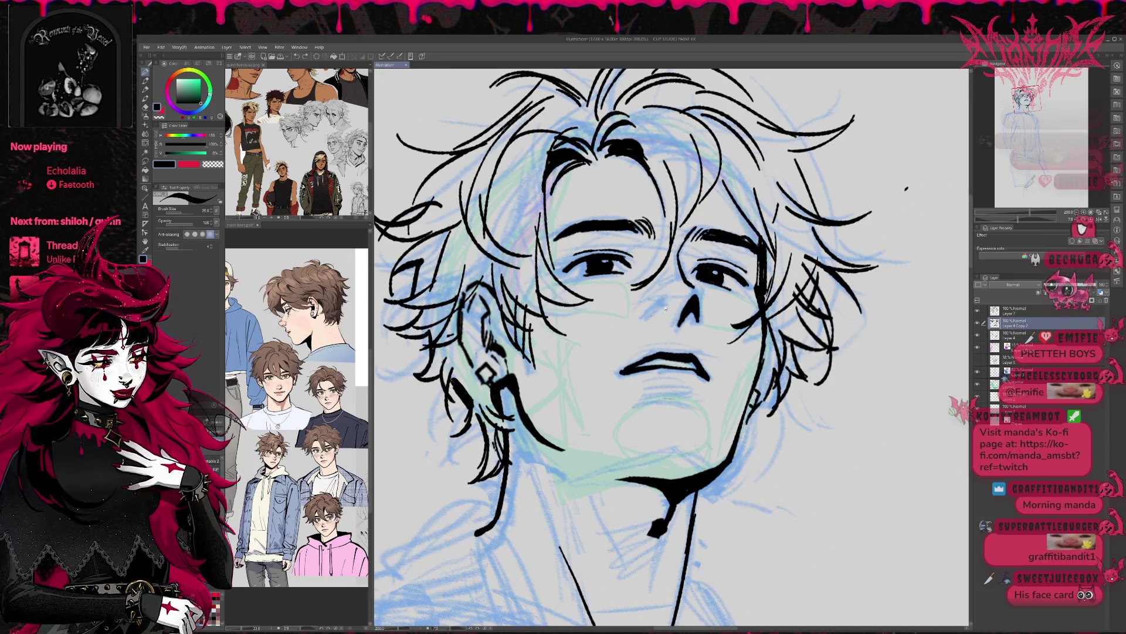
pyautogui.moveTo(650, 316); pyautogui.dragTo(658, 310)
pyautogui.press('e')
pyautogui.press('p')
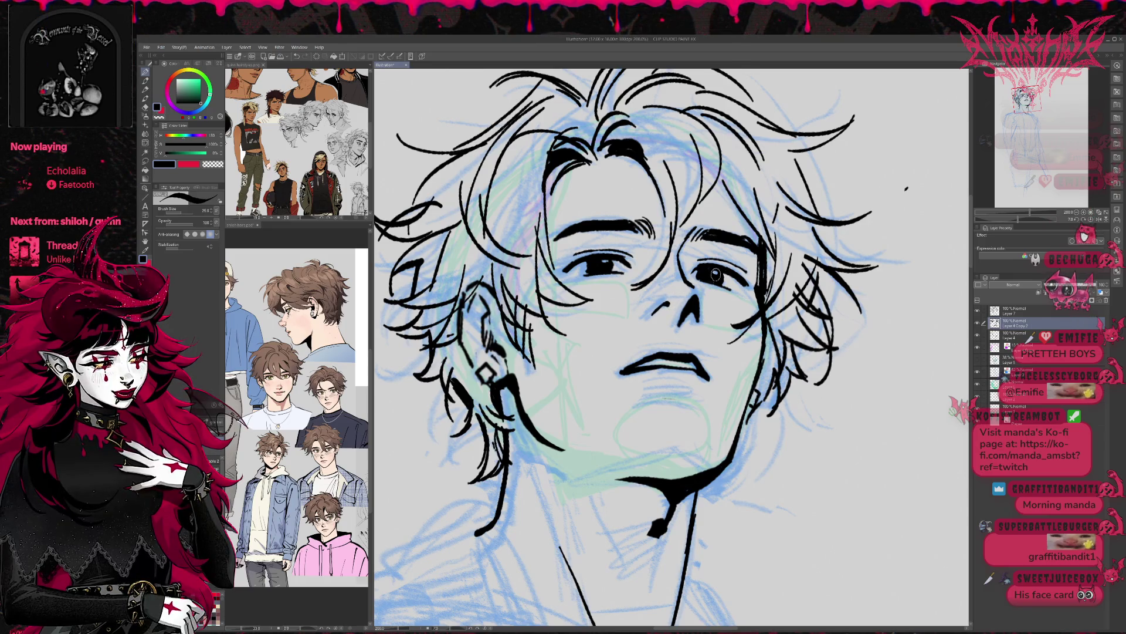
pyautogui.moveTo(658, 302); pyautogui.dragTo(649, 319)
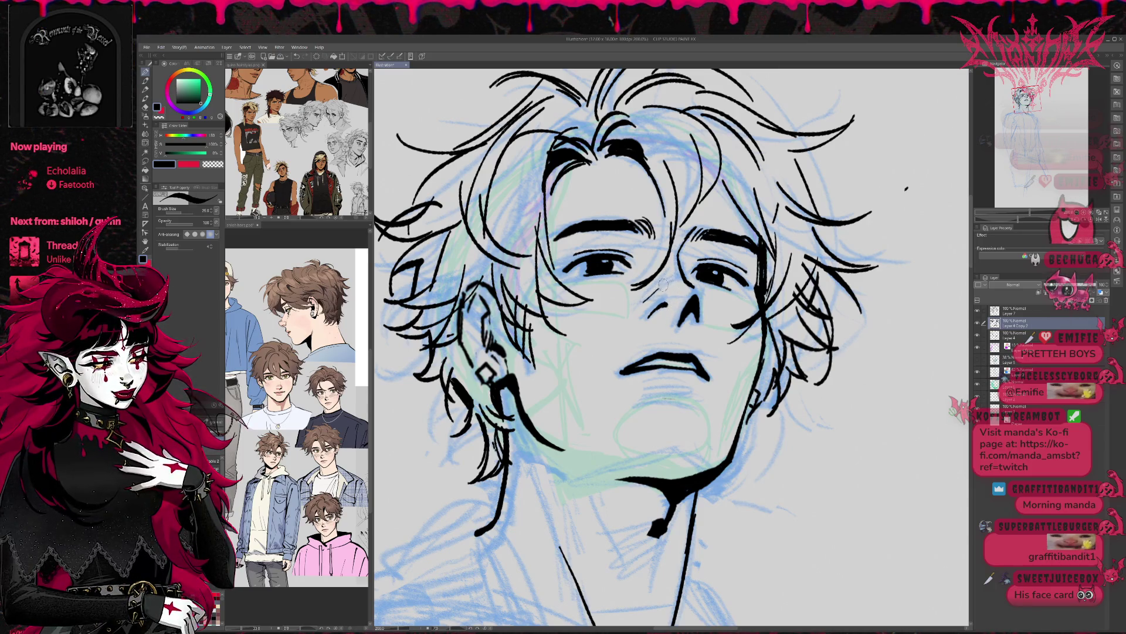
pyautogui.moveTo(672, 285); pyautogui.dragTo(691, 275)
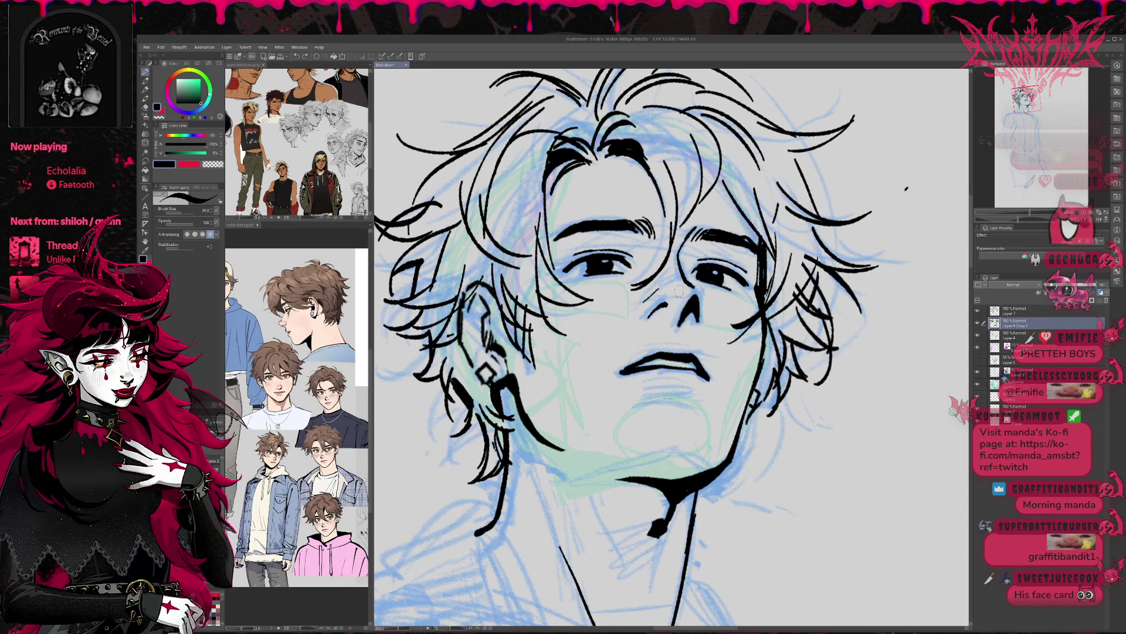
pyautogui.press('e')
pyautogui.press('p')
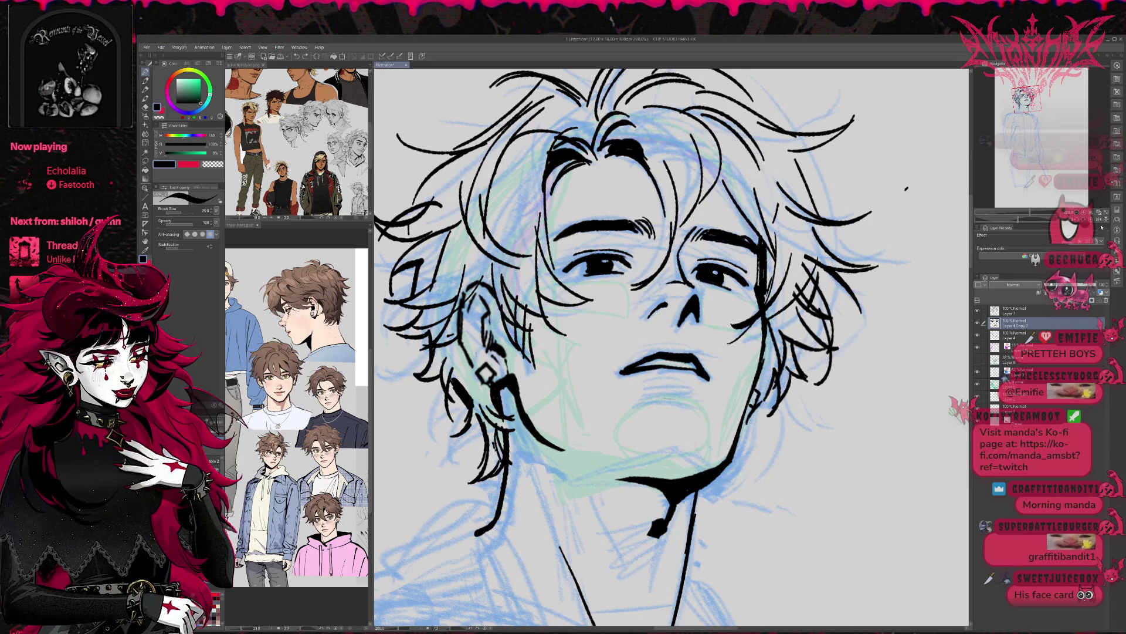
# Flip the view back to normal and move from Layer 7 down to Layer 4 Copy 2.
pyautogui.press('h')
pyautogui.press('e')
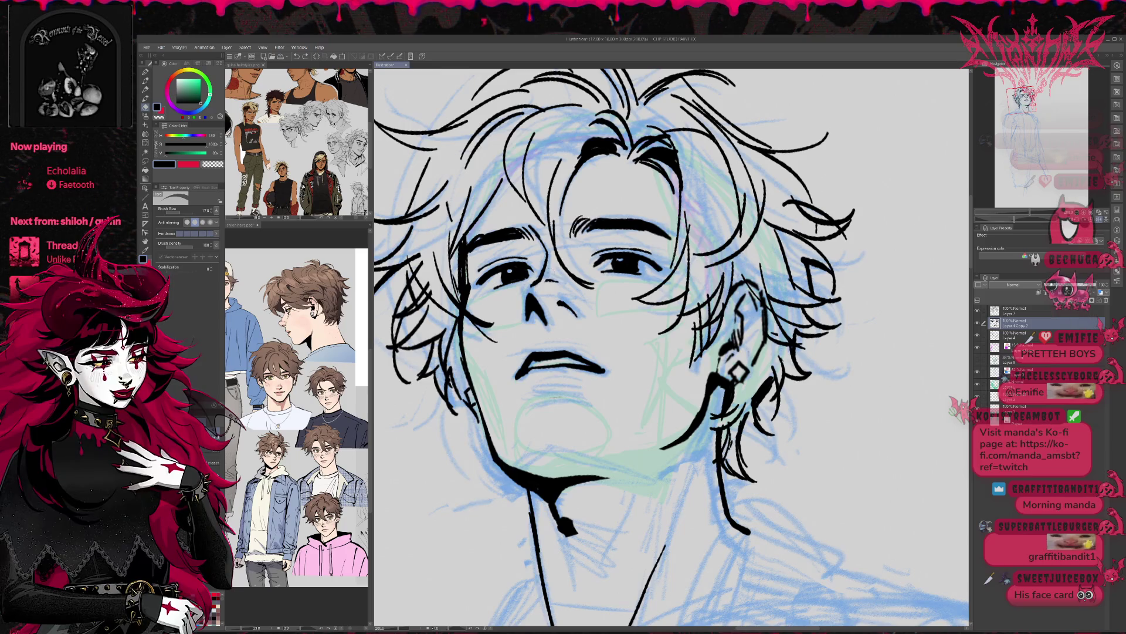
pyautogui.scroll(2, 572, 274)
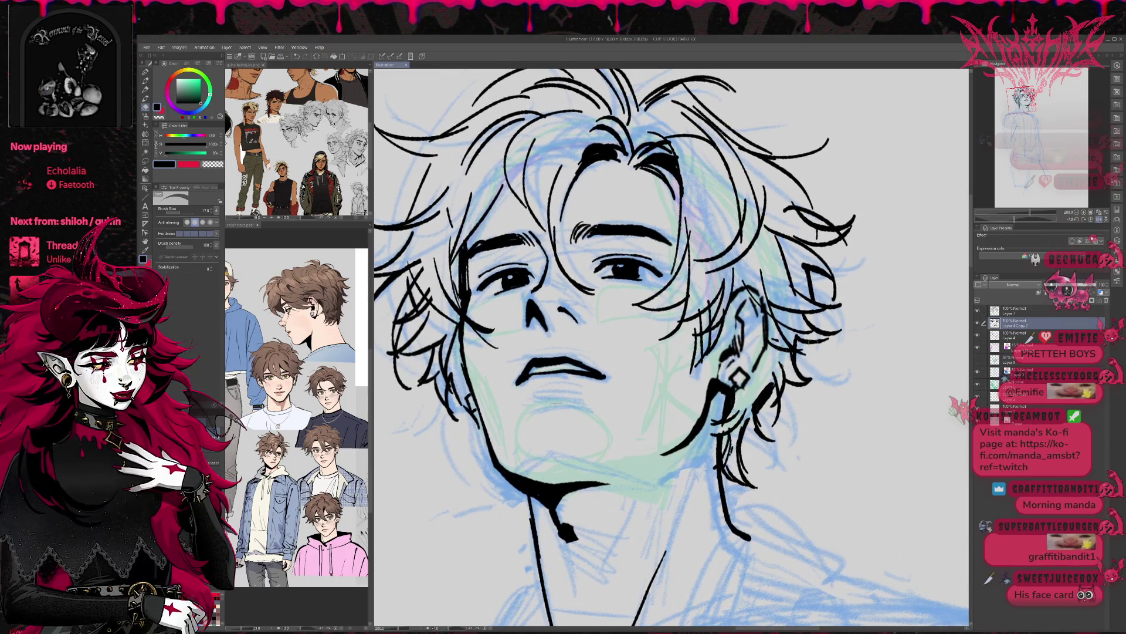
pyautogui.click(1021, 311)
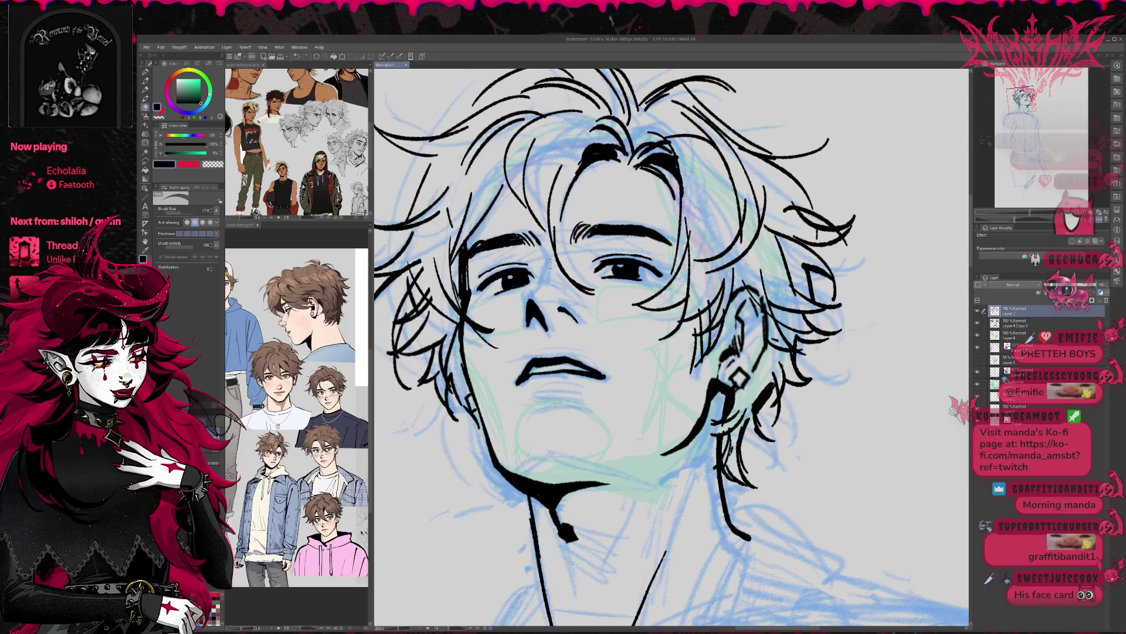
pyautogui.press('p')
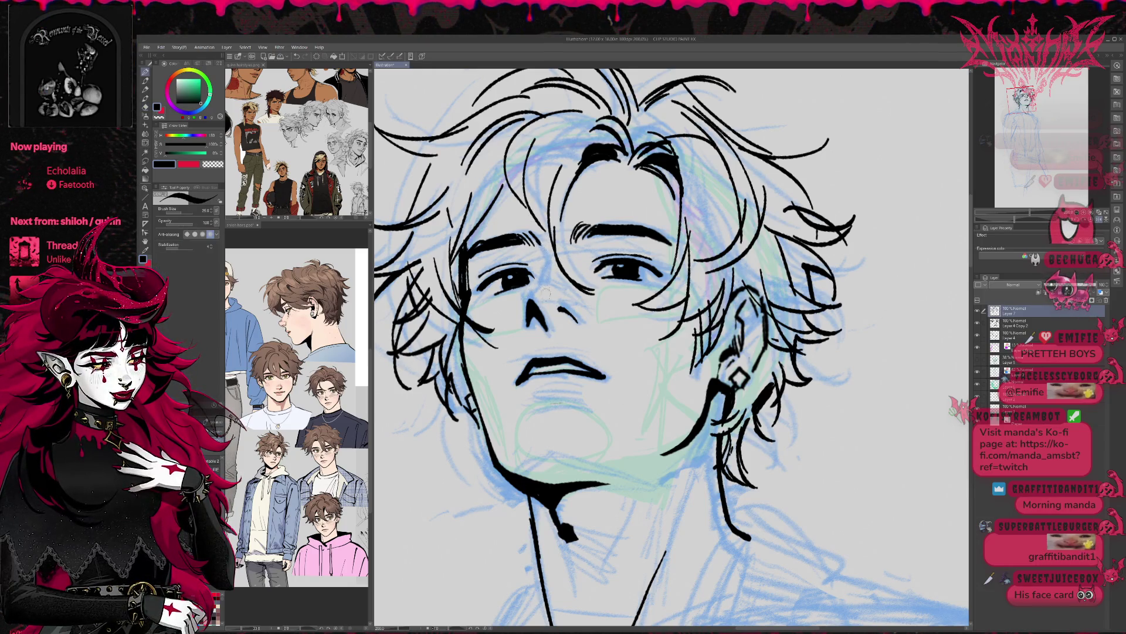
pyautogui.press('e')
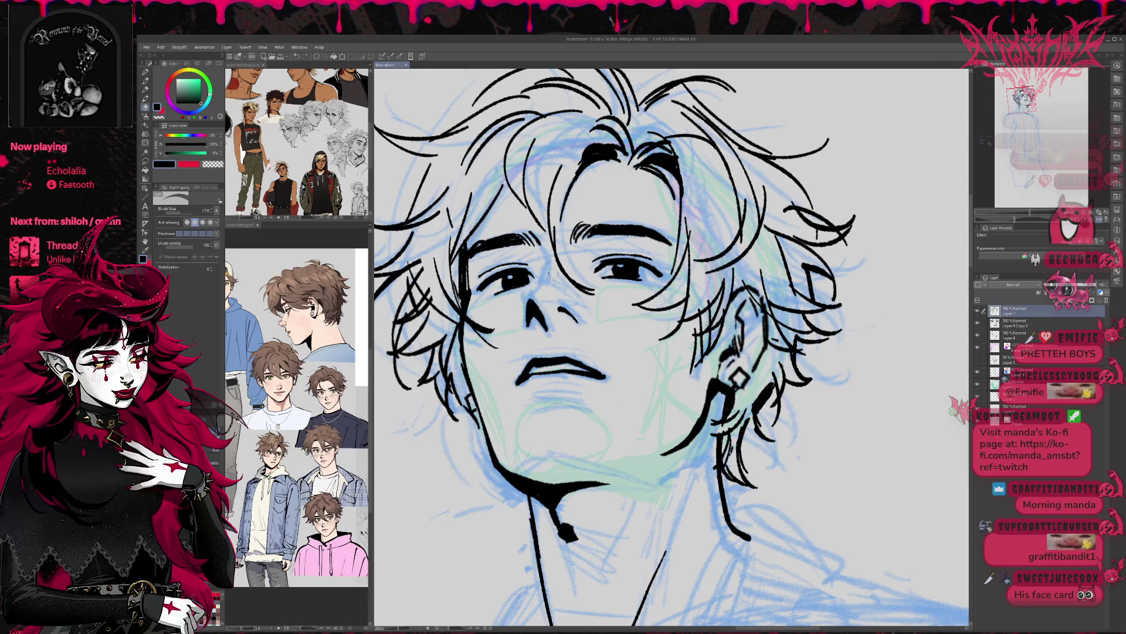
pyautogui.hotkey('alt', '[')
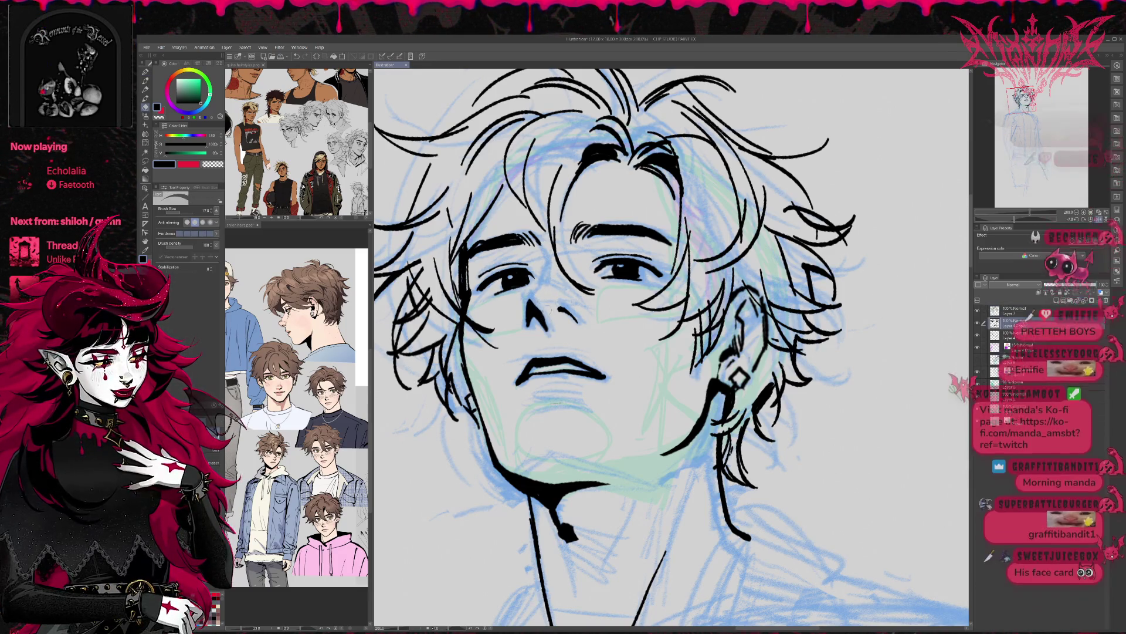
pyautogui.press('p')
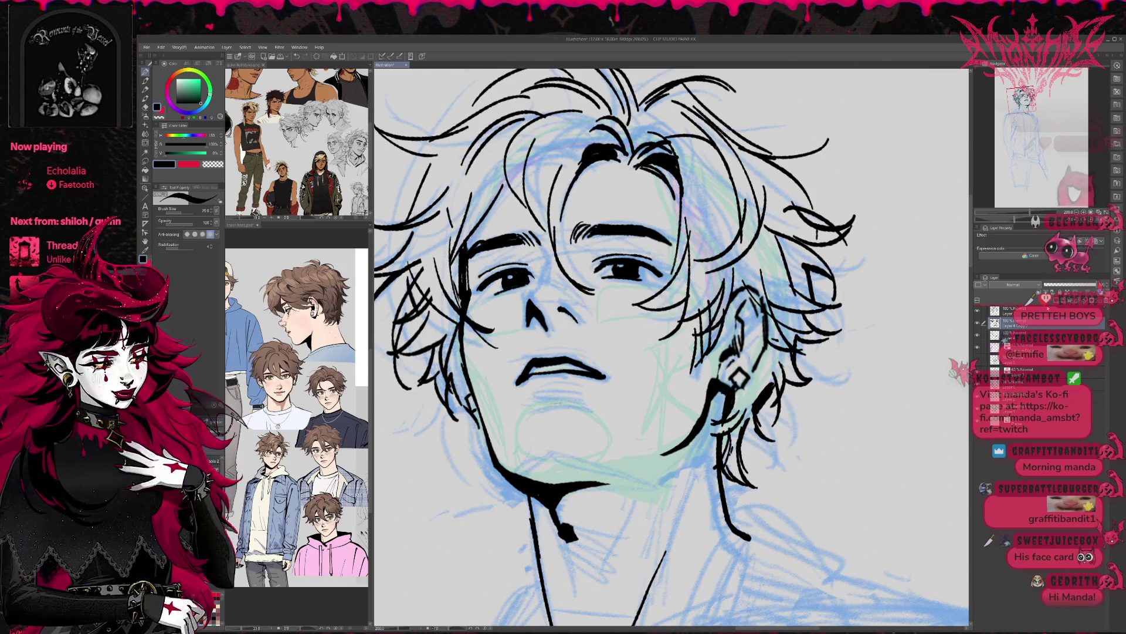
# Darken and extend the nose strokes, then mirror the view to check the face.
pyautogui.press('e')
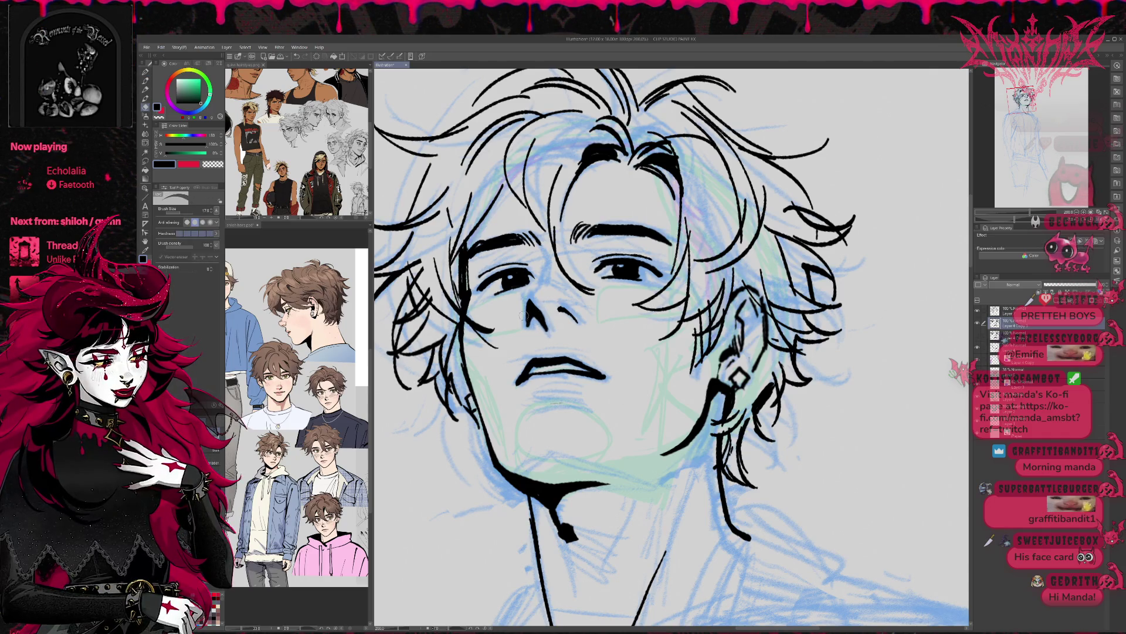
pyautogui.press('p')
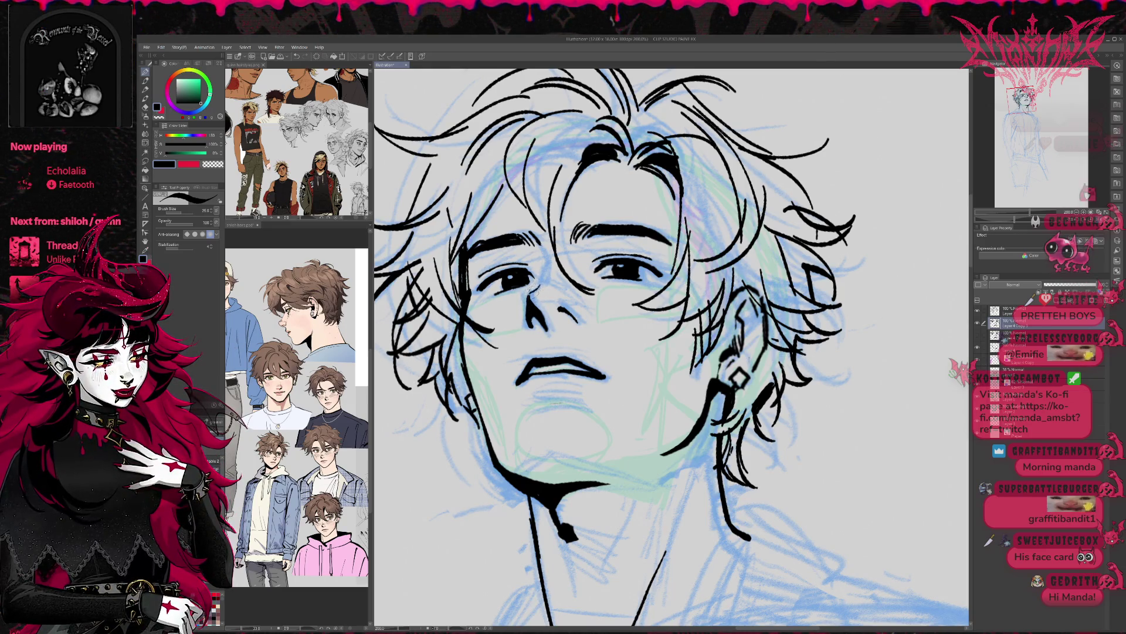
pyautogui.press('e')
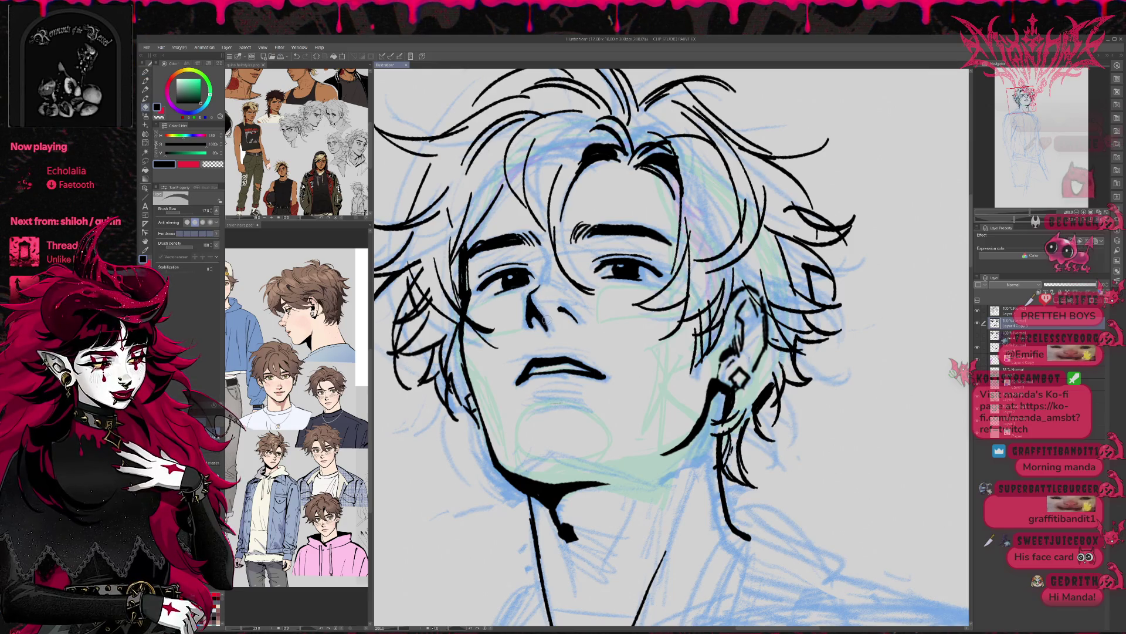
pyautogui.press('p')
pyautogui.moveTo(530, 294)
pyautogui.mouseDown()
pyautogui.moveTo(548, 329)
pyautogui.moveTo(579, 321)
pyautogui.mouseUp()
pyautogui.press('e')
pyautogui.press('p')
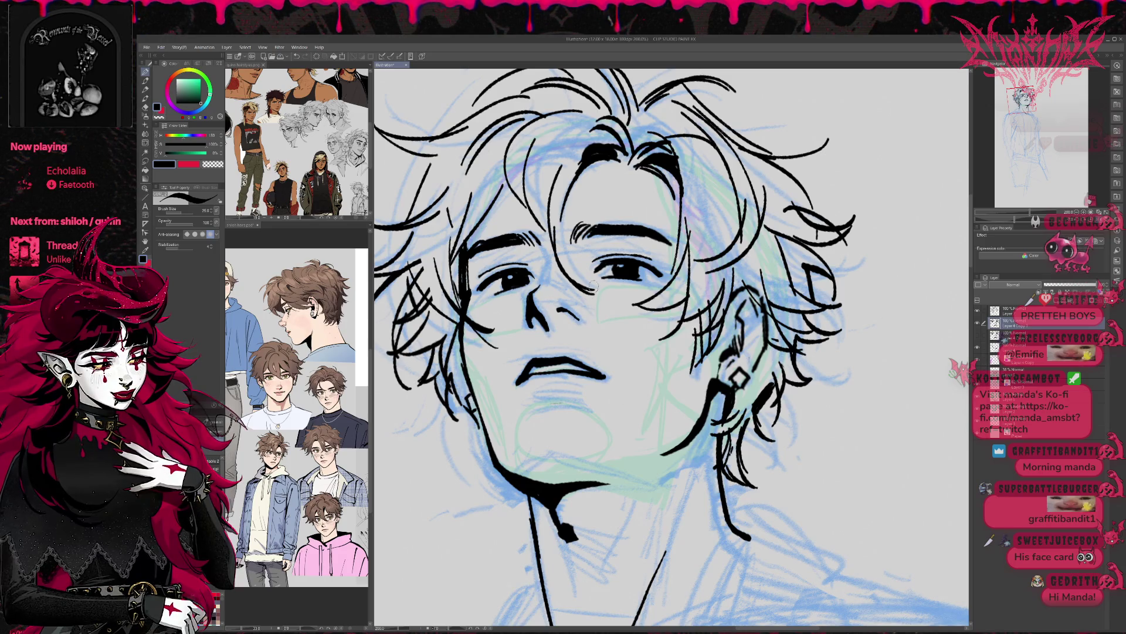
pyautogui.press('e')
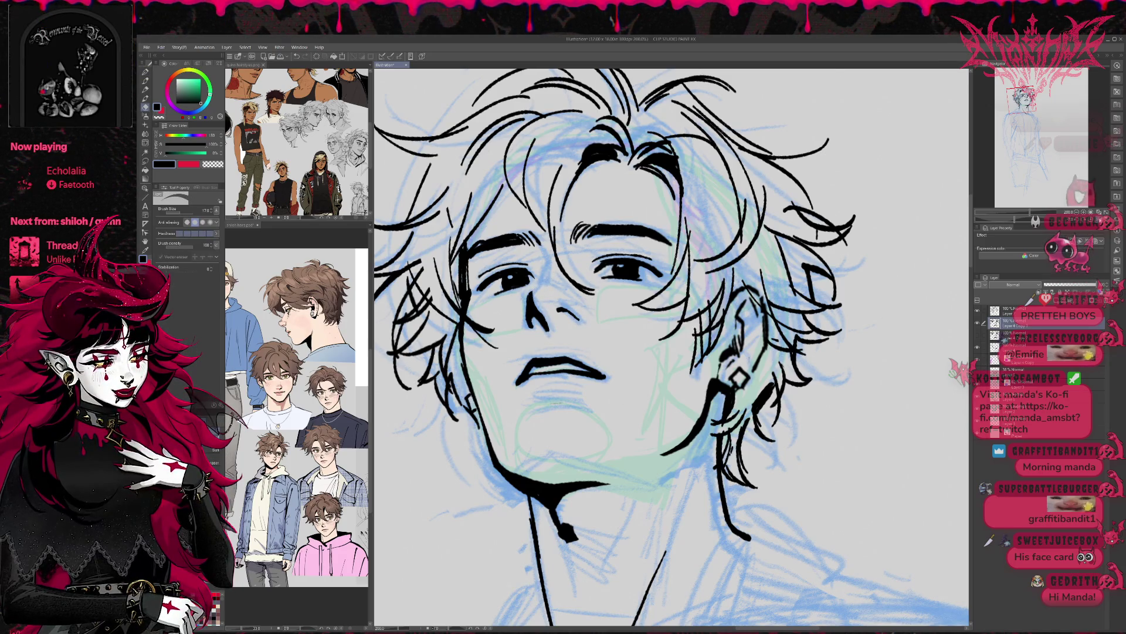
pyautogui.press('h')
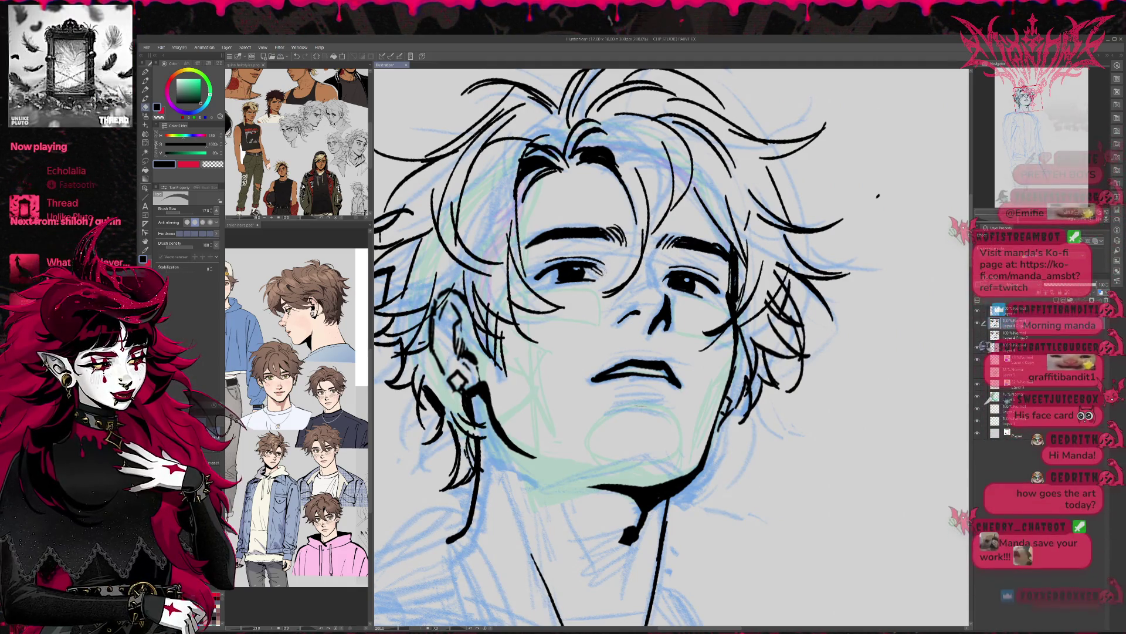
# Touch up small face line details with pen and eraser, and flip the canvas back unmirrored.
pyautogui.press('p')
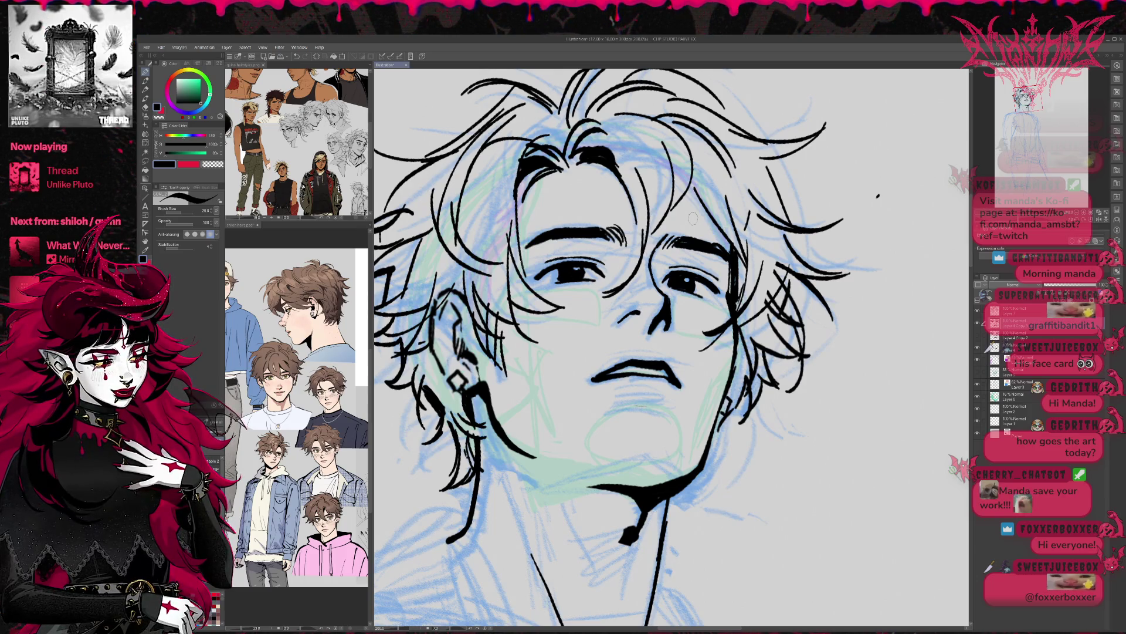
pyautogui.press('h')
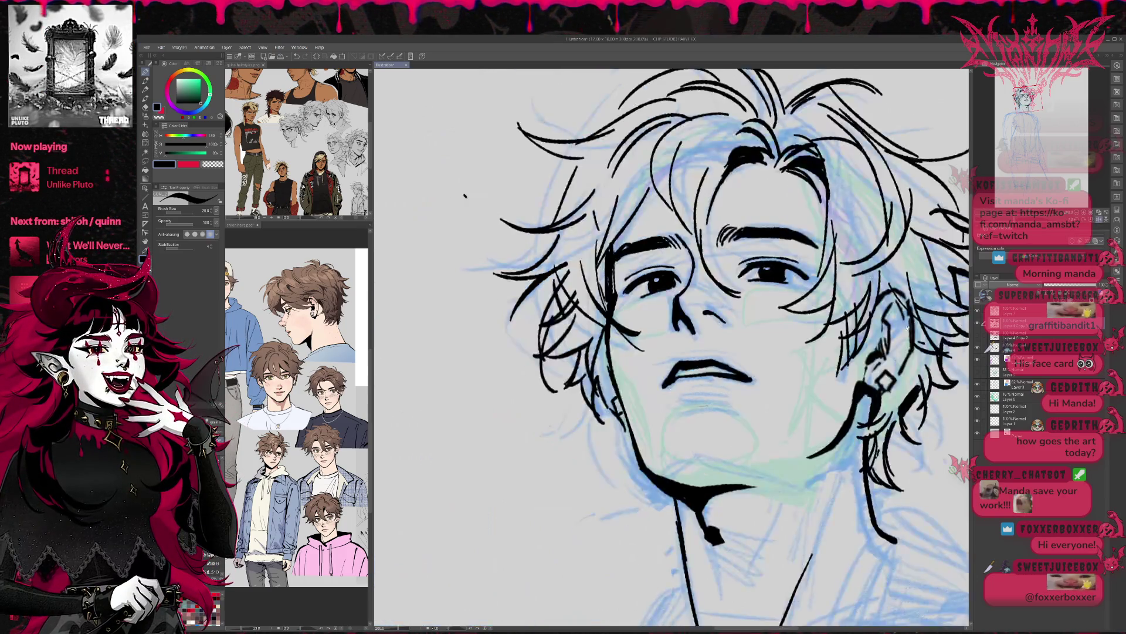
pyautogui.press('e')
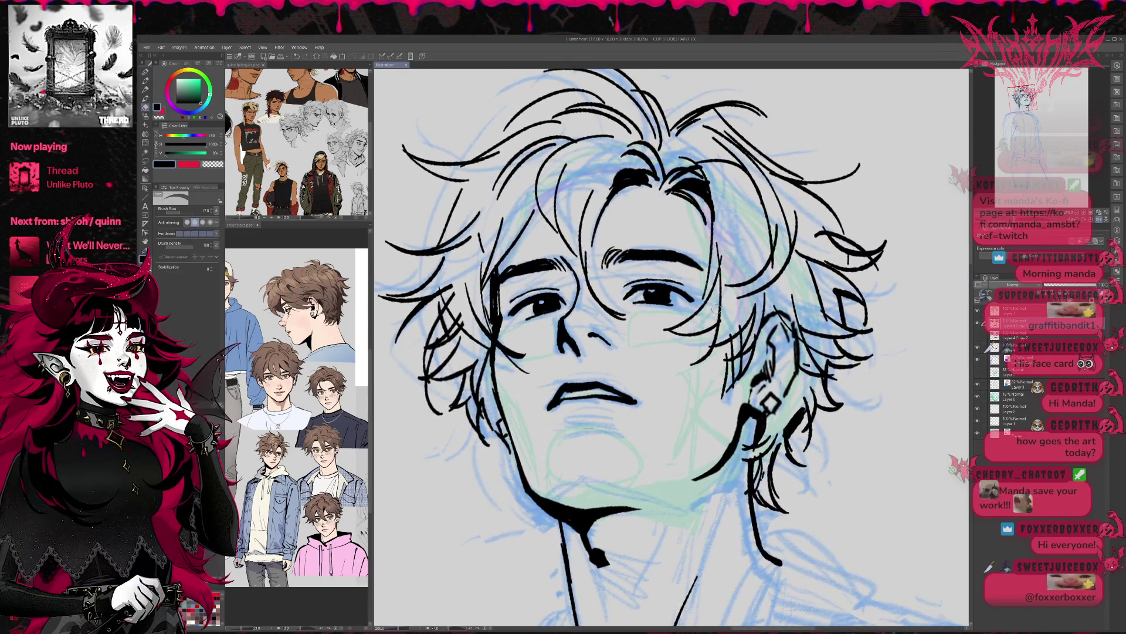
pyautogui.press('p')
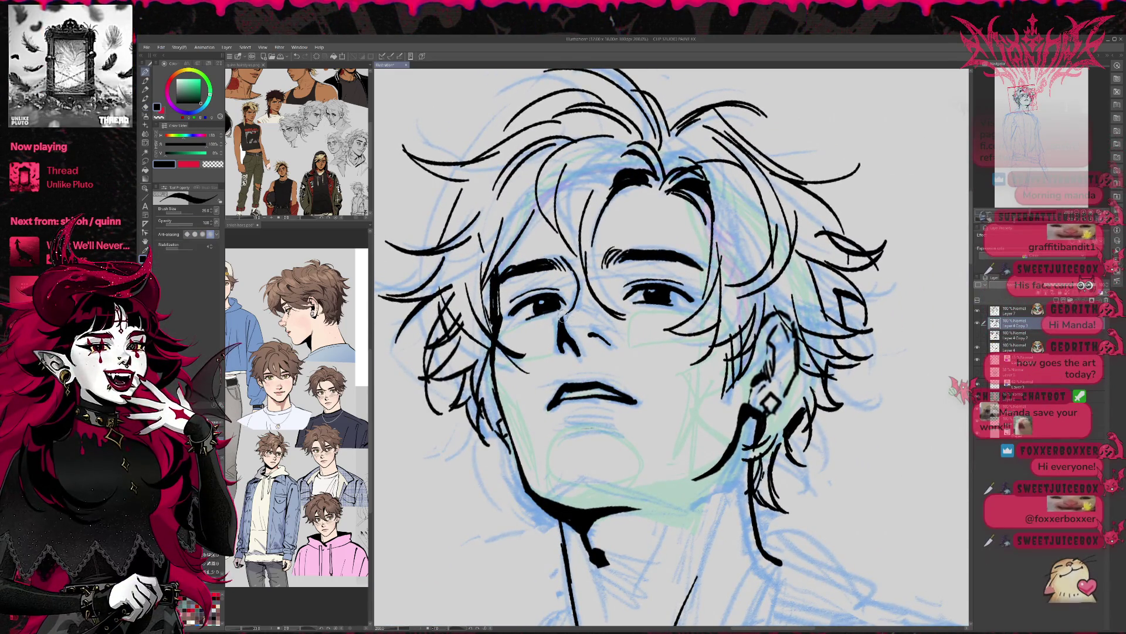
pyautogui.press('e')
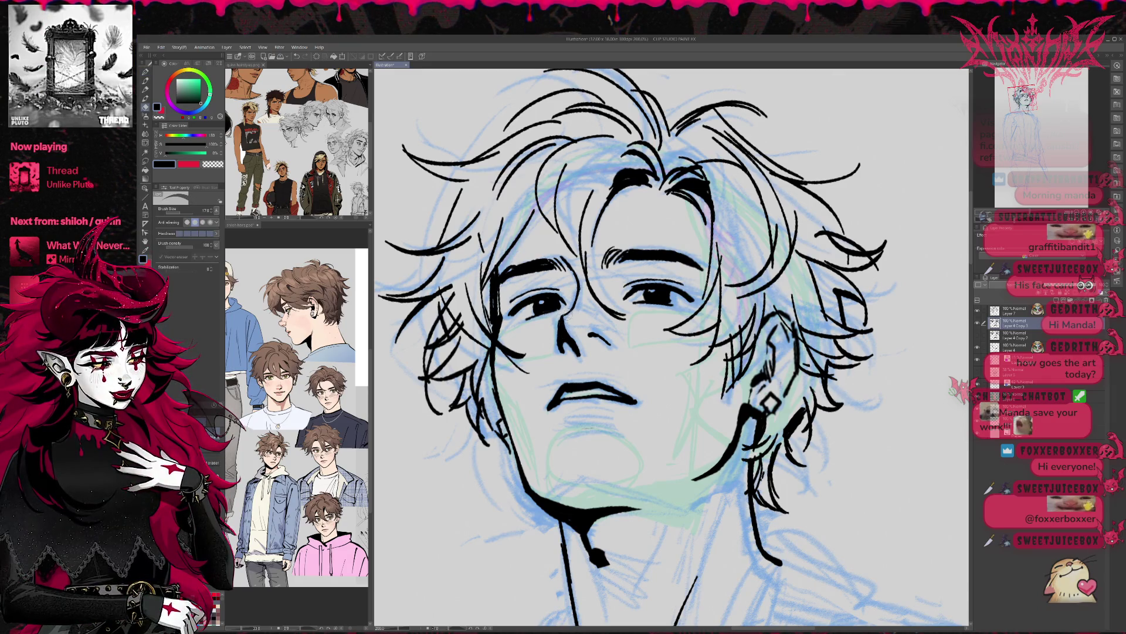
pyautogui.press('p')
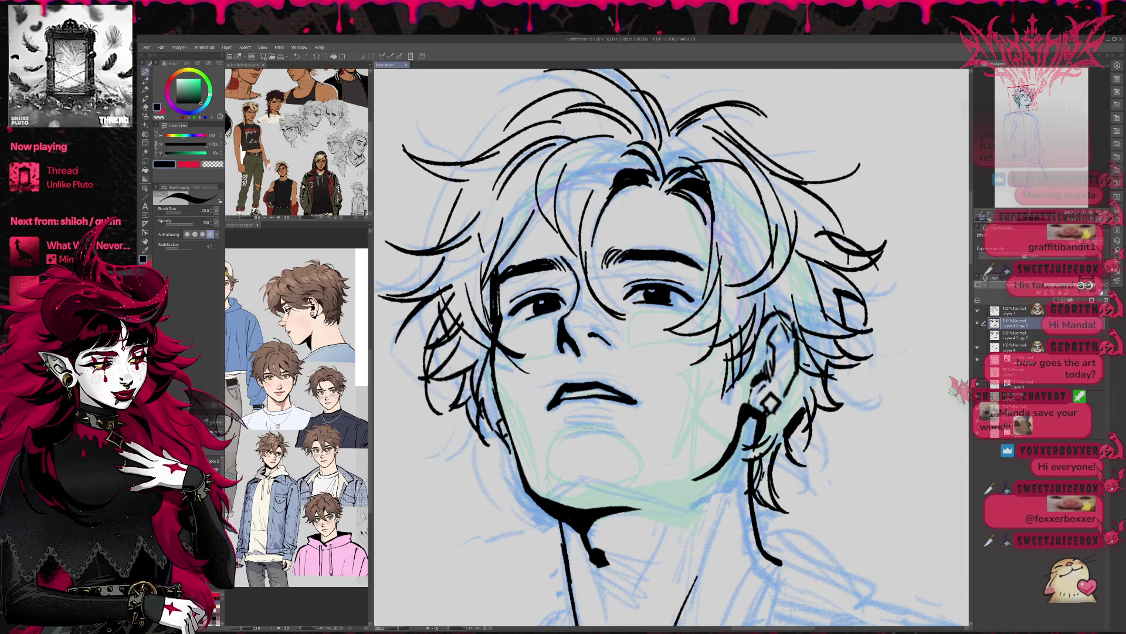
pyautogui.scroll(2, 572, 311)
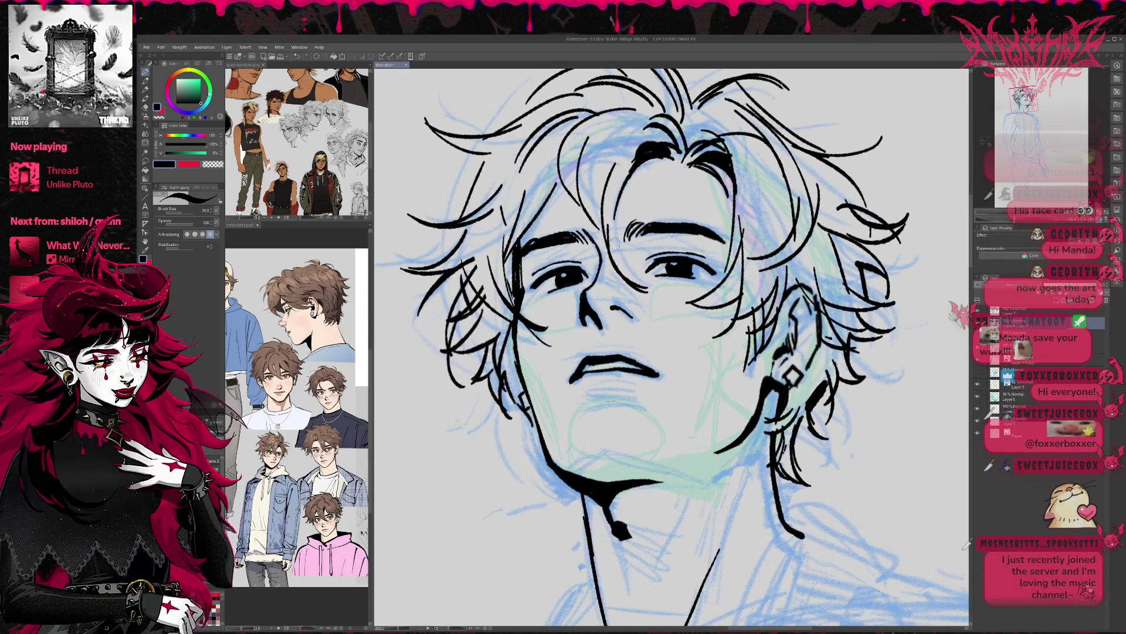
pyautogui.scroll(-2, 661, 288)
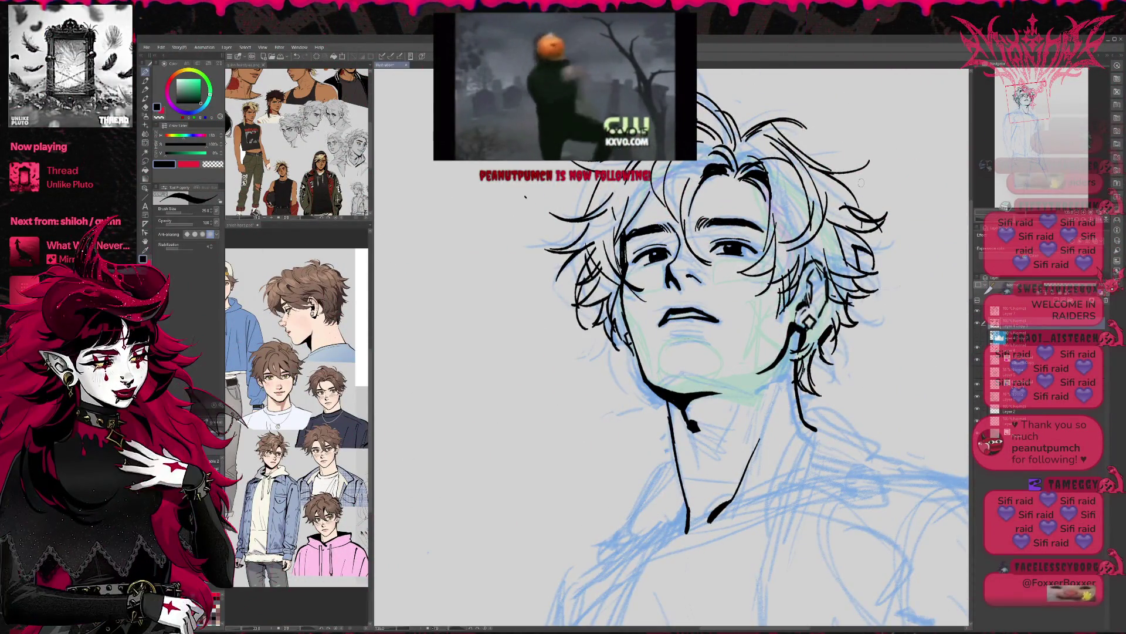
# Zoom out and shift the drawing, then enlarge the upper reference sheet in the Sub View.
pyautogui.scroll(-2, 861, 183)
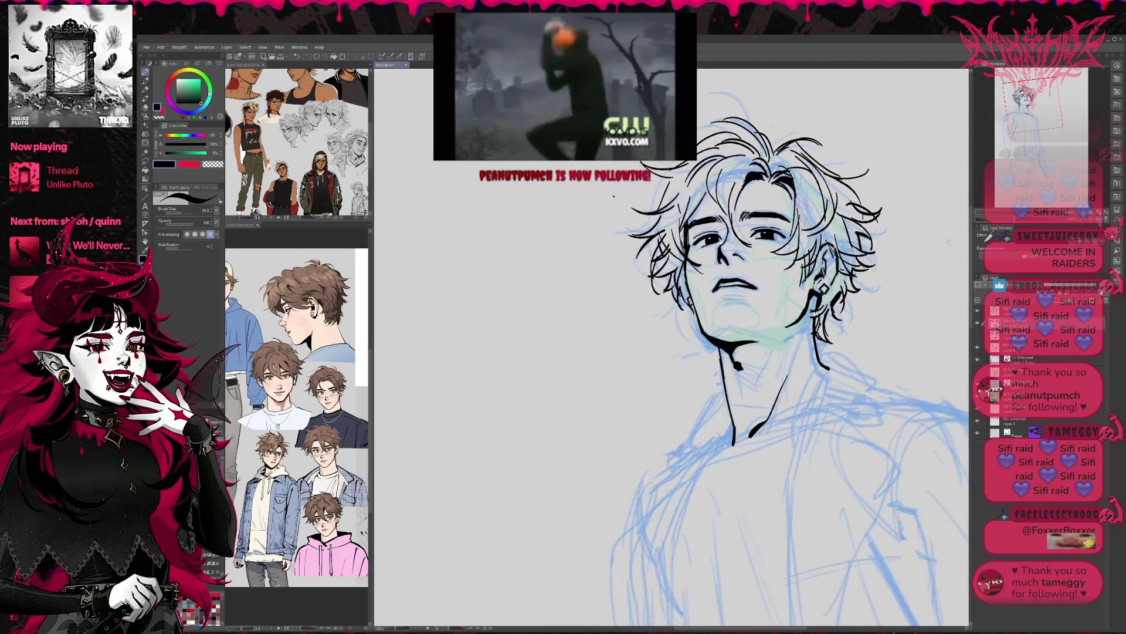
pyautogui.moveTo(539, 282)
pyautogui.mouseDown()
pyautogui.moveTo(423, 276)
pyautogui.moveTo(392, 291)
pyautogui.moveTo(433, 294)
pyautogui.mouseUp()
pyautogui.scroll(2, 322, 352)
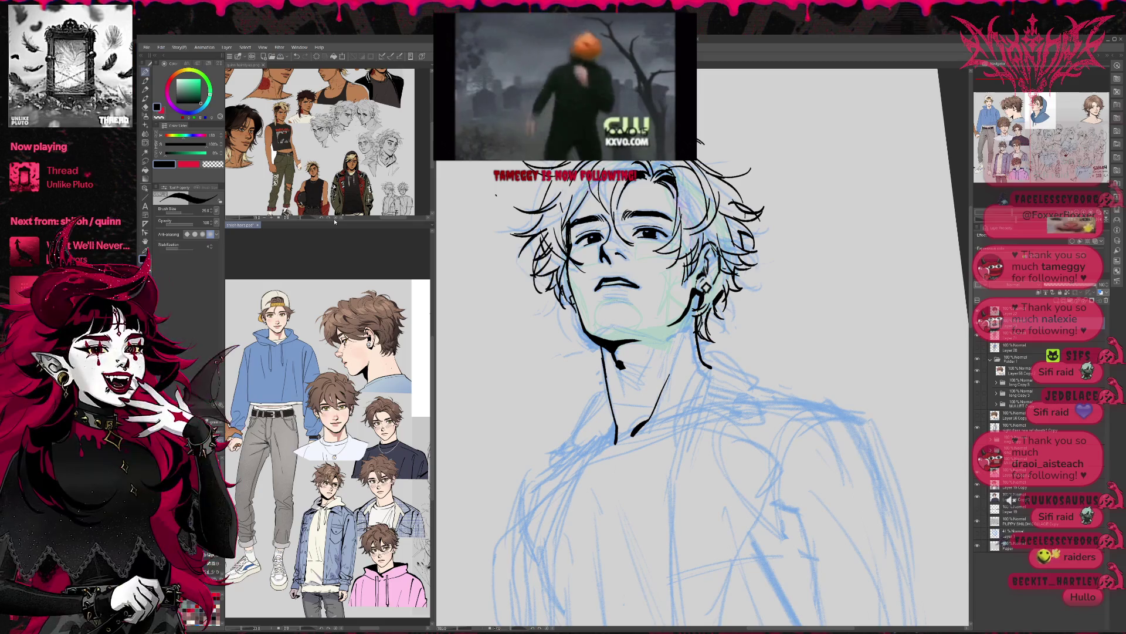
pyautogui.moveTo(336, 219); pyautogui.dragTo(336, 352)
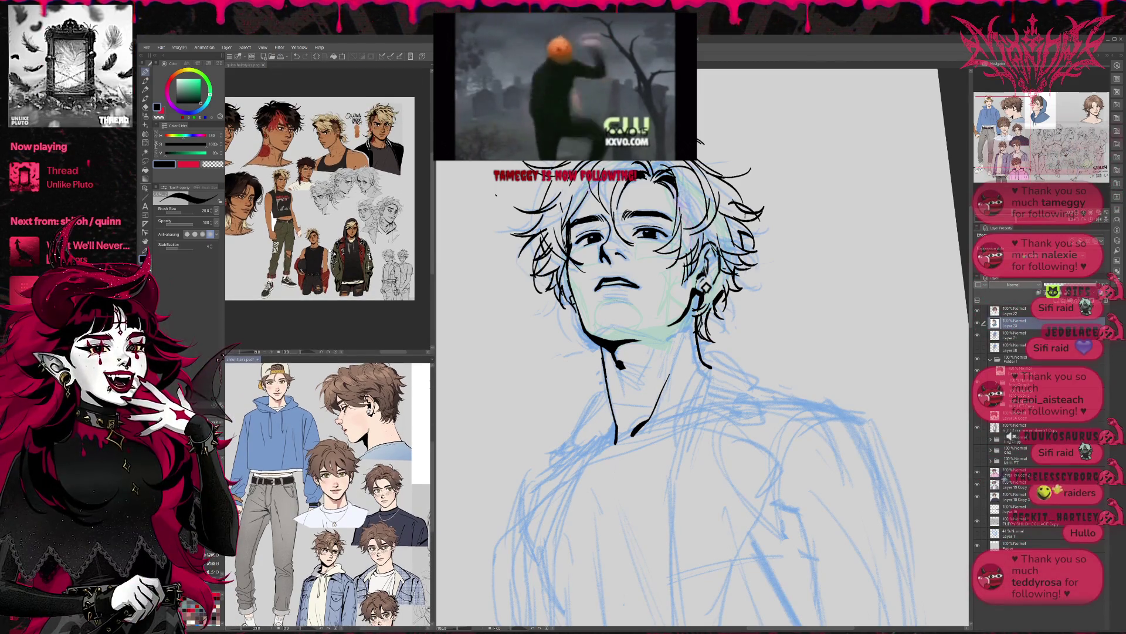
pyautogui.scroll(2, 327, 216)
pyautogui.scroll(4, 395, 283)
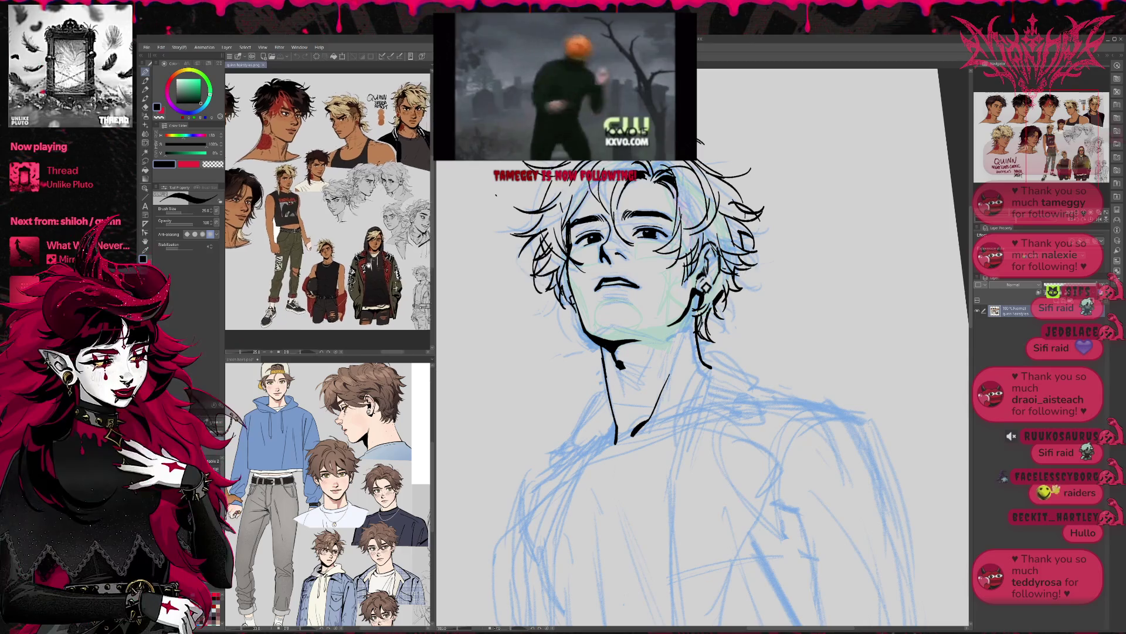
pyautogui.scroll(2, 391, 292)
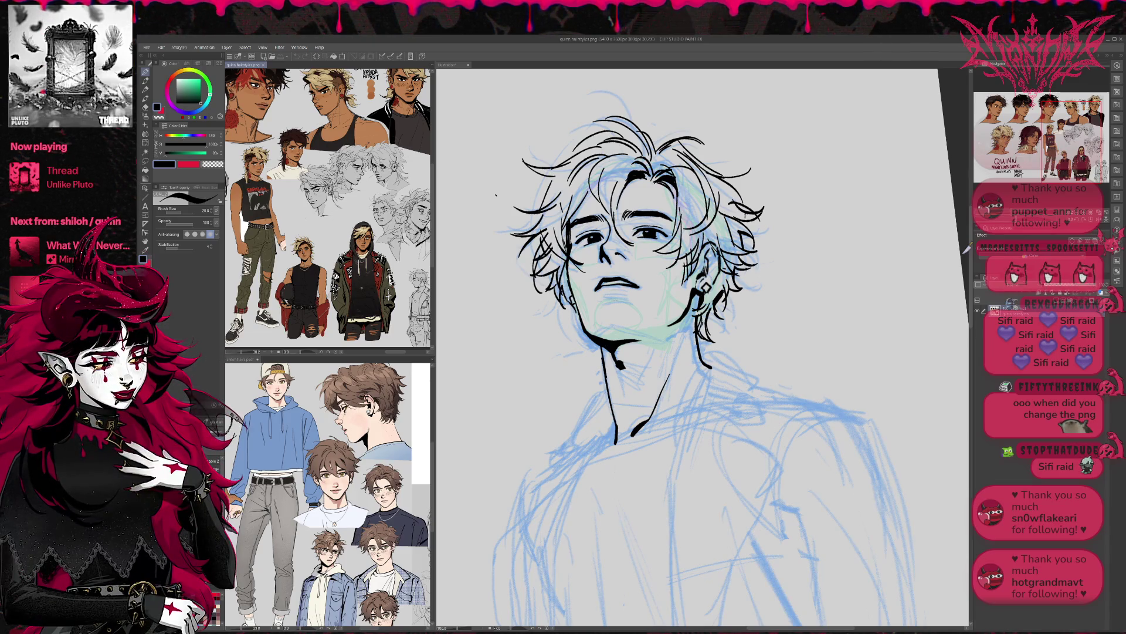
# Ink a short stroke on the neck line below the chin.
pyautogui.click(603, 333)
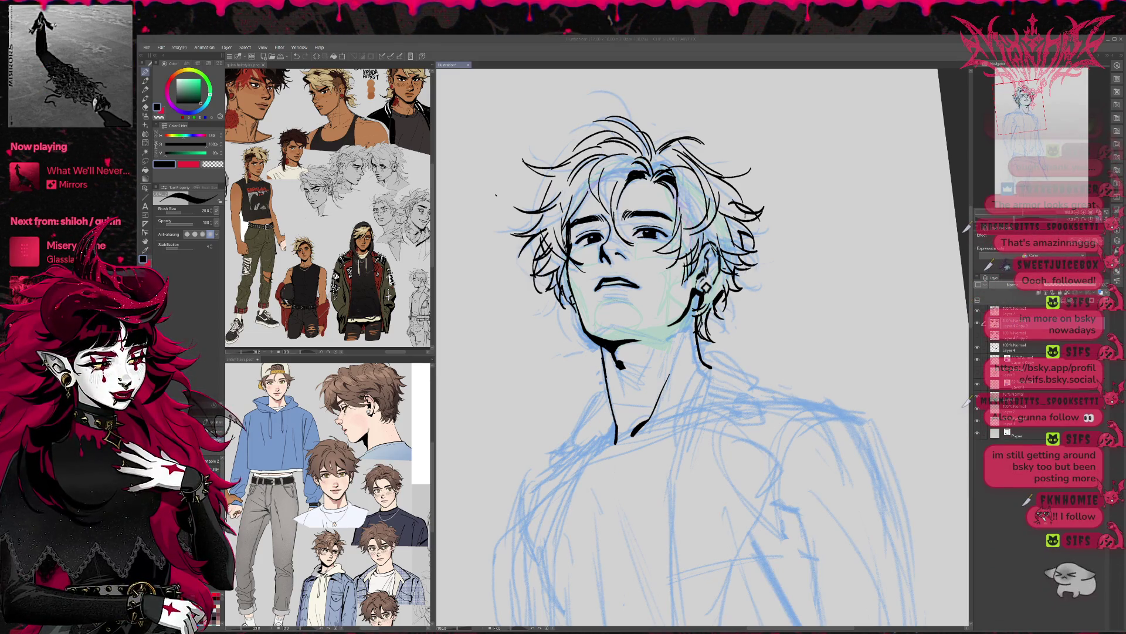
pyautogui.moveTo(610, 343); pyautogui.dragTo(615, 350)
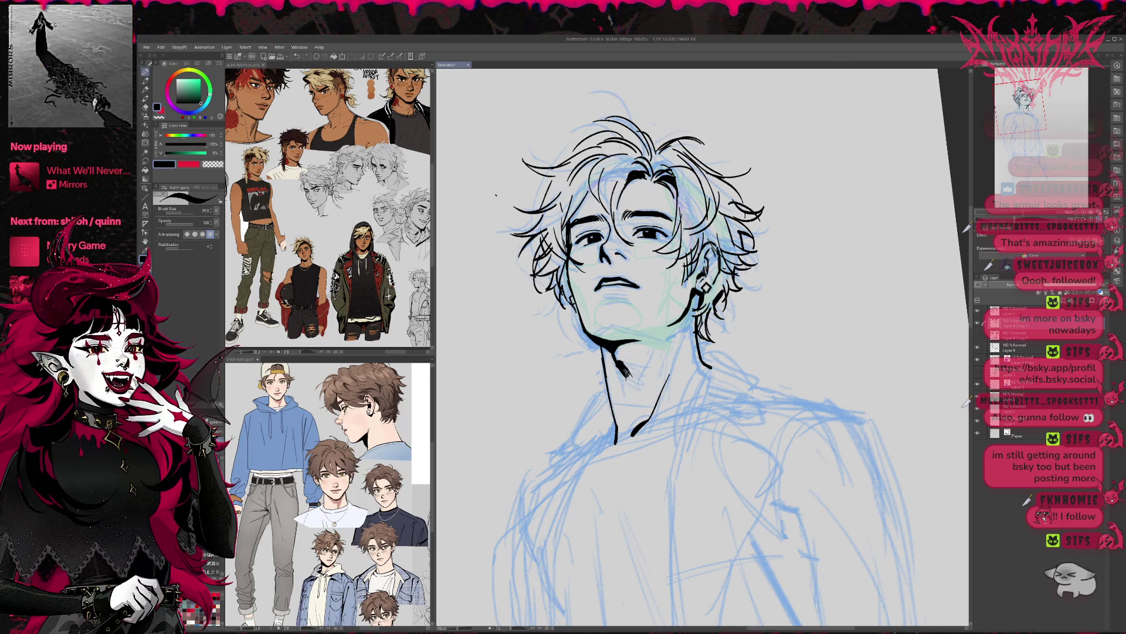
pyautogui.scroll(-2, 816, 224)
# Straighten the tilted view, recenter the figure and zoom out to 50%.
pyautogui.moveTo(966, 223)
pyautogui.mouseDown()
pyautogui.moveTo(866, 200)
pyautogui.moveTo(852, 261)
pyautogui.mouseUp()
pyautogui.moveTo(678, 323)
pyautogui.mouseDown()
pyautogui.moveTo(930, 335)
pyautogui.moveTo(767, 335)
pyautogui.moveTo(710, 365)
pyautogui.mouseUp()
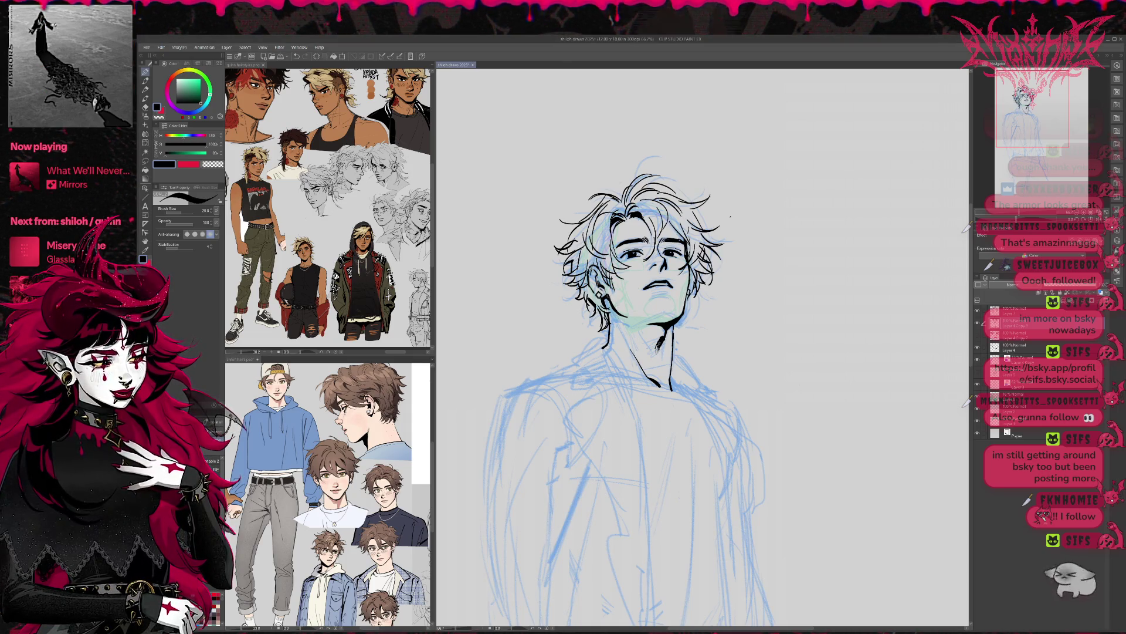
pyautogui.moveTo(720, 302); pyautogui.dragTo(753, 279)
pyautogui.hotkey('ctrl', '-')
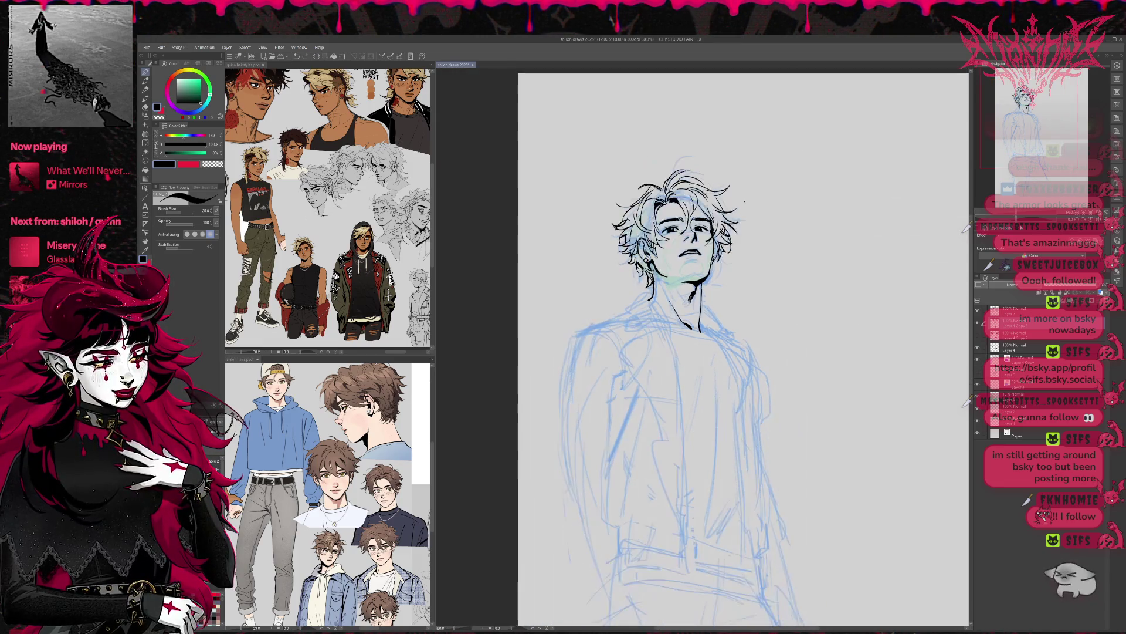
# On Layer 7, erase and redraw the neck line below the chin.
pyautogui.press('e')
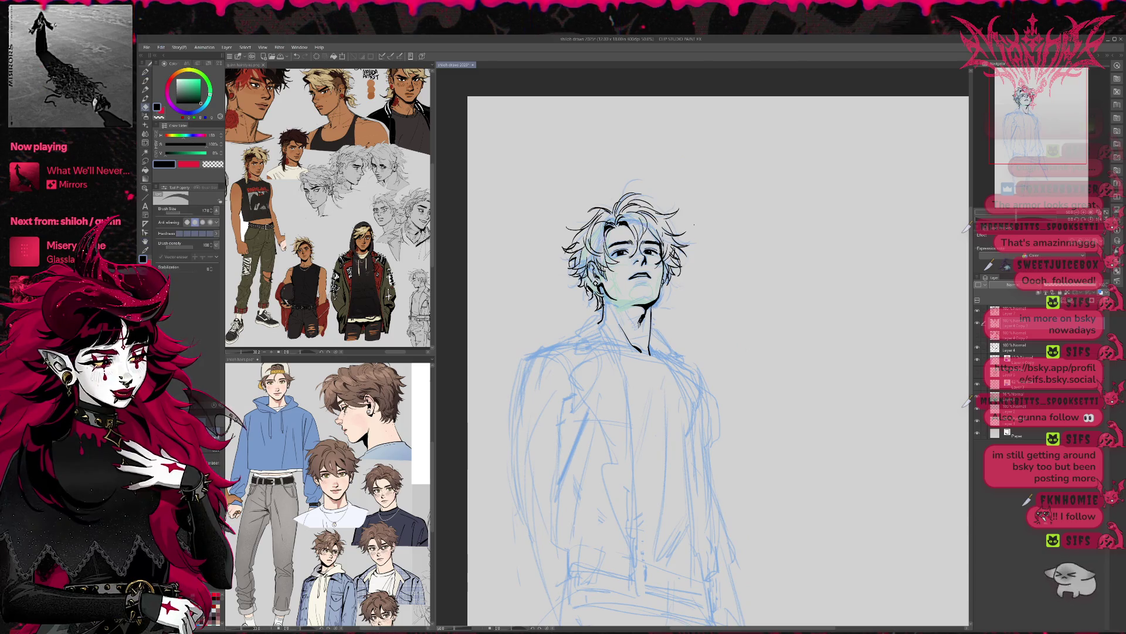
pyautogui.click(1004, 347)
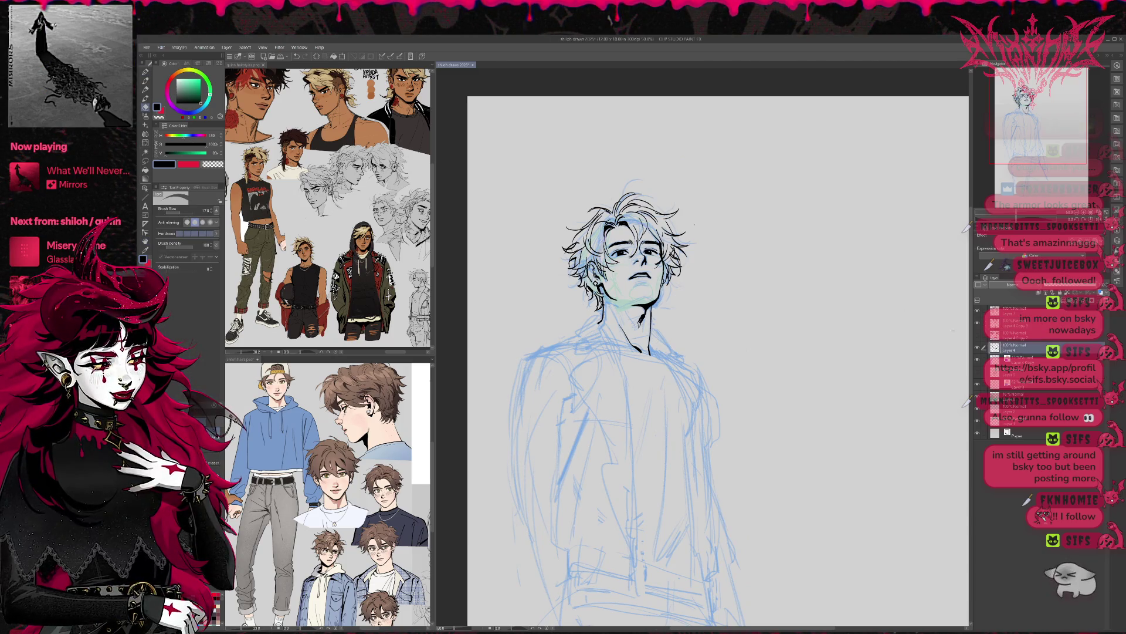
pyautogui.click(1009, 310)
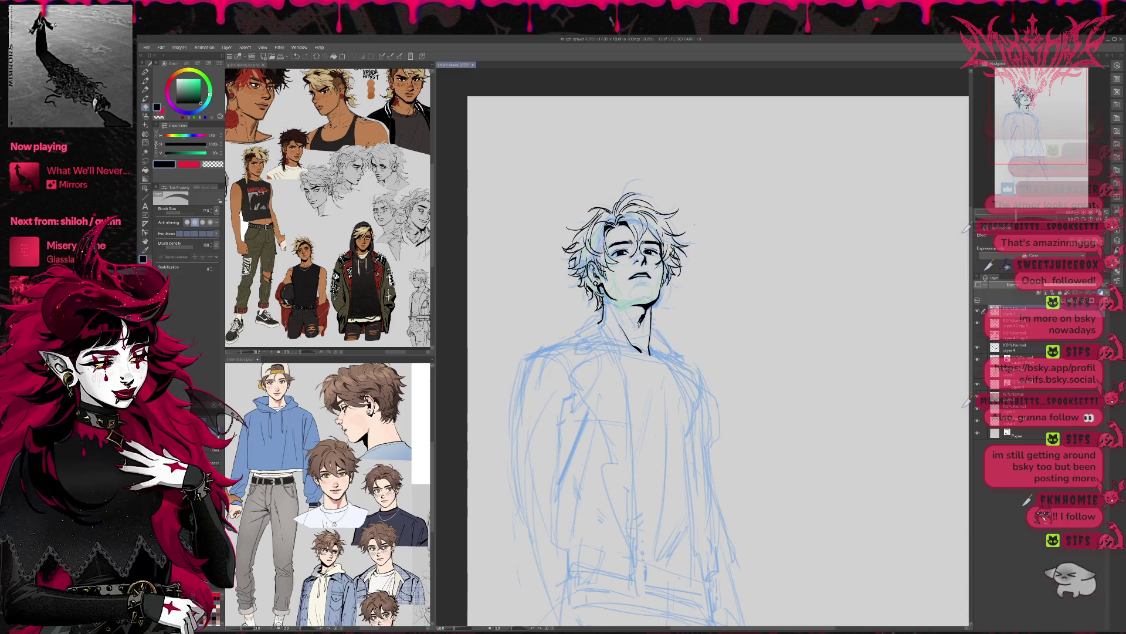
pyautogui.moveTo(652, 313); pyautogui.dragTo(649, 354)
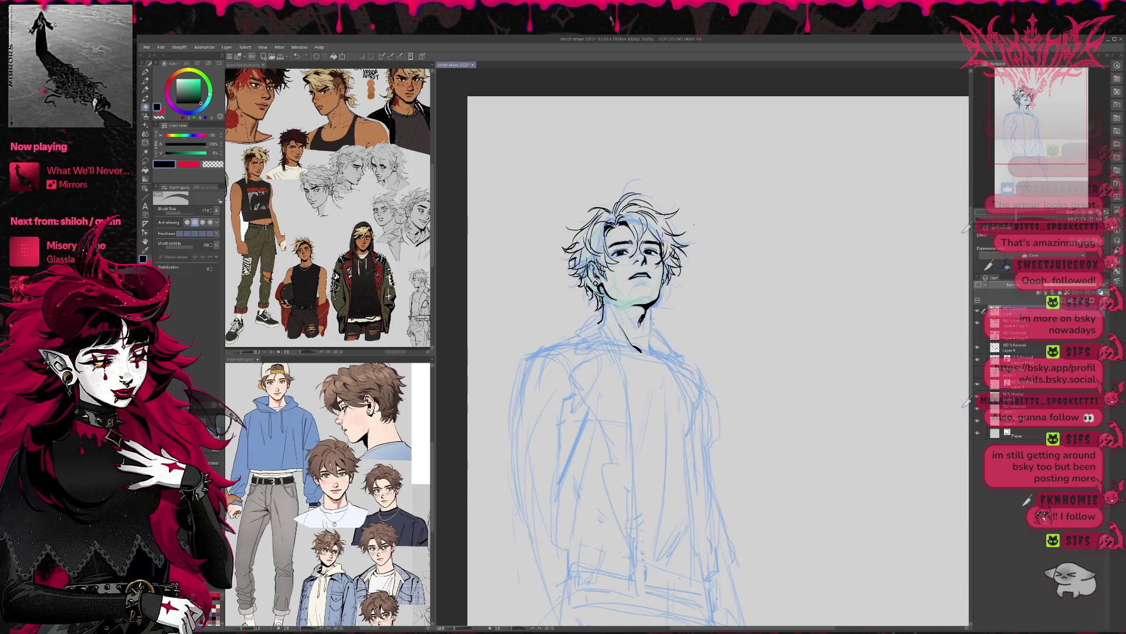
pyautogui.press('p')
pyautogui.moveTo(650, 304); pyautogui.dragTo(650, 354)
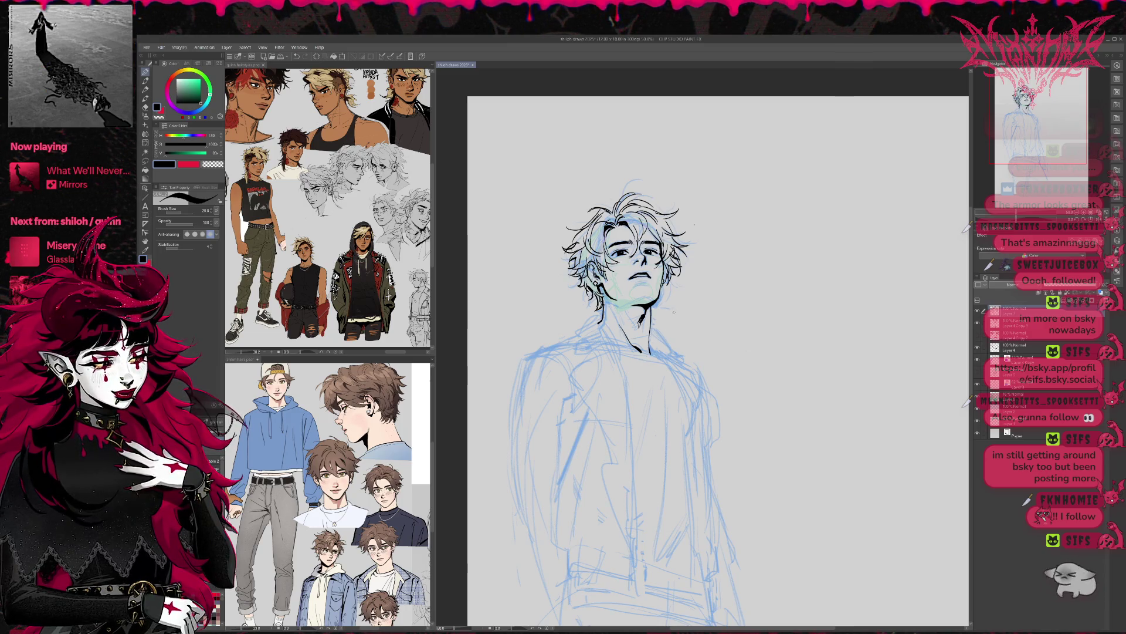
pyautogui.moveTo(674, 312); pyautogui.dragTo(669, 281)
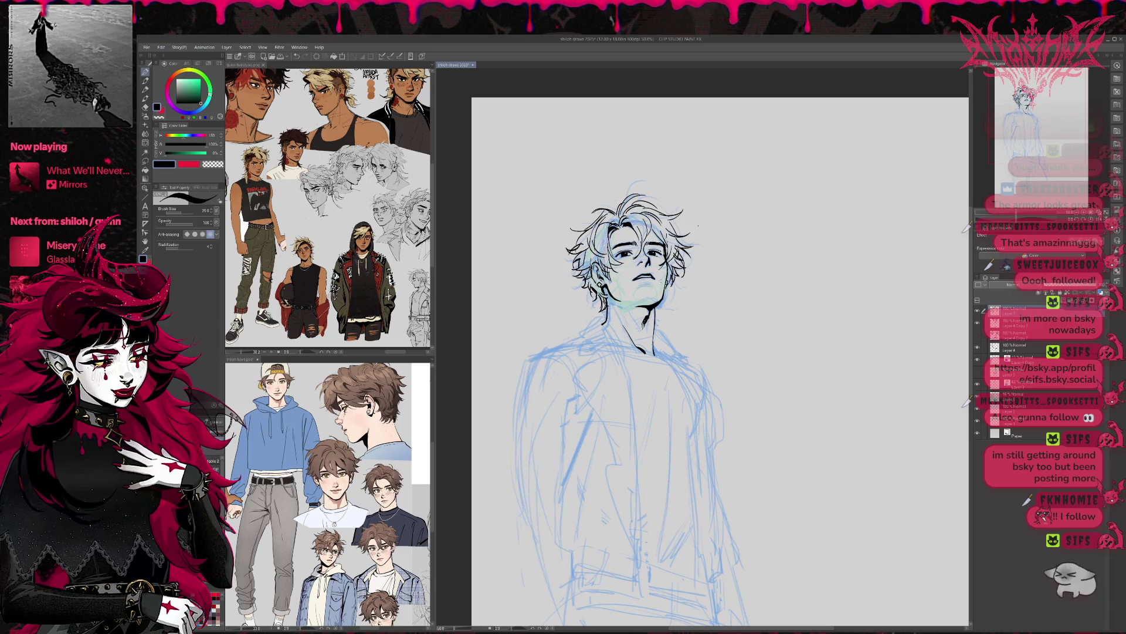
# On Layer 4 Copy 1, use Liquify to nudge the nose and lip lines into shape.
pyautogui.press('e')
pyautogui.click(1015, 322)
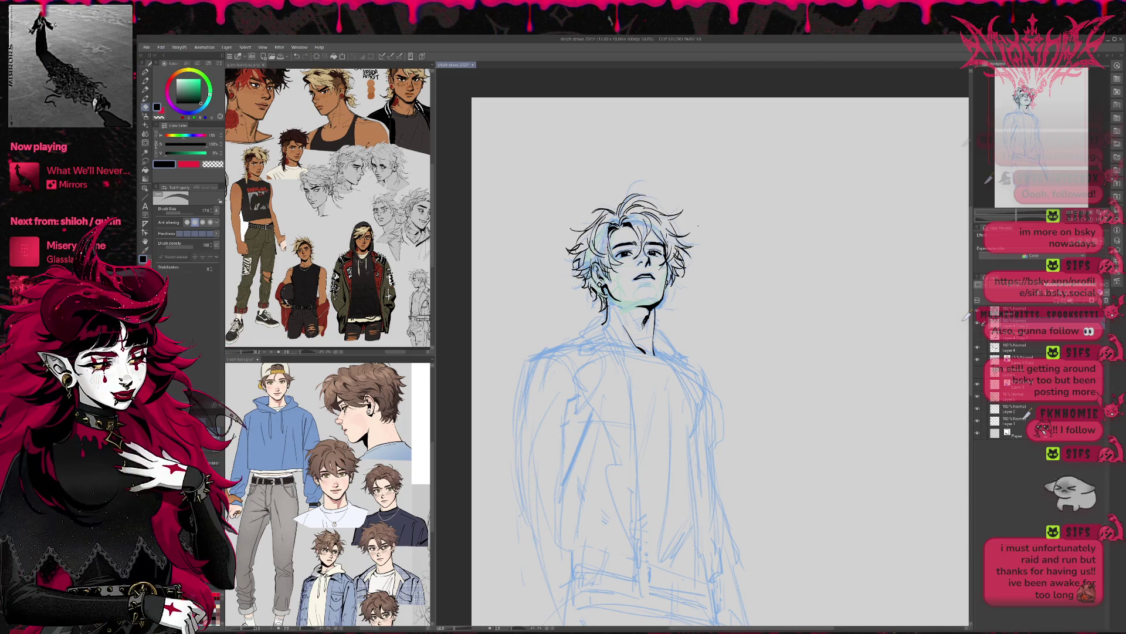
pyautogui.click(146, 142)
pyautogui.moveTo(643, 267); pyautogui.dragTo(647, 278)
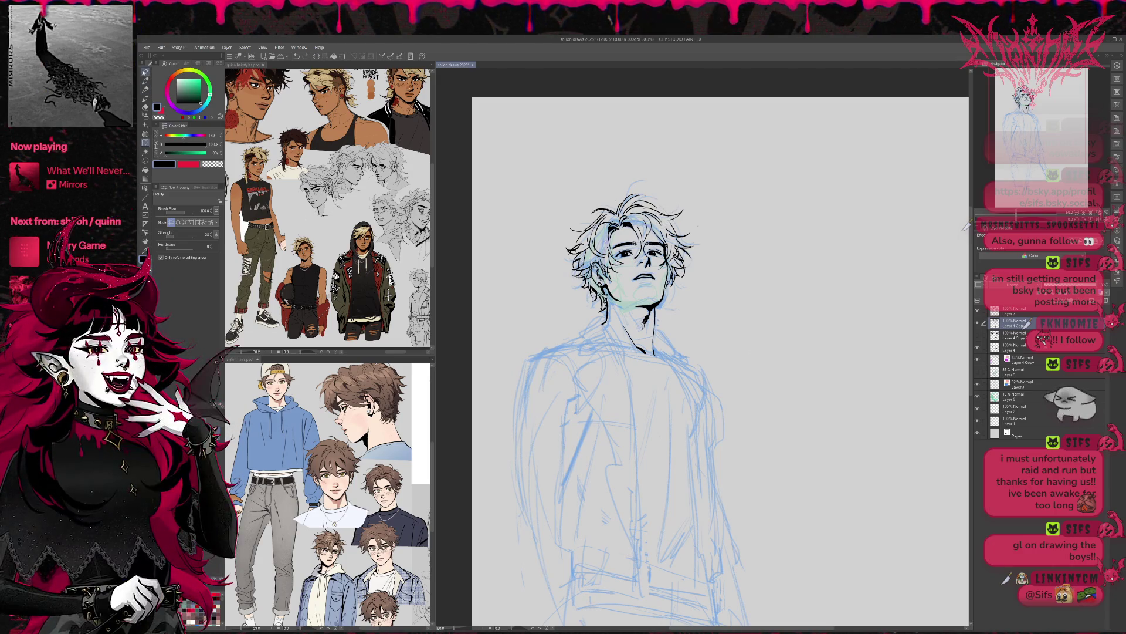
pyautogui.press('p')
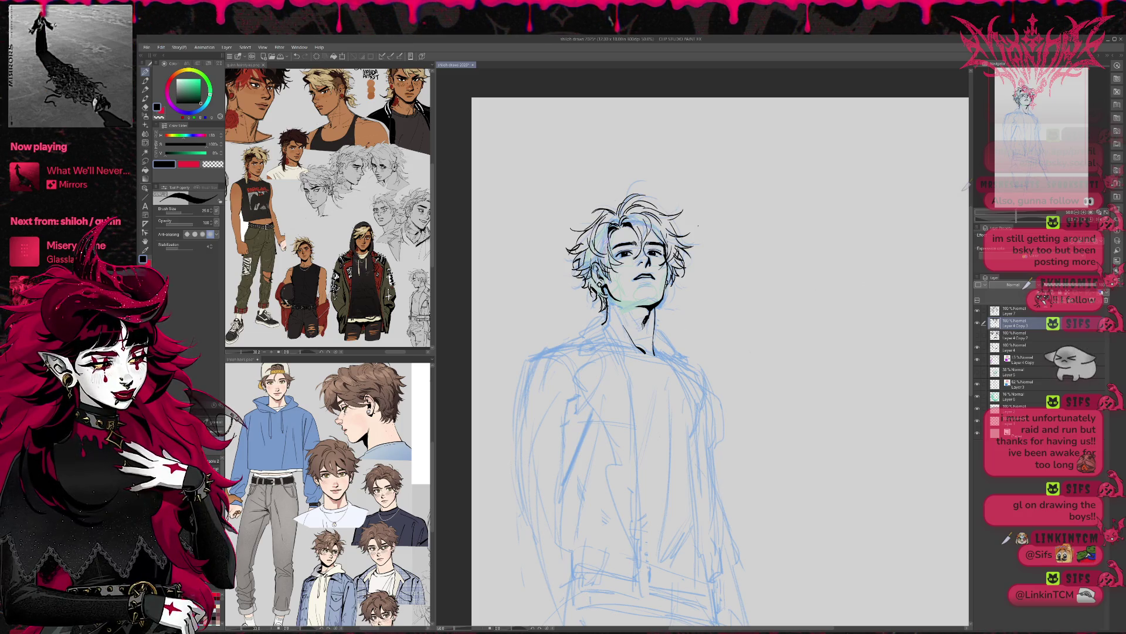
# On Layer 4 Copy 3, extend both neck lines downward and lighten the stray left-shoulder line end.
pyautogui.press('e')
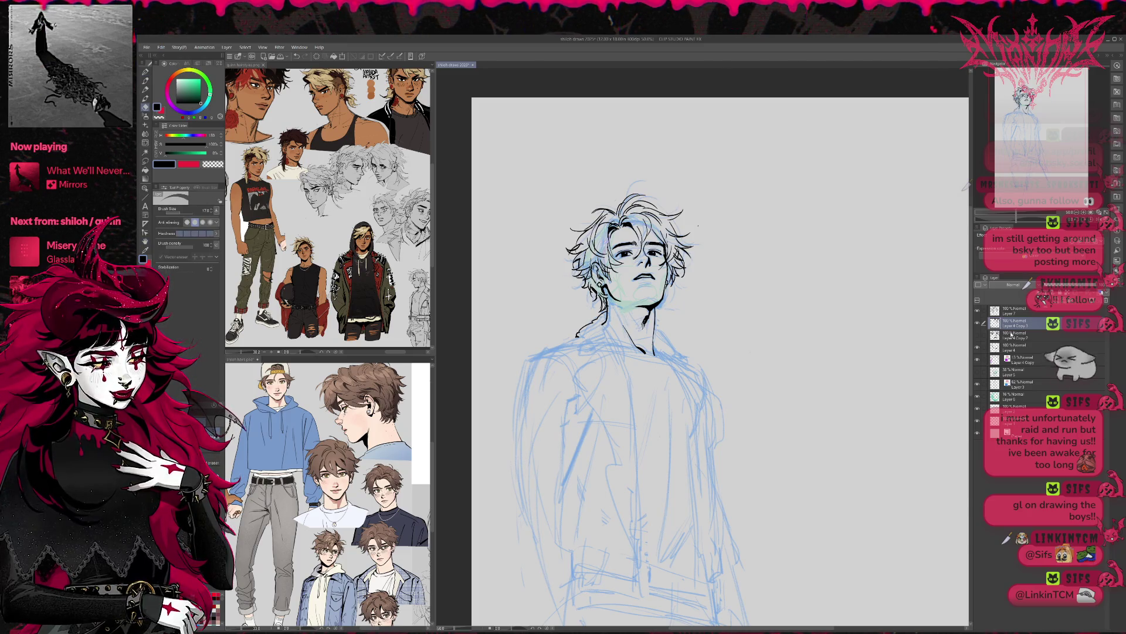
pyautogui.click(1014, 347)
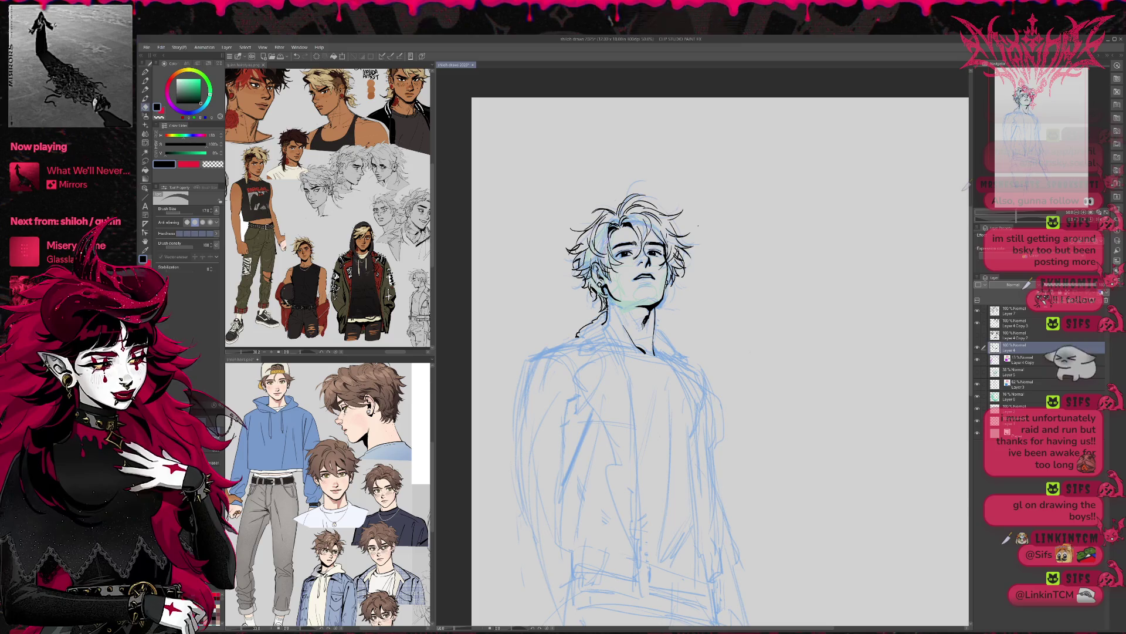
pyautogui.press('p')
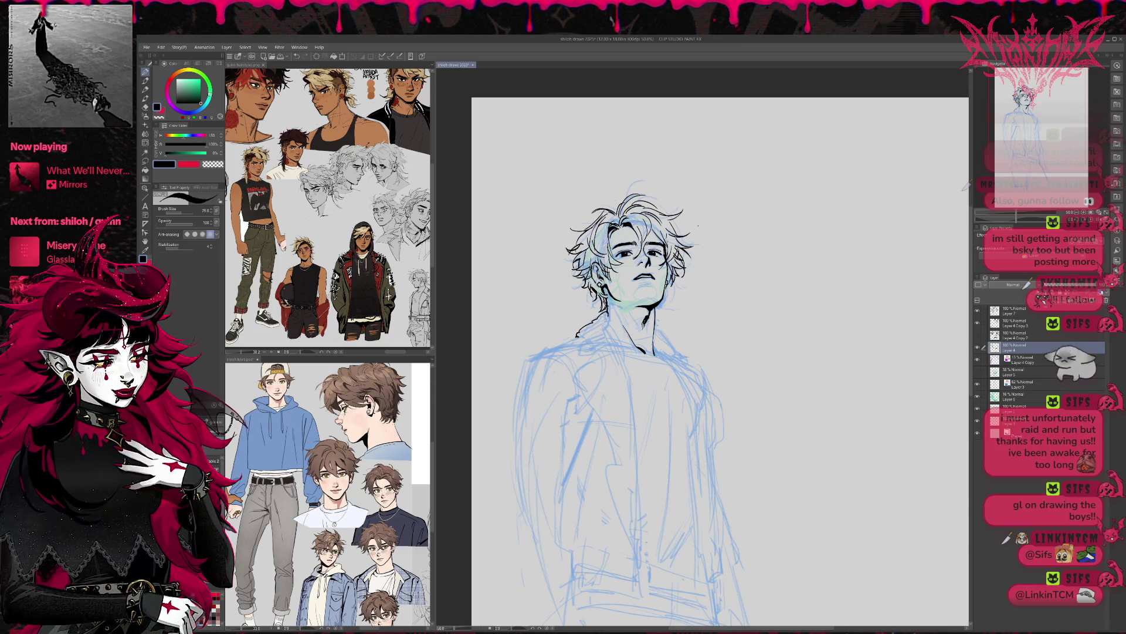
pyautogui.click(1007, 313)
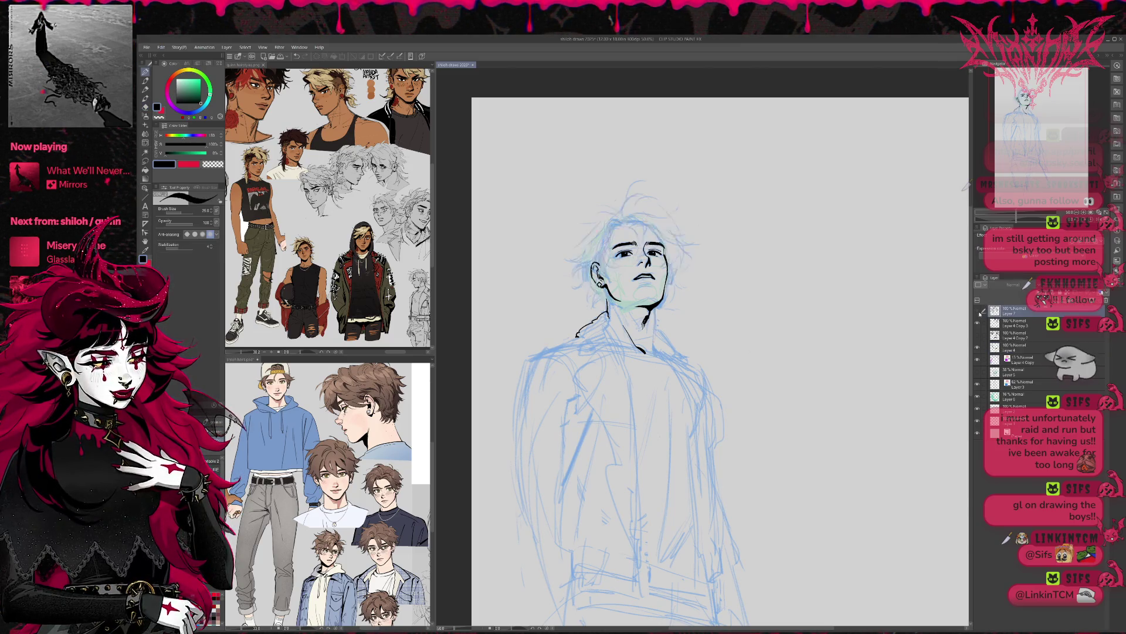
pyautogui.click(1015, 323)
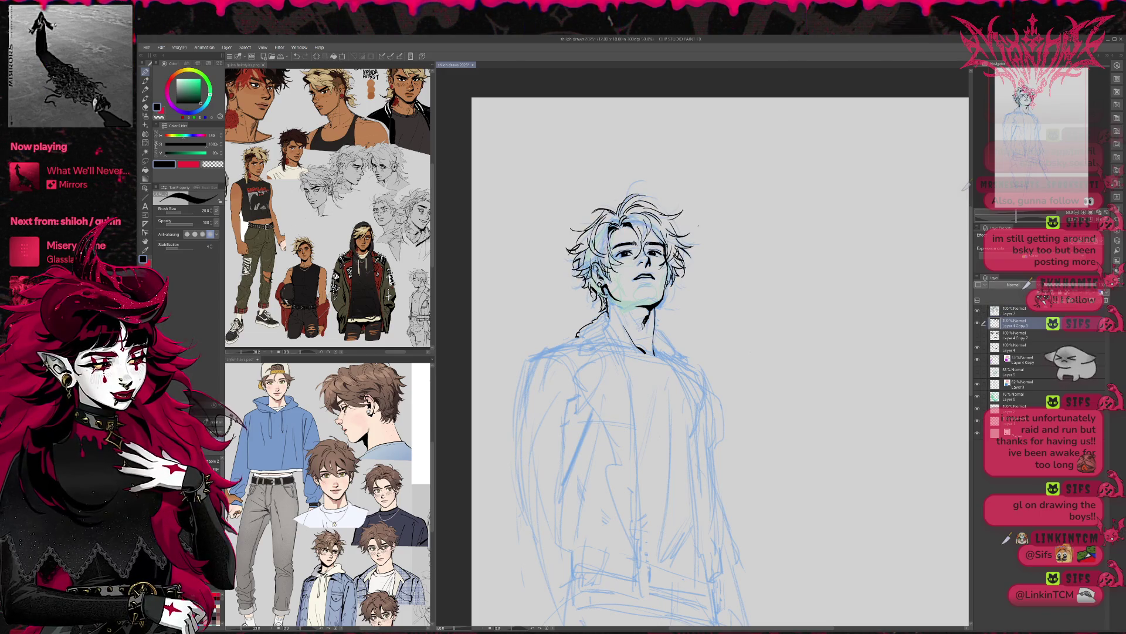
pyautogui.moveTo(621, 345); pyautogui.dragTo(627, 364)
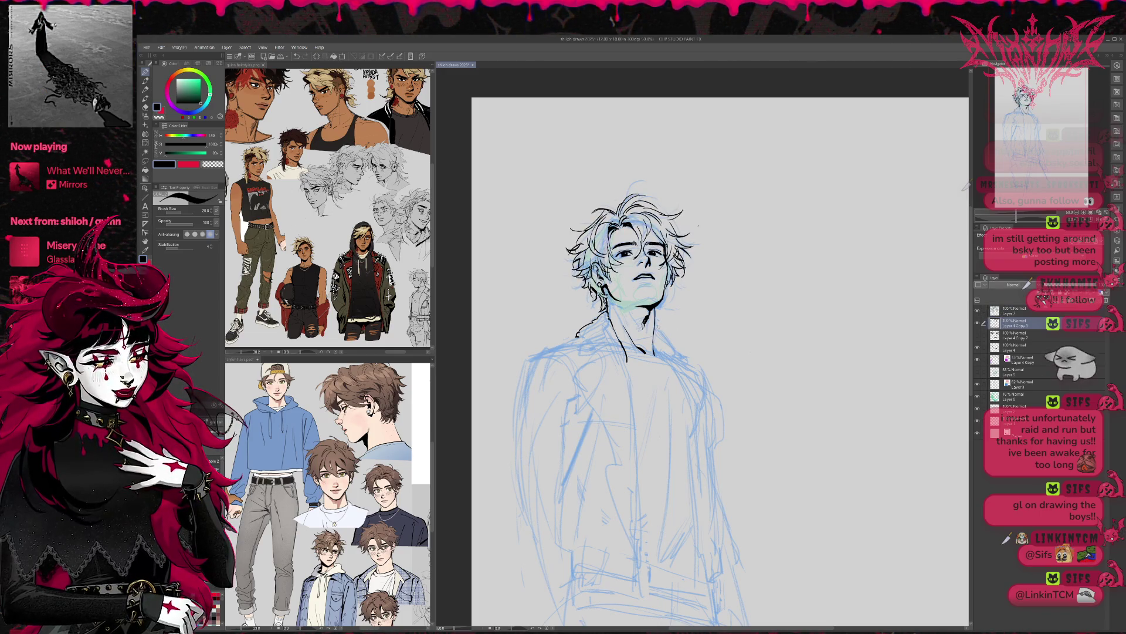
pyautogui.moveTo(662, 340); pyautogui.dragTo(675, 348)
pyautogui.press('e')
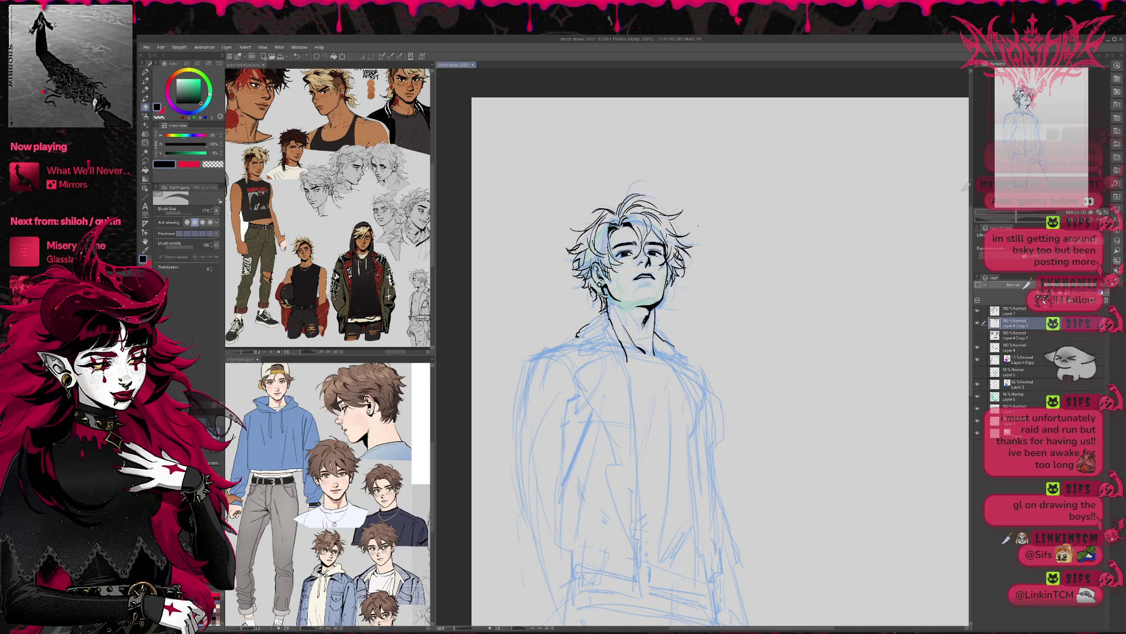
pyautogui.moveTo(581, 328); pyautogui.dragTo(577, 335)
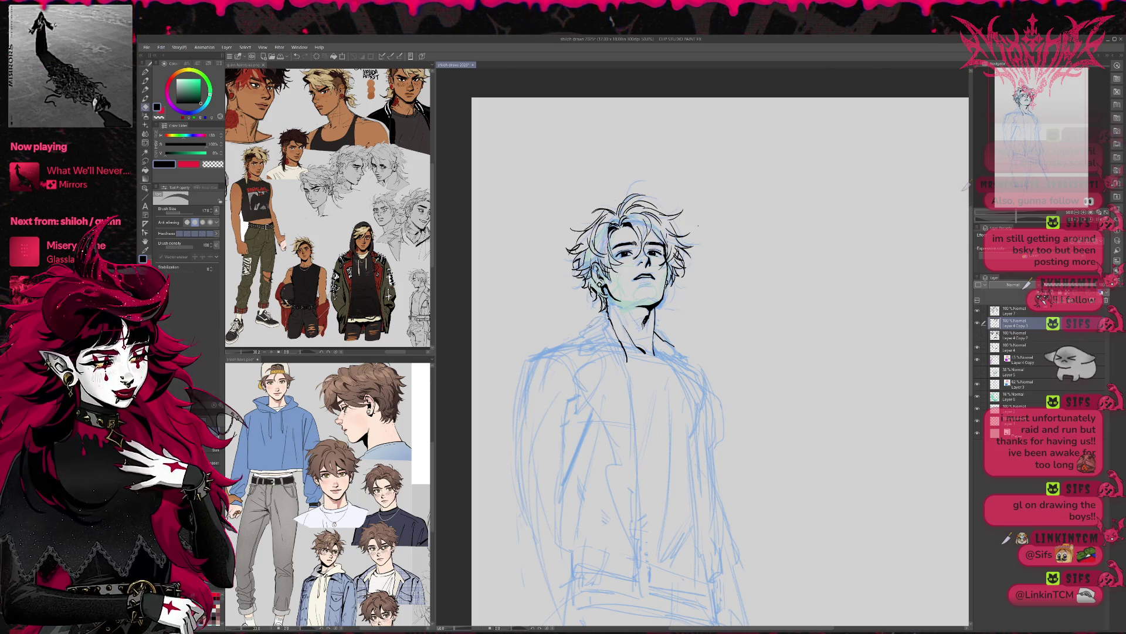
# Draw a long black line down the left lapel edge from the collar.
pyautogui.press('p')
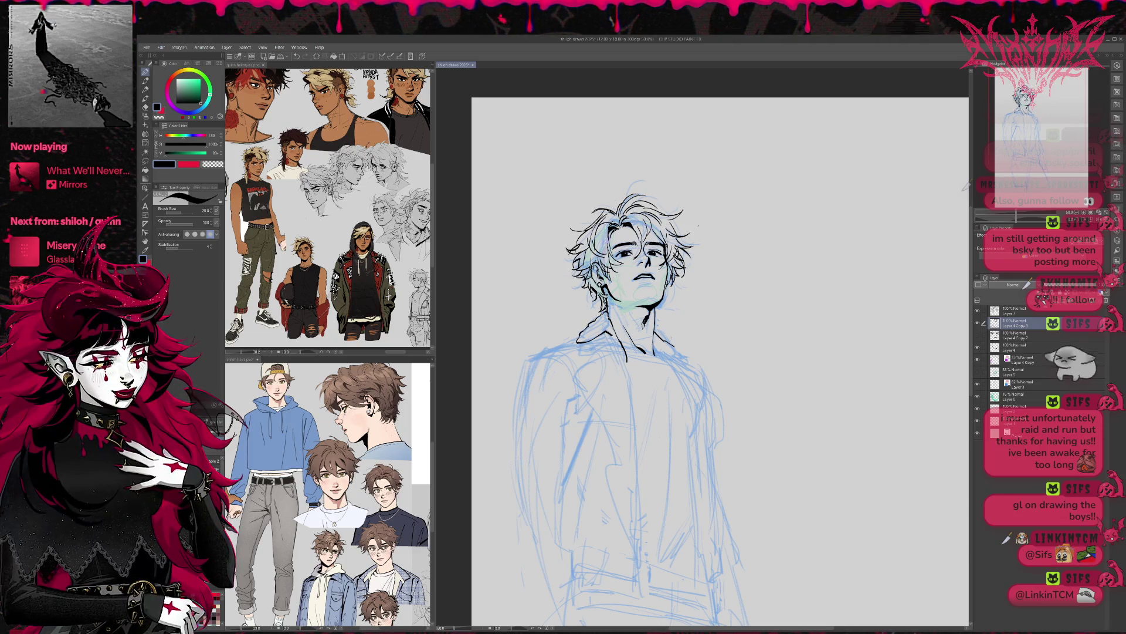
pyautogui.press('e')
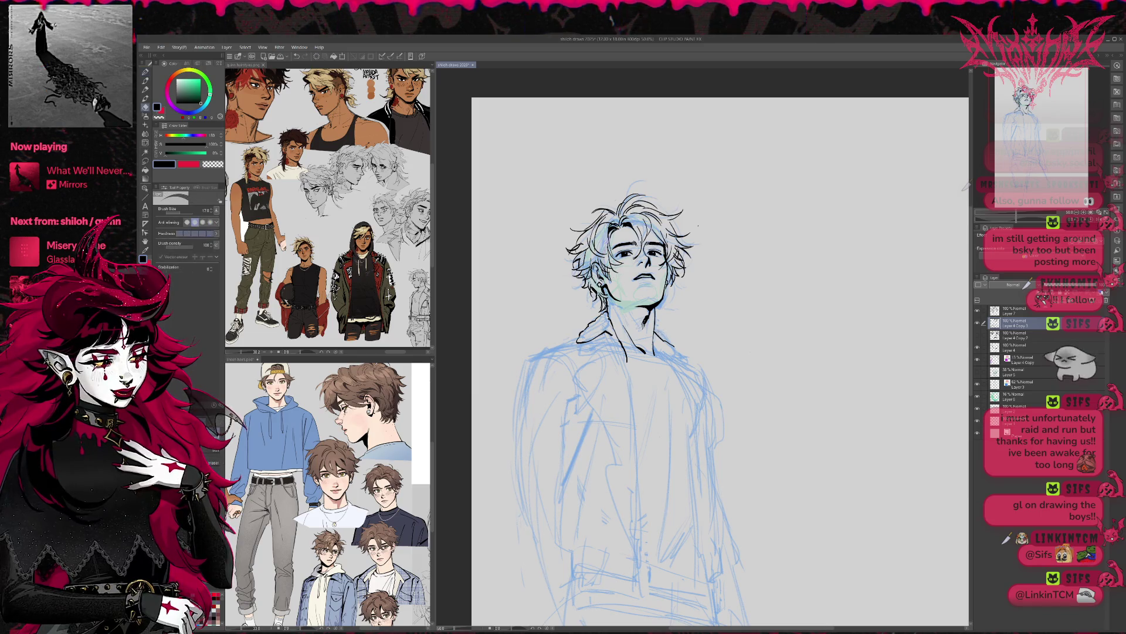
pyautogui.press('p')
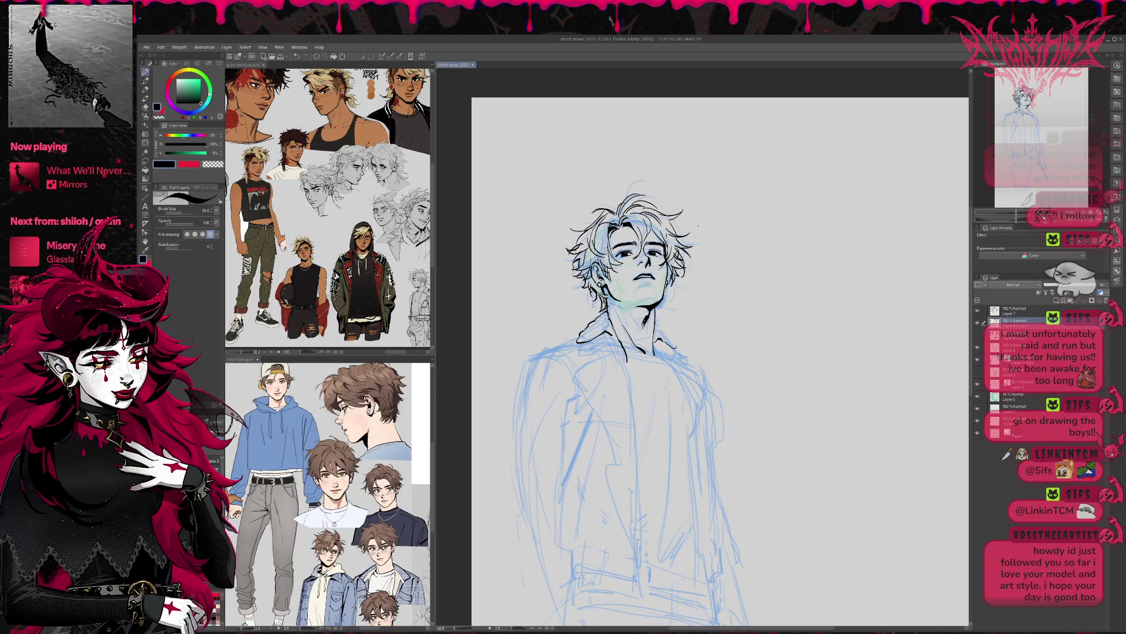
pyautogui.scroll(-2, 704, 352)
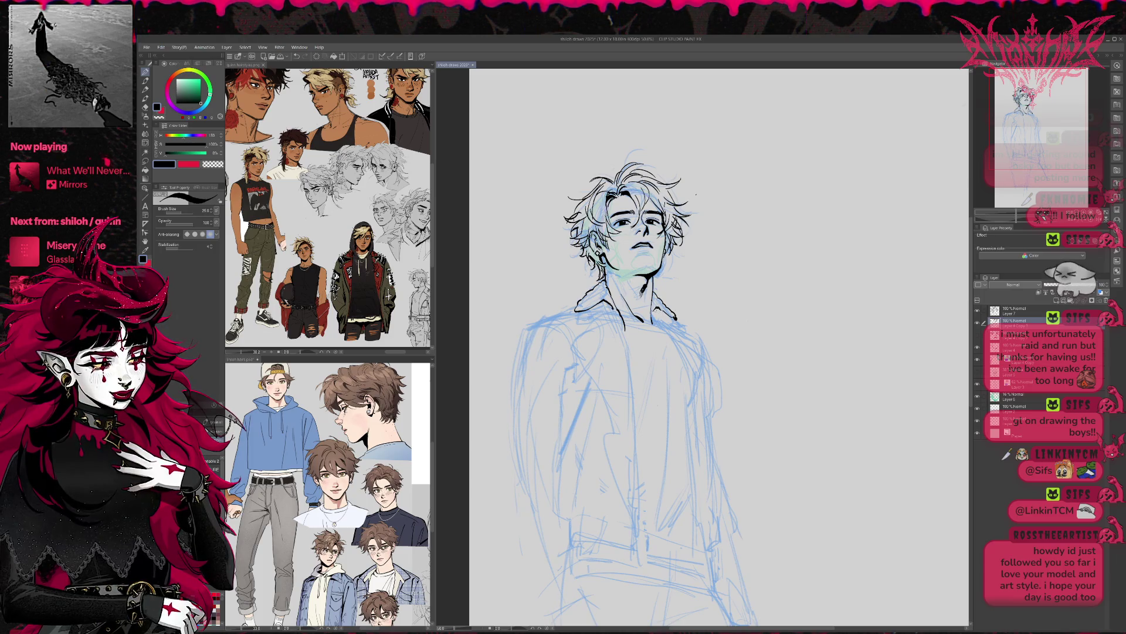
pyautogui.moveTo(589, 327)
pyautogui.mouseDown()
pyautogui.moveTo(573, 340)
pyautogui.moveTo(616, 410)
pyautogui.moveTo(636, 492)
pyautogui.mouseUp()
# Ink the left lapel down the chest and the right collar and lapel edge.
pyautogui.moveTo(656, 409); pyautogui.dragTo(644, 381)
pyautogui.press('e')
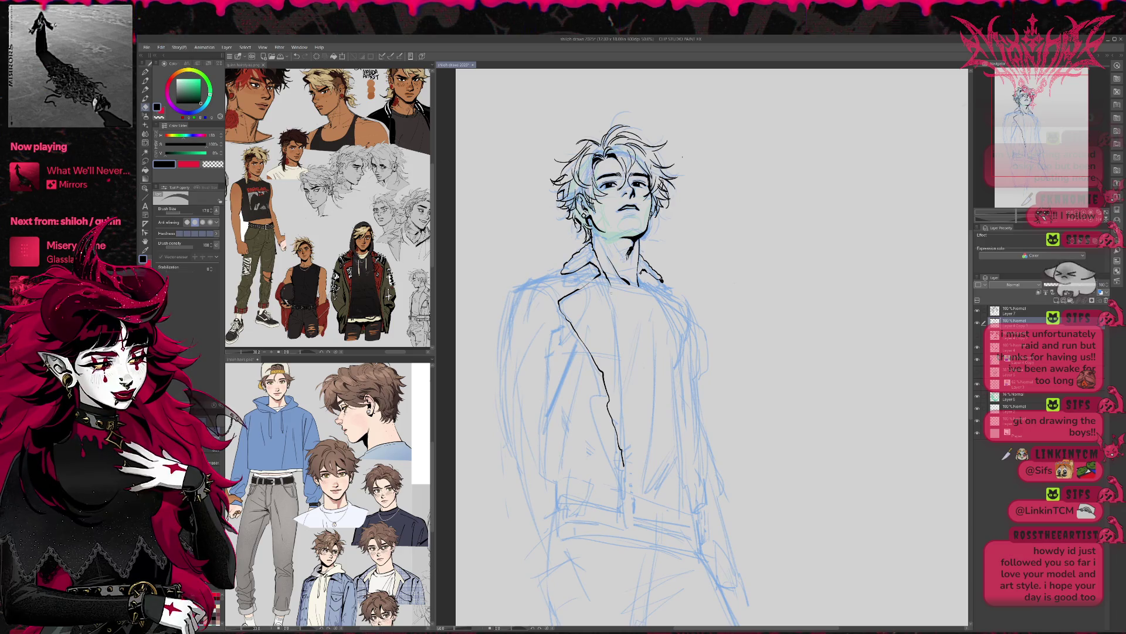
pyautogui.press('p')
pyautogui.moveTo(609, 283); pyautogui.dragTo(628, 469)
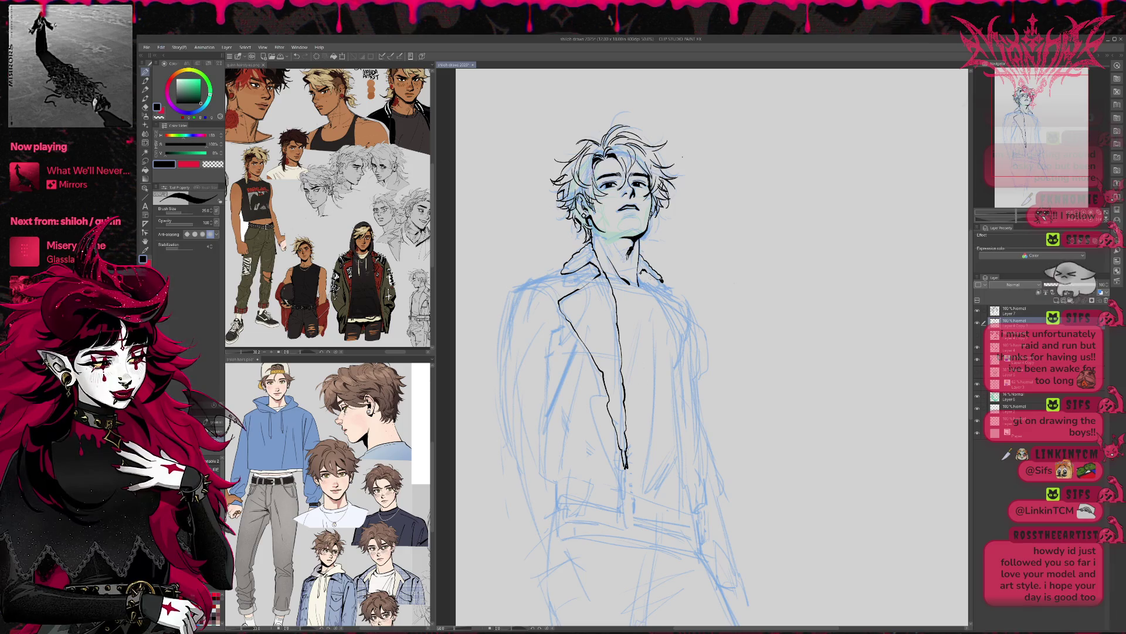
pyautogui.press('e')
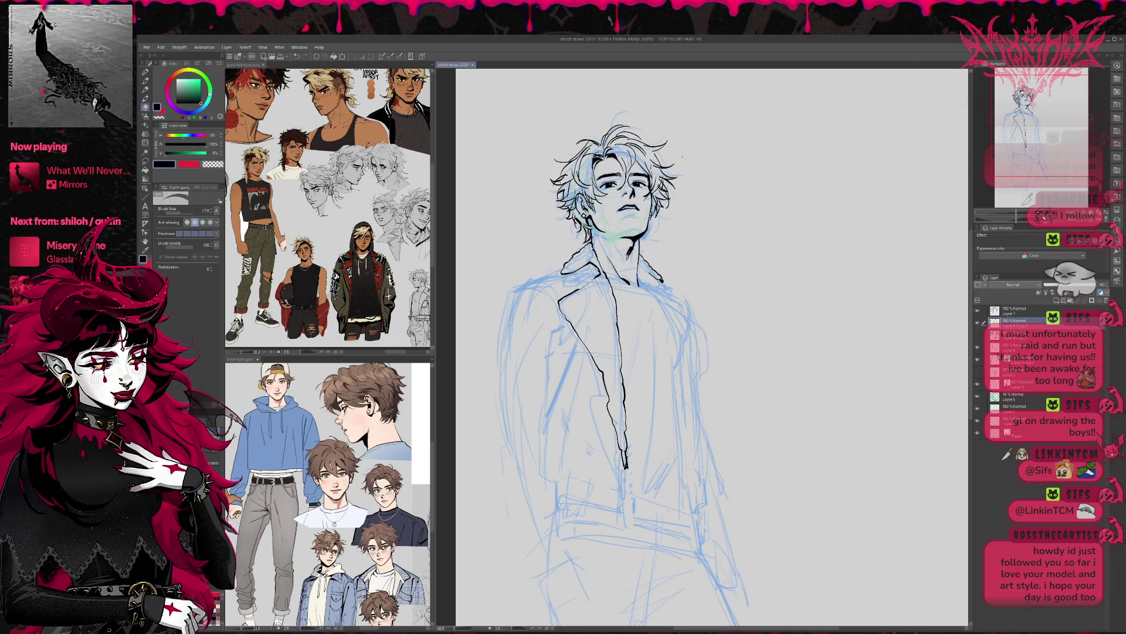
pyautogui.press('p')
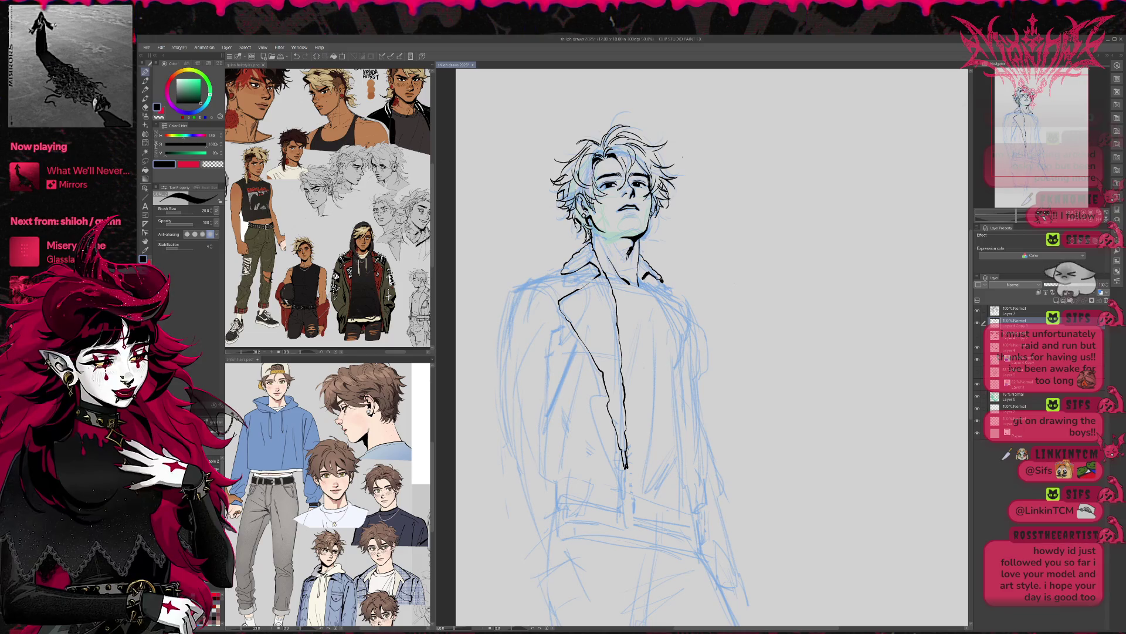
pyautogui.moveTo(649, 278)
pyautogui.mouseDown()
pyautogui.moveTo(689, 311)
pyautogui.moveTo(662, 312)
pyautogui.moveTo(688, 469)
pyautogui.mouseUp()
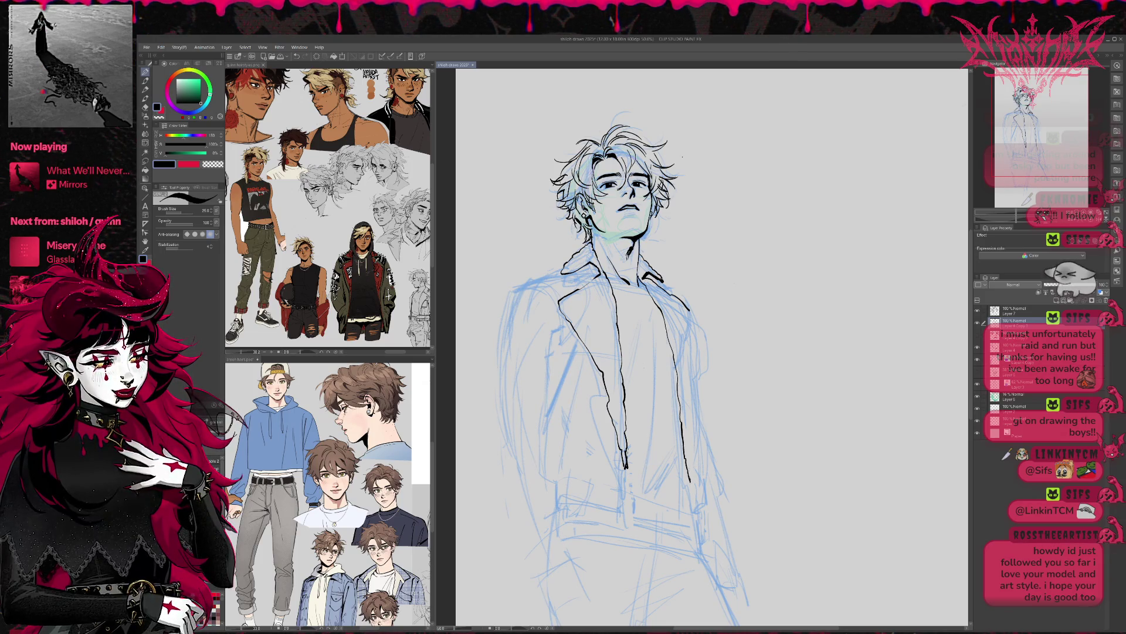
pyautogui.moveTo(685, 373); pyautogui.dragTo(688, 461)
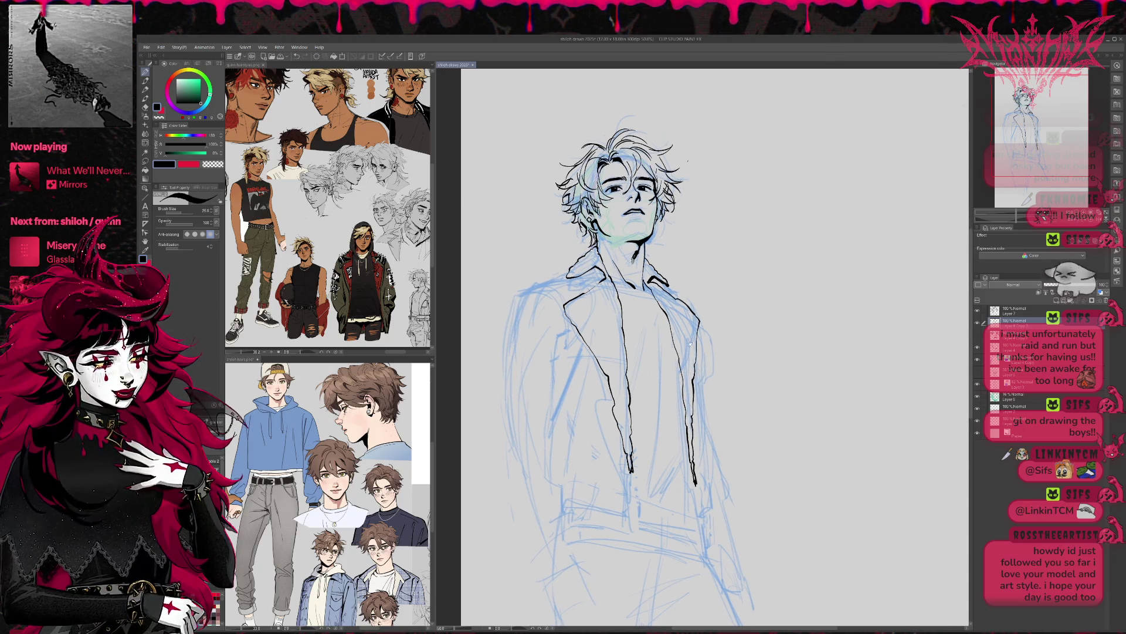
# Select Layer 7 with the layer below and merge them into one layer.
pyautogui.press('e')
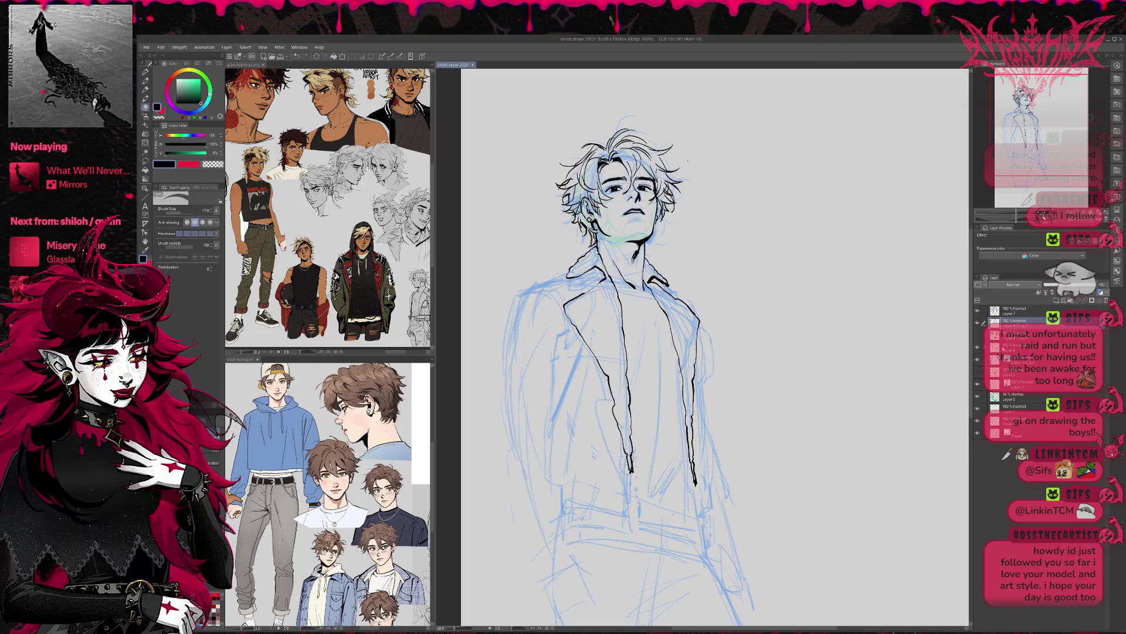
pyautogui.click(1015, 346)
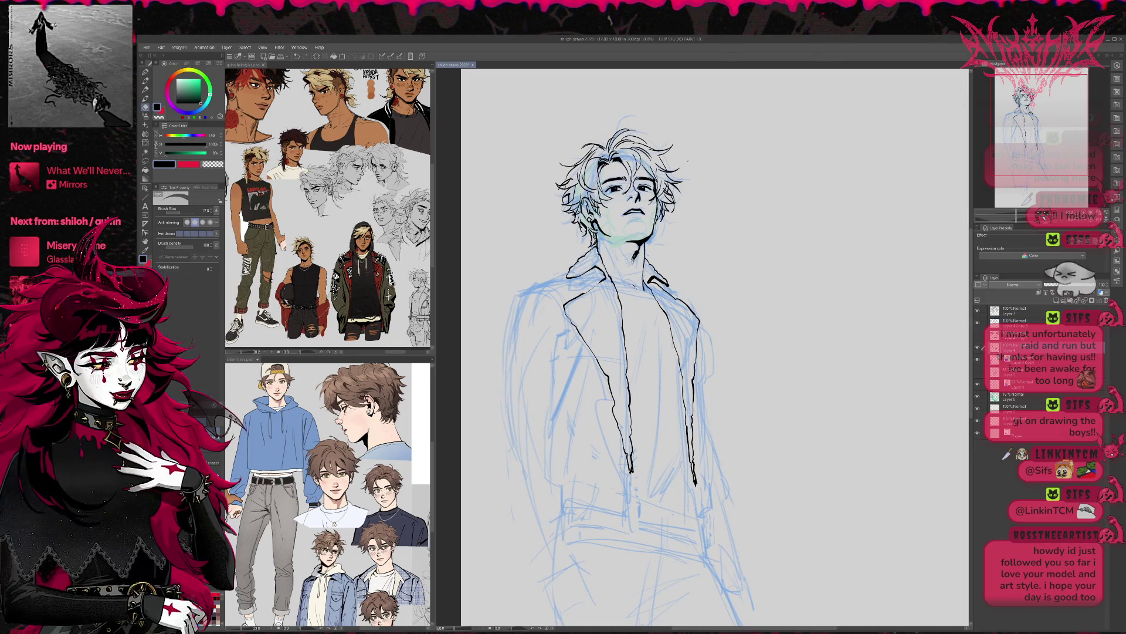
pyautogui.press('p')
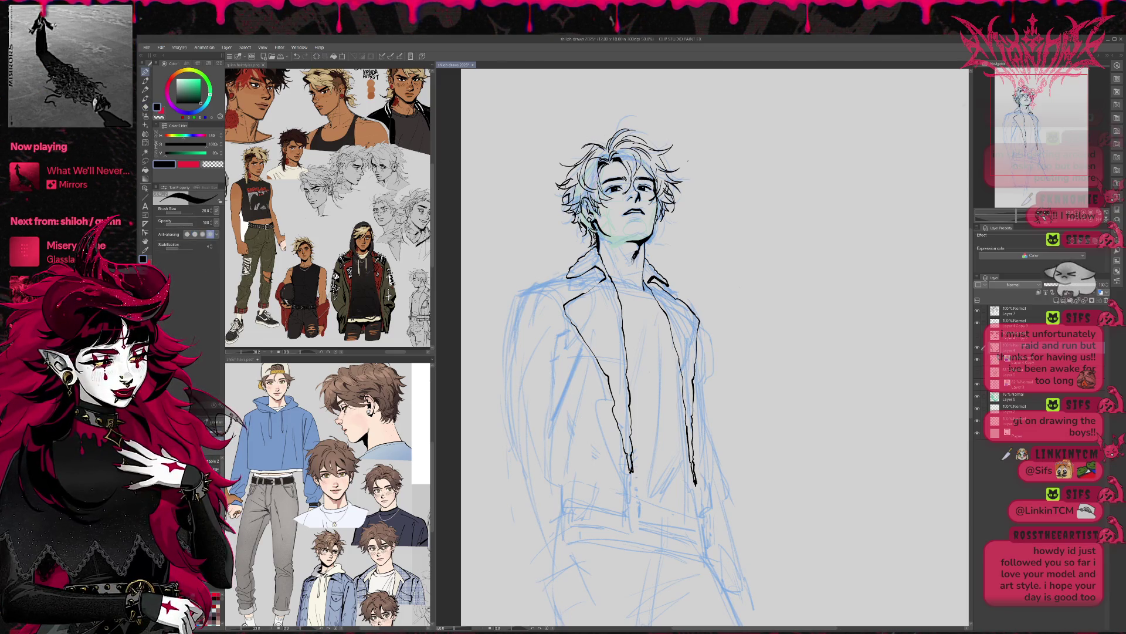
pyautogui.press('e')
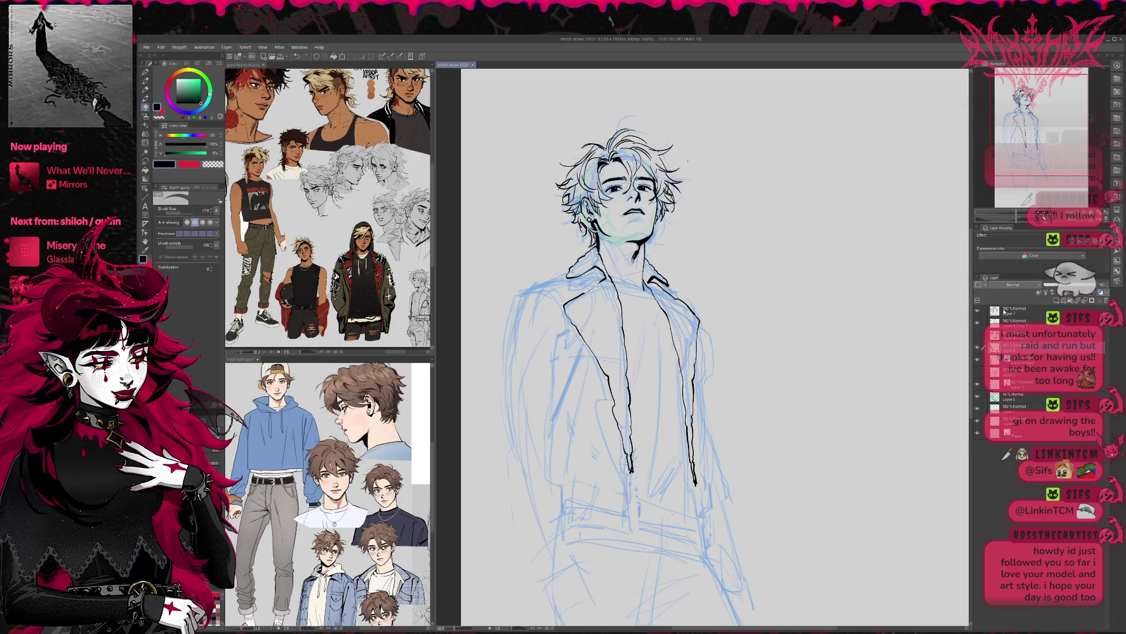
pyautogui.keyDown('shift'); pyautogui.click(1009, 322); pyautogui.keyUp('shift')
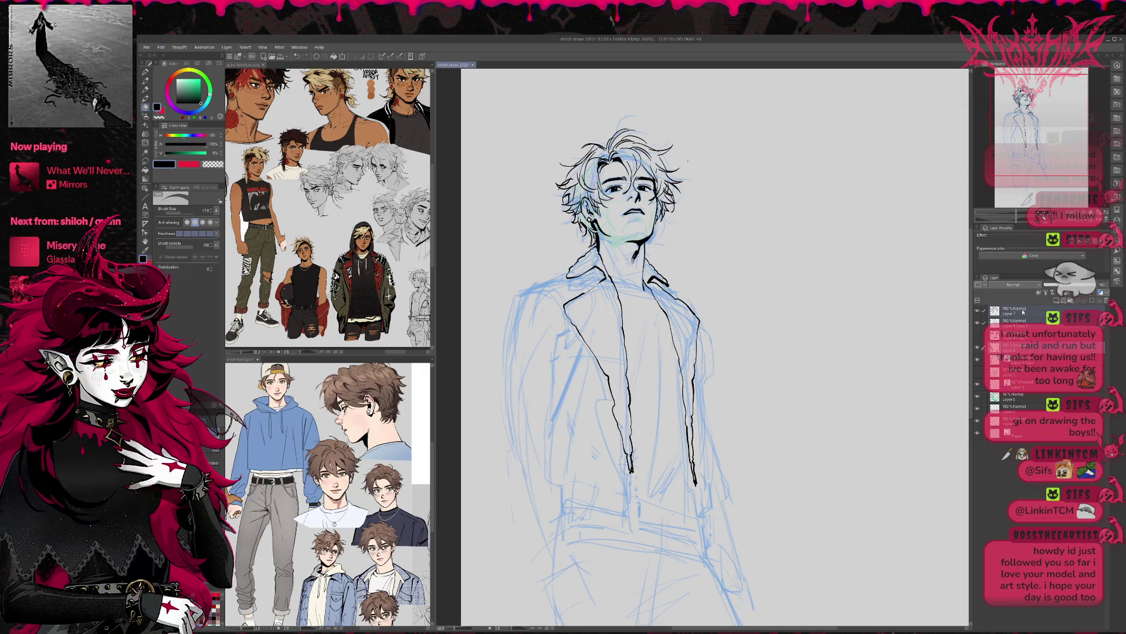
pyautogui.hotkey('shift', 'alt', 'e')
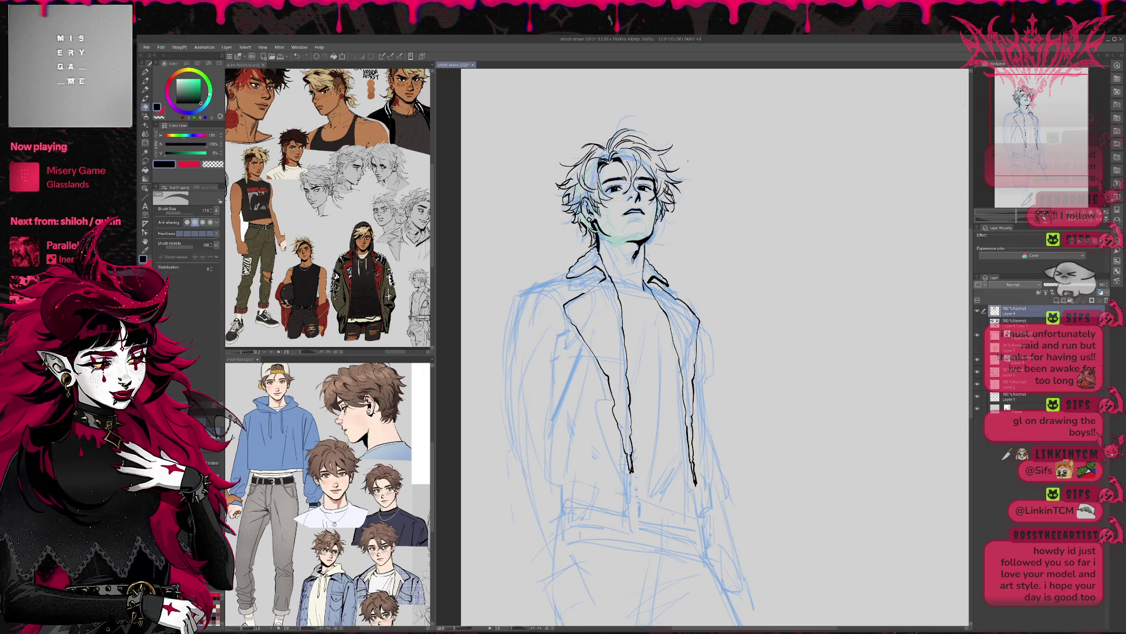
# Erase the faint stray lines near the neck and collar.
pyautogui.moveTo(644, 244); pyautogui.dragTo(644, 292)
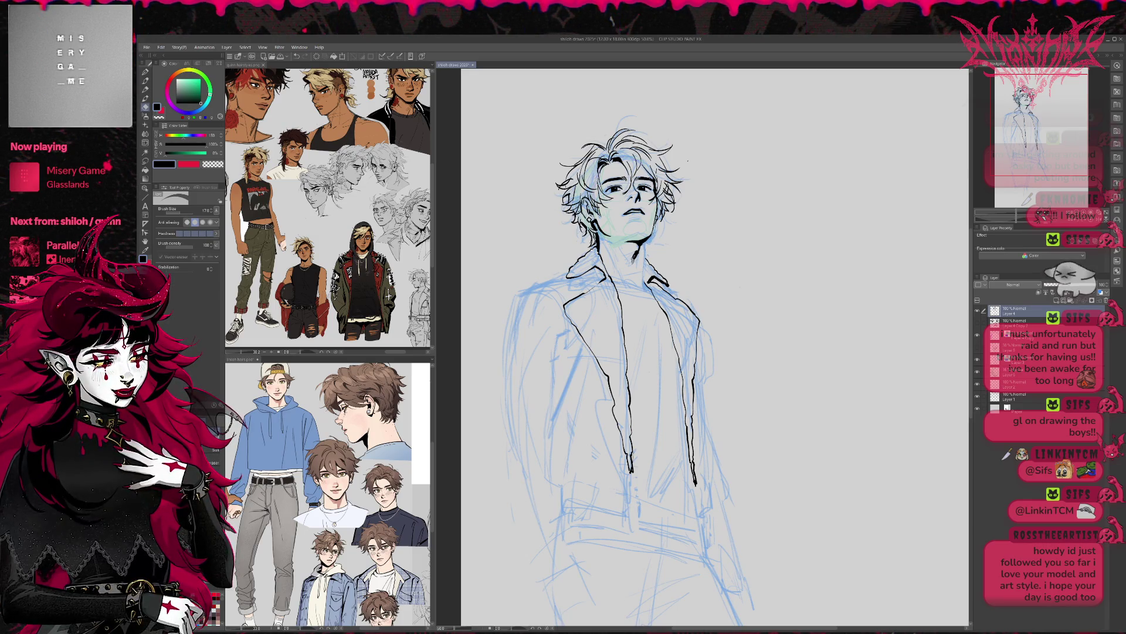
pyautogui.press('p')
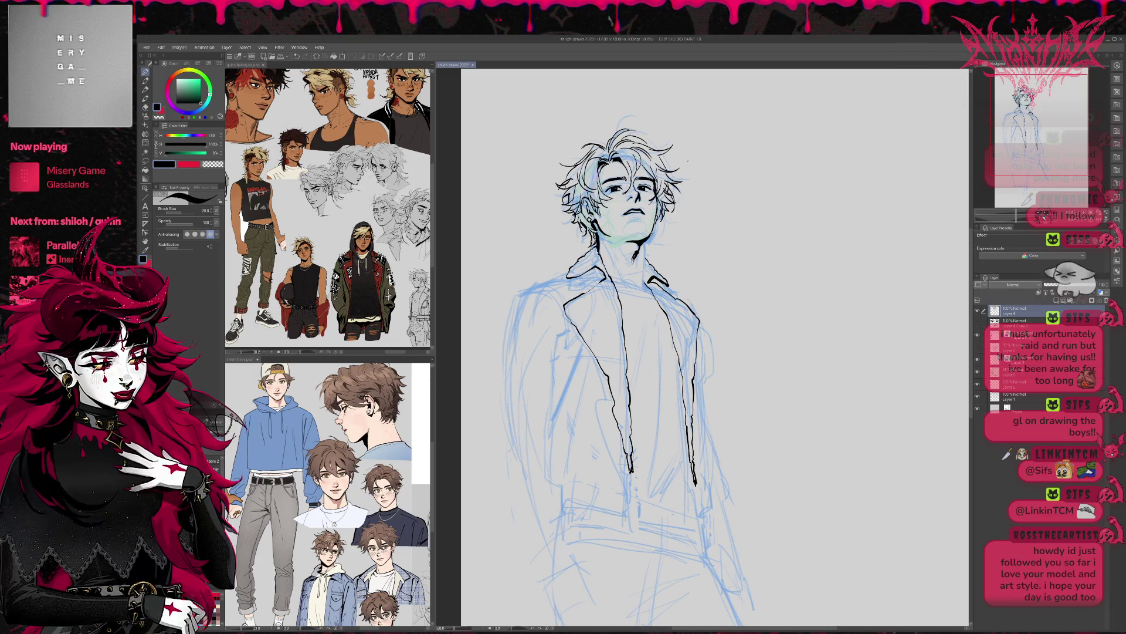
pyautogui.press('e')
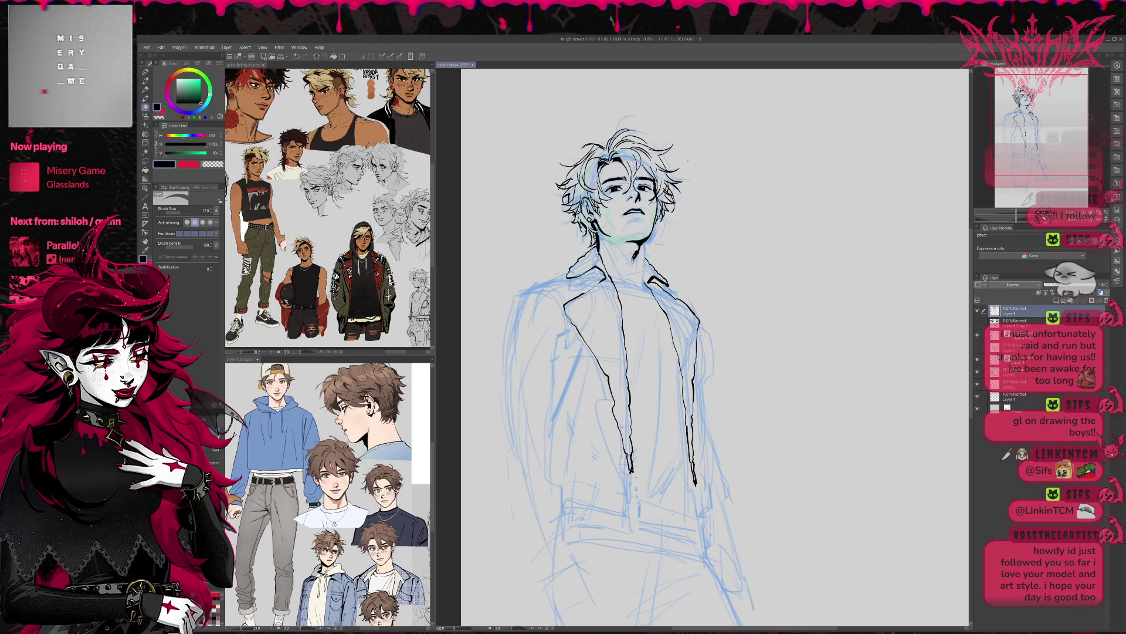
pyautogui.press('p')
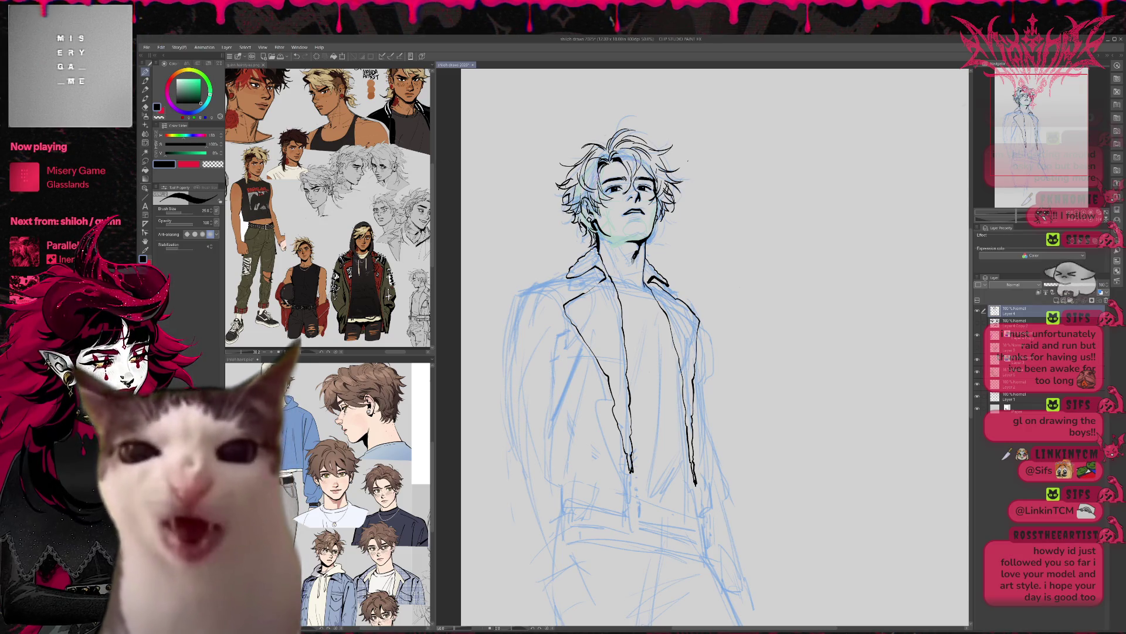
pyautogui.scroll(1, 610, 287)
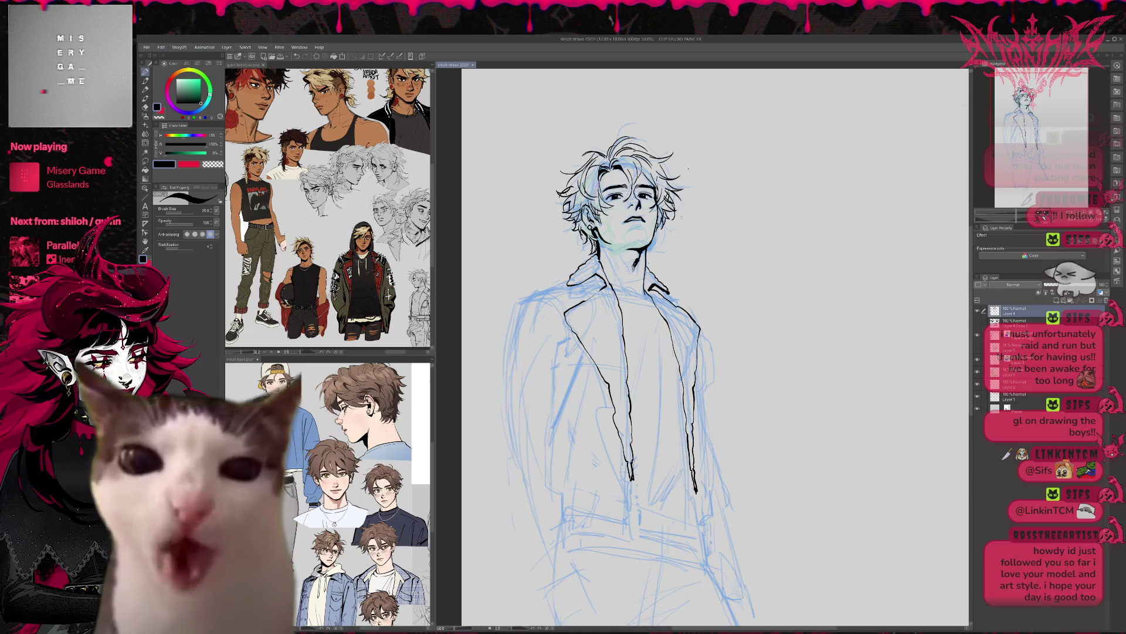